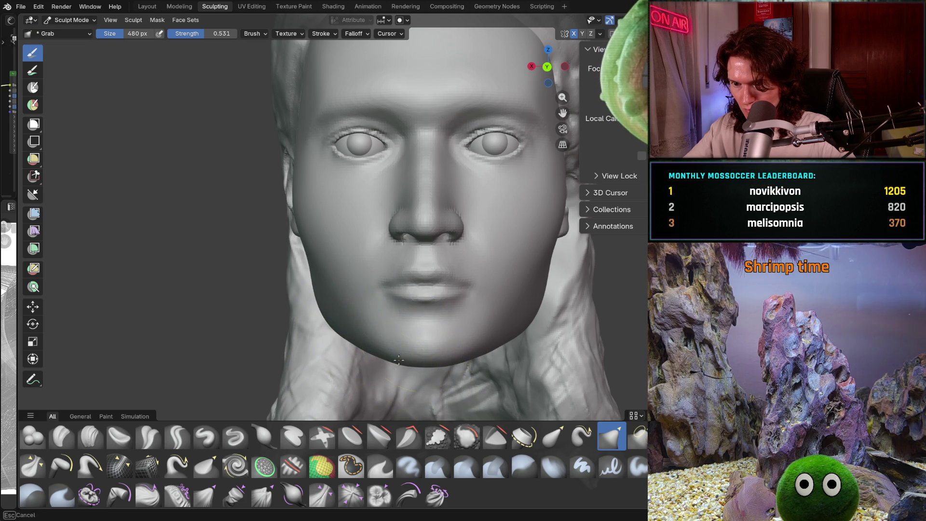
Step: Pull the chin into a new shape with the Grab brush, checking it in profile and from below
left_click_drag(399, 359, 406, 361)
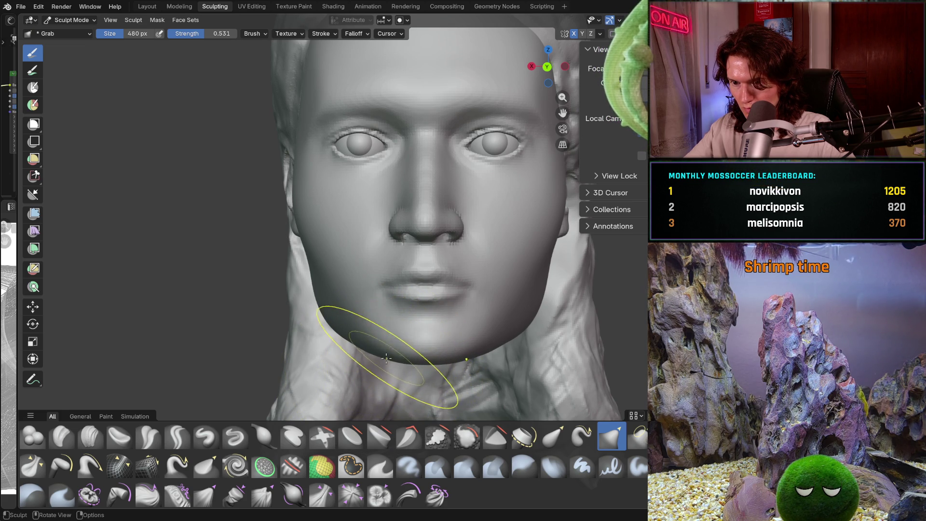
scroll(379, 335, "down", 3)
mouse_move(380, 335)
middle_mouse_down()
mouse_move(456, 347)
mouse_move(449, 340)
middle_mouse_up()
scroll(441, 333, "up", 3)
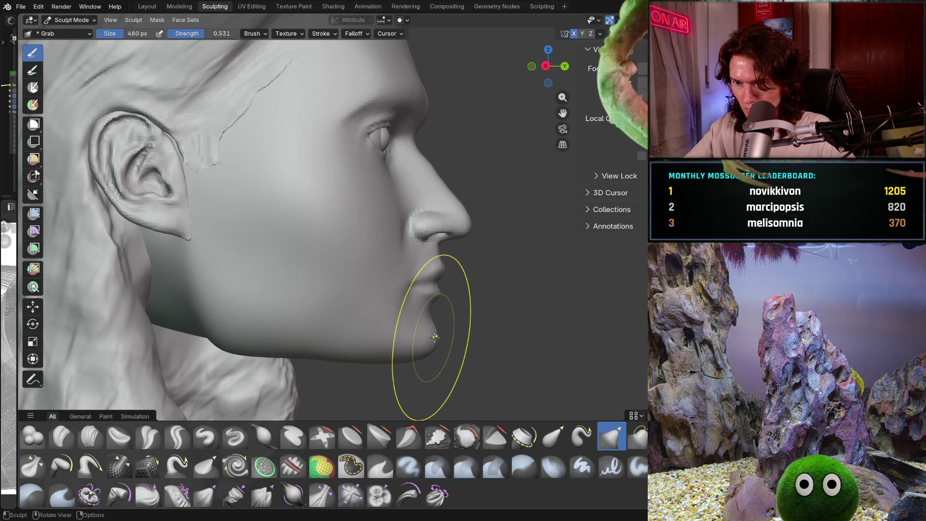
mouse_move(400, 350)
middle_mouse_down()
mouse_move(348, 340)
mouse_move(379, 307)
middle_mouse_up()
scroll(362, 326, "up", 3)
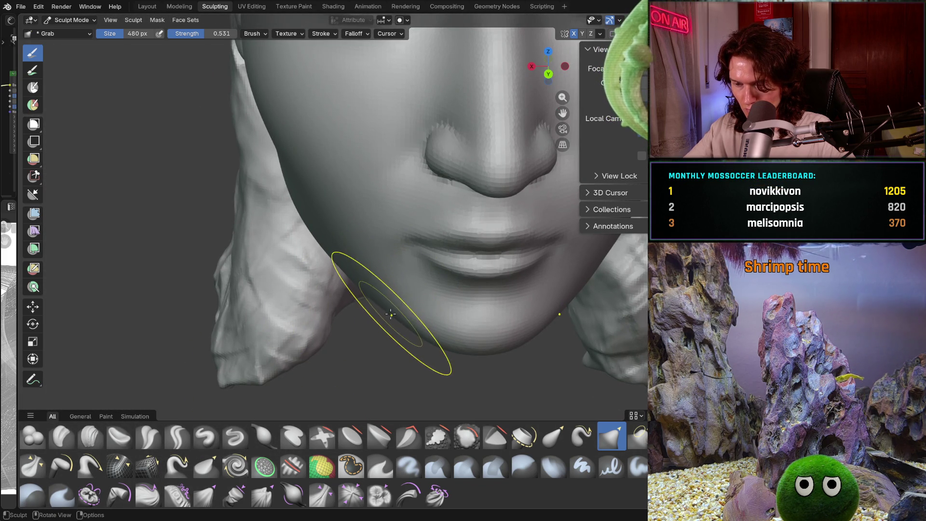
mouse_move(387, 312)
middle_mouse_down()
mouse_move(362, 290)
mouse_move(391, 304)
mouse_move(401, 340)
mouse_move(318, 356)
mouse_move(362, 311)
mouse_move(340, 280)
middle_mouse_up()
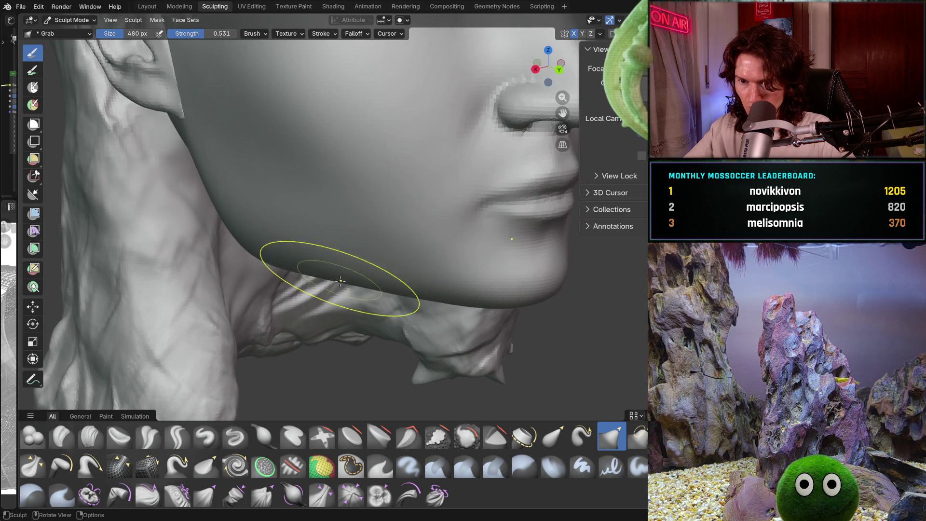
mouse_move(410, 291)
middle_mouse_down()
mouse_move(434, 275)
mouse_move(405, 305)
mouse_move(334, 256)
mouse_move(312, 276)
mouse_move(360, 277)
mouse_move(366, 290)
middle_mouse_up()
scroll(311, 275, "down", 2)
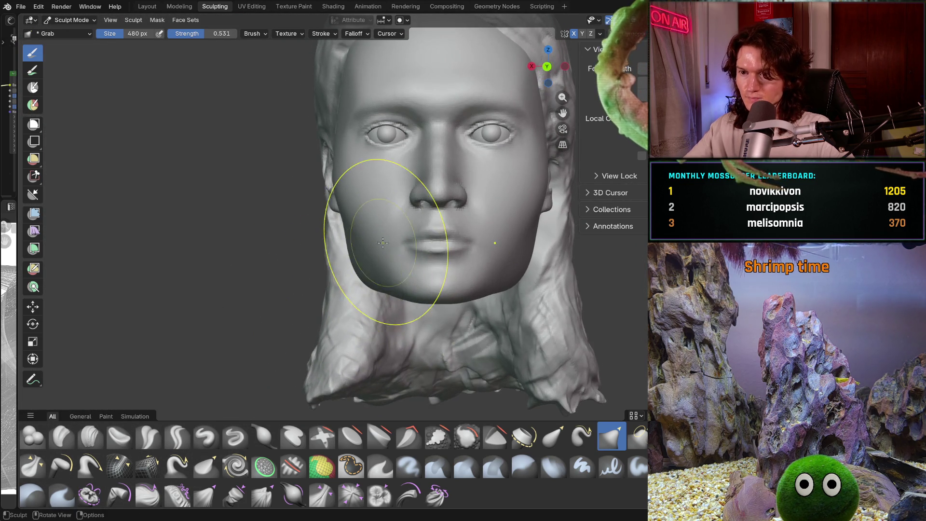
scroll(365, 290, "down", 2)
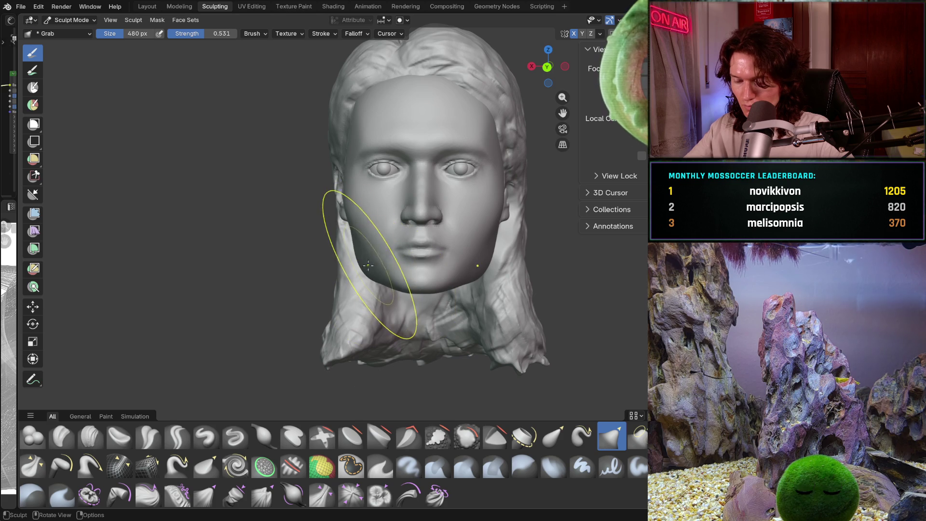
Step: Push the left side of the jaw into shape and check it from the side and front
middle_click_drag(368, 265, 364, 295)
scroll(388, 351, "up", 3)
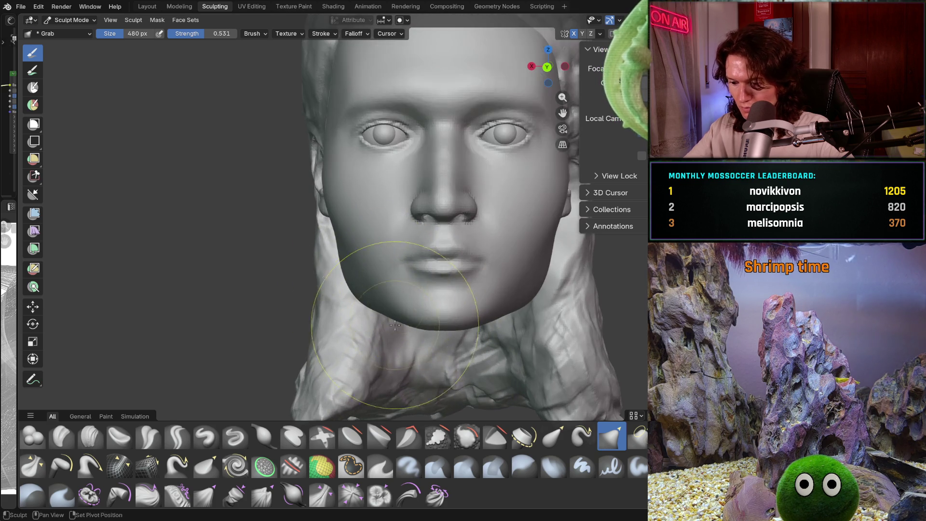
scroll(405, 326, "up", 4)
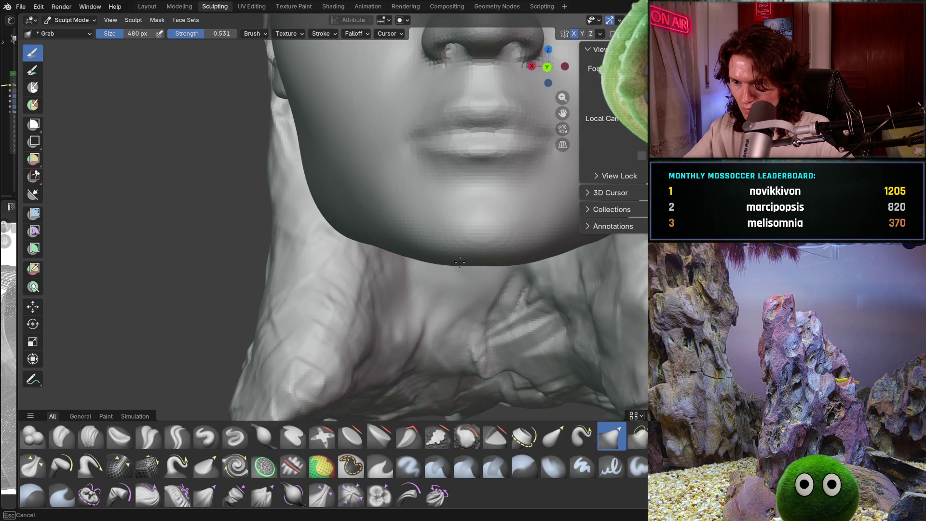
middle_click_drag(472, 256, 464, 262)
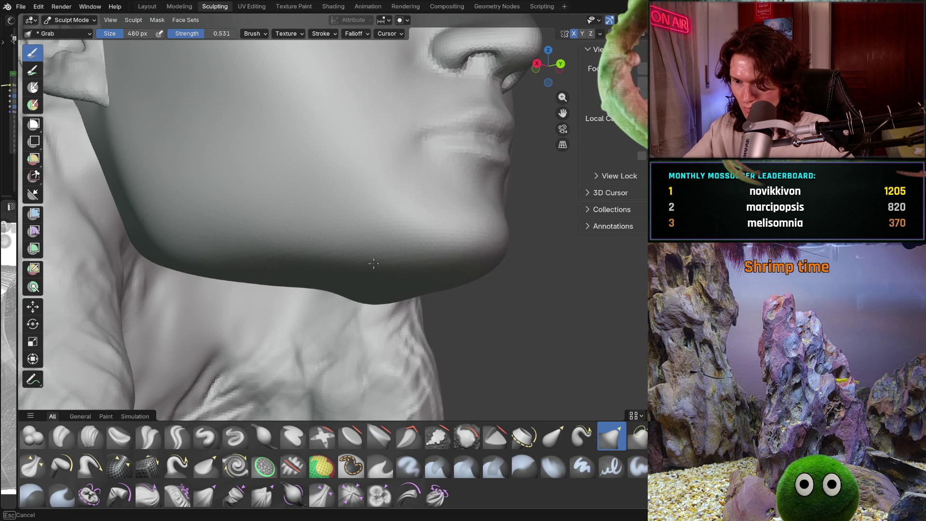
middle_click_drag(373, 264, 405, 272)
scroll(433, 273, "up", 3)
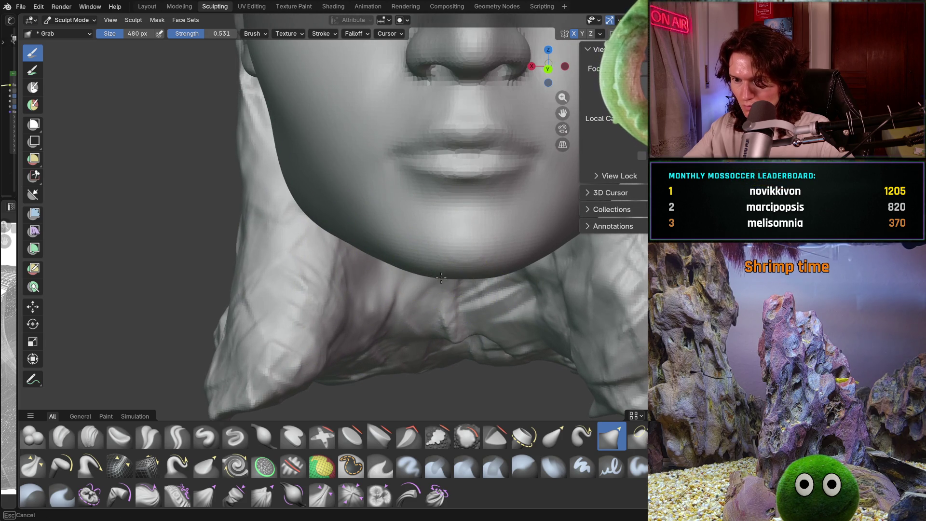
mouse_move(445, 273)
middle_mouse_down()
mouse_move(432, 291)
mouse_move(404, 247)
mouse_move(406, 260)
middle_mouse_up()
scroll(348, 248, "down", 5)
scroll(404, 254, "up", 2)
scroll(405, 261, "up", 4)
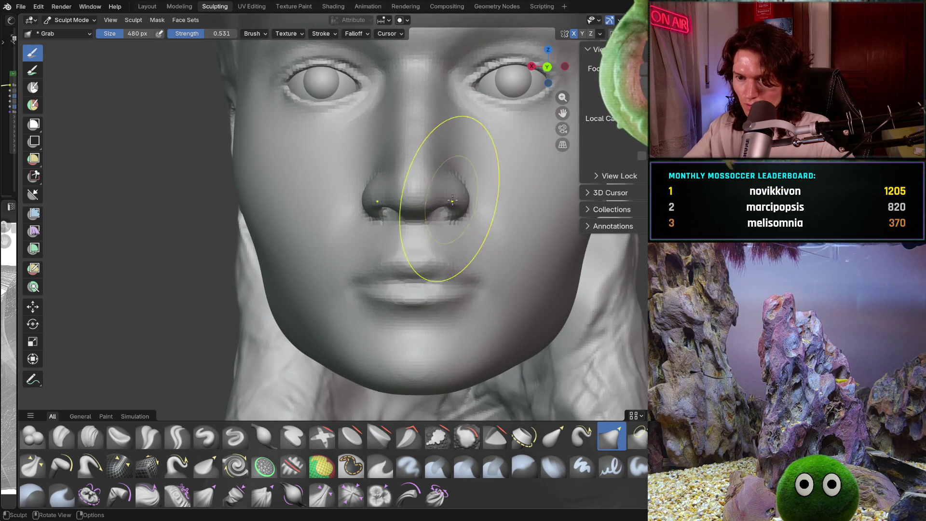
scroll(441, 277, "down", 2)
scroll(441, 261, "down", 2)
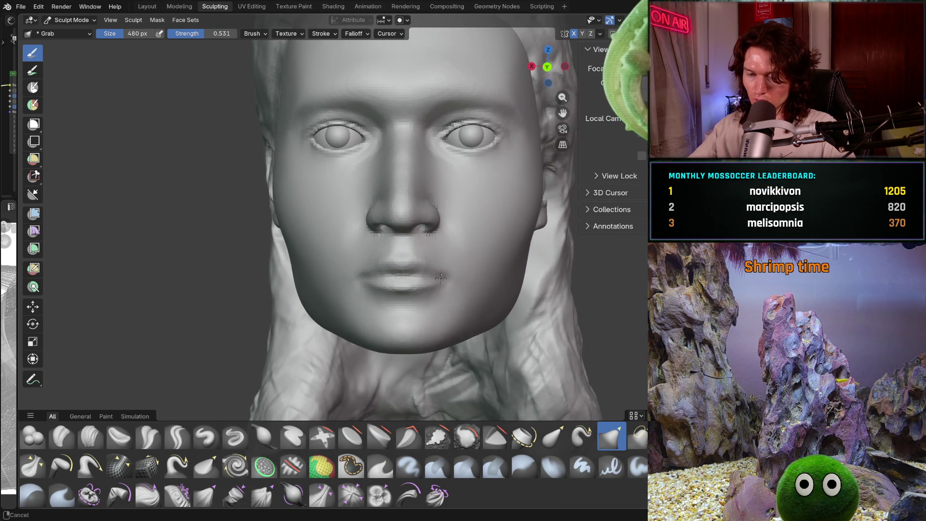
scroll(441, 253, "down", 2)
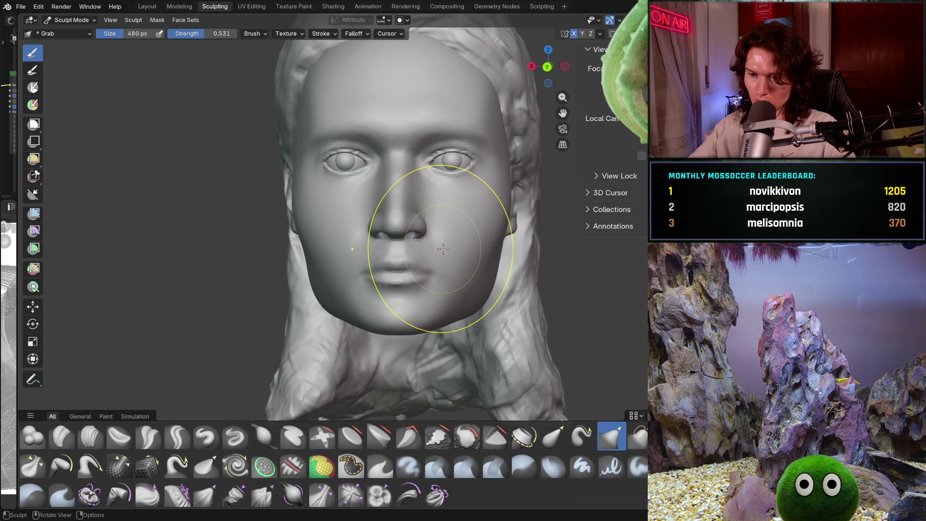
middle_click_drag(432, 263, 463, 246)
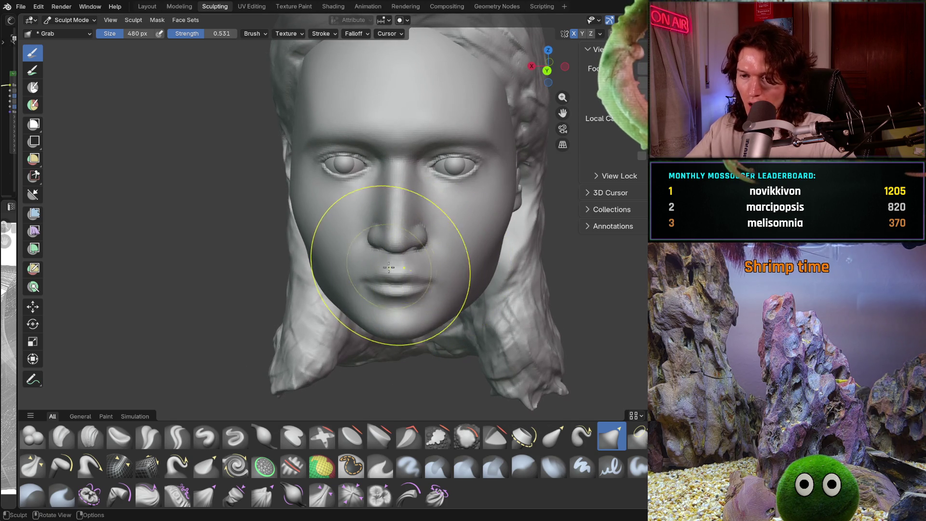
mouse_move(348, 239)
middle_mouse_down()
mouse_move(386, 261)
mouse_move(394, 246)
middle_mouse_up()
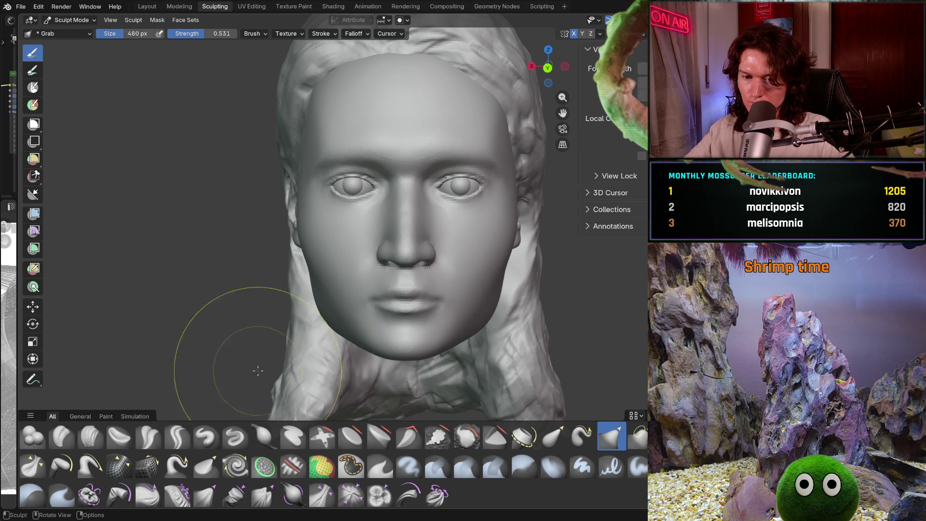
Step: Mask the forehead and upper face with the Mask brush, then hide the hair mesh
left_click(352, 467)
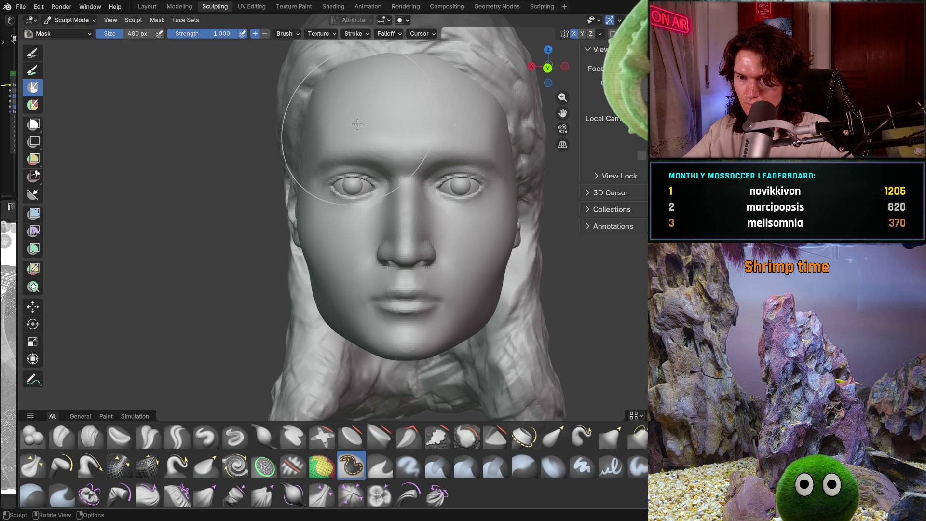
mouse_move(357, 124)
left_mouse_down()
mouse_move(417, 121)
mouse_move(382, 135)
left_mouse_up()
key("Return")
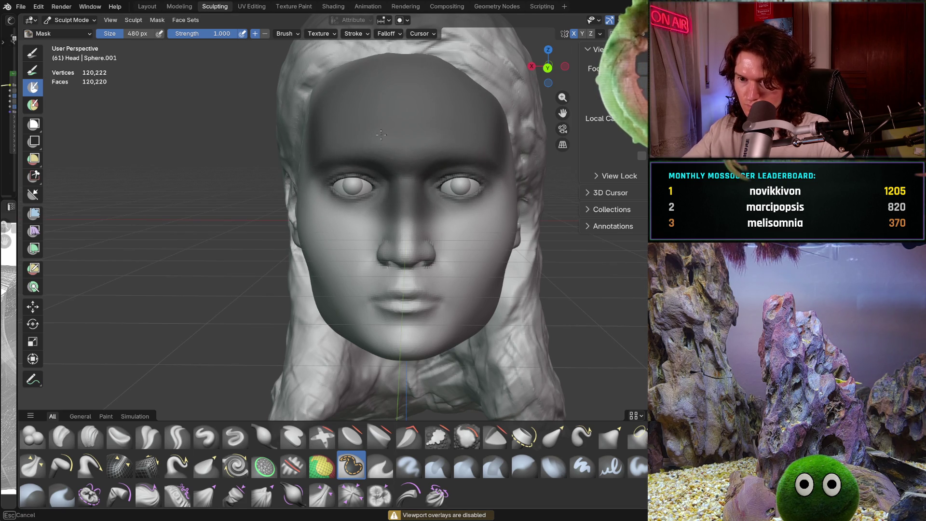
key("Escape")
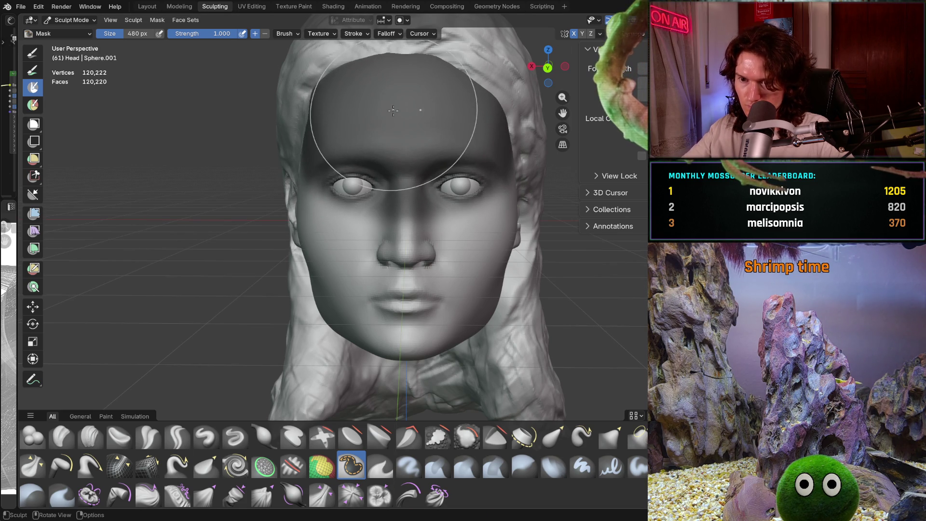
left_click_drag(395, 117, 518, 138)
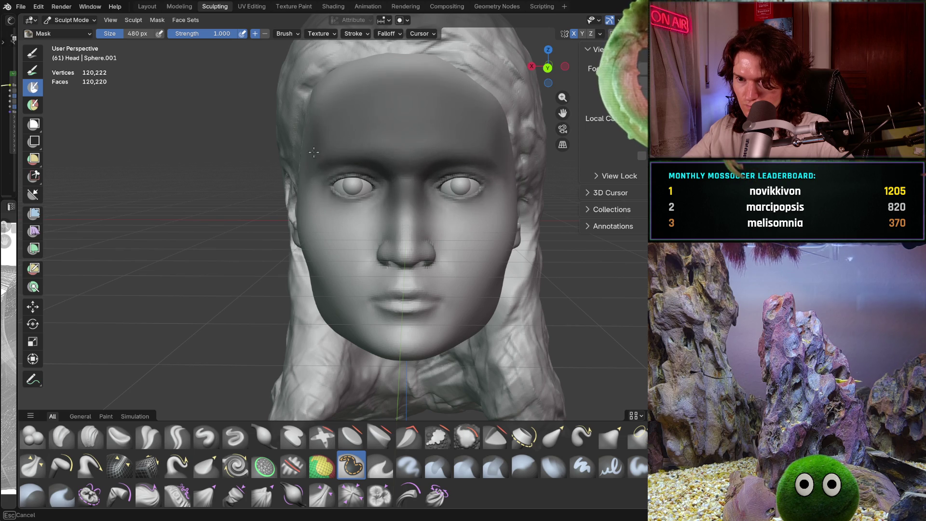
key("Escape")
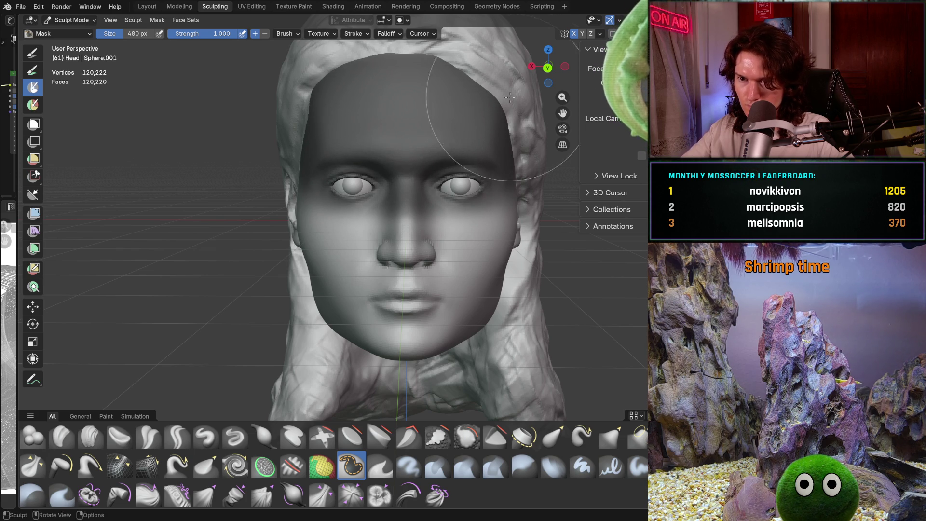
key("h")
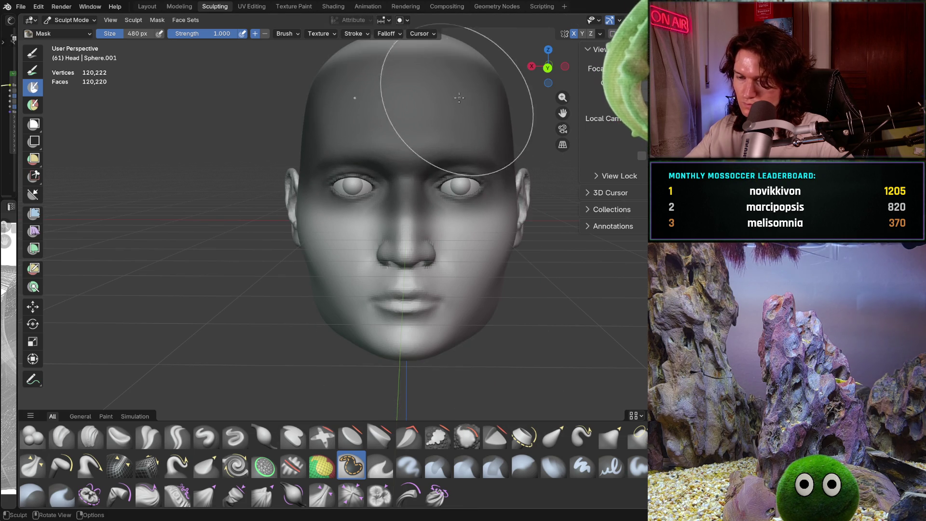
Step: Paint the mask over the crown and back of the skull, orbiting to check coverage
middle_click_drag(434, 108, 289, 123)
left_click_drag(303, 131, 182, 130)
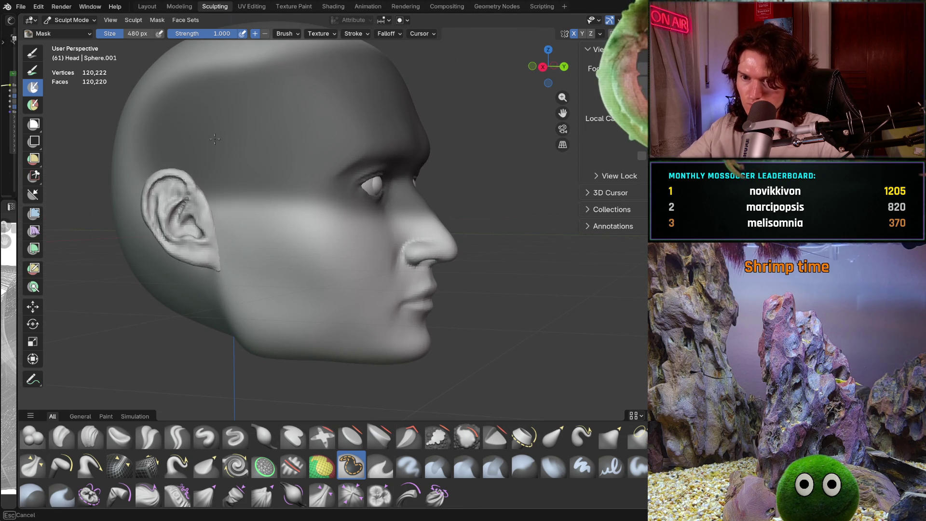
mouse_move(377, 138)
middle_mouse_down()
mouse_move(443, 140)
mouse_move(281, 141)
middle_mouse_up()
left_click_drag(281, 141, 217, 145)
scroll(311, 181, "up", 2)
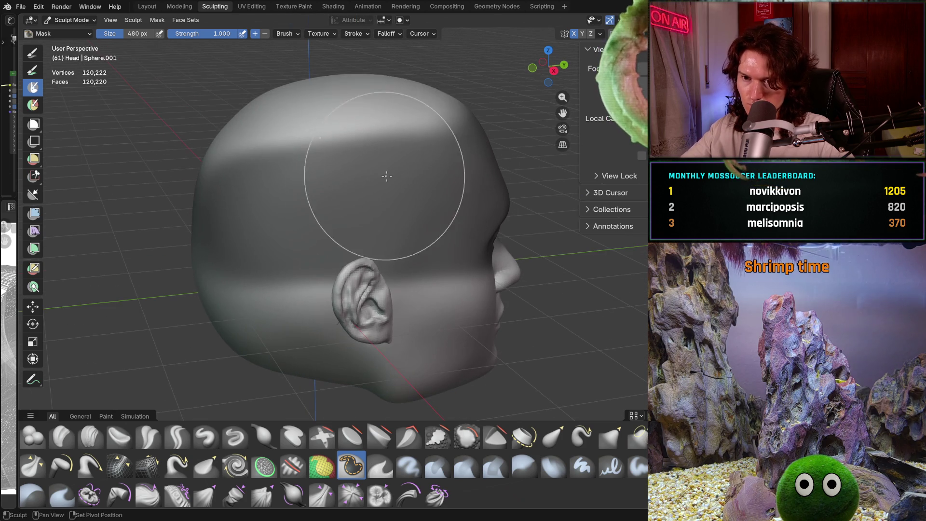
left_click_drag(326, 181, 415, 112)
middle_click_drag(415, 112, 326, 203)
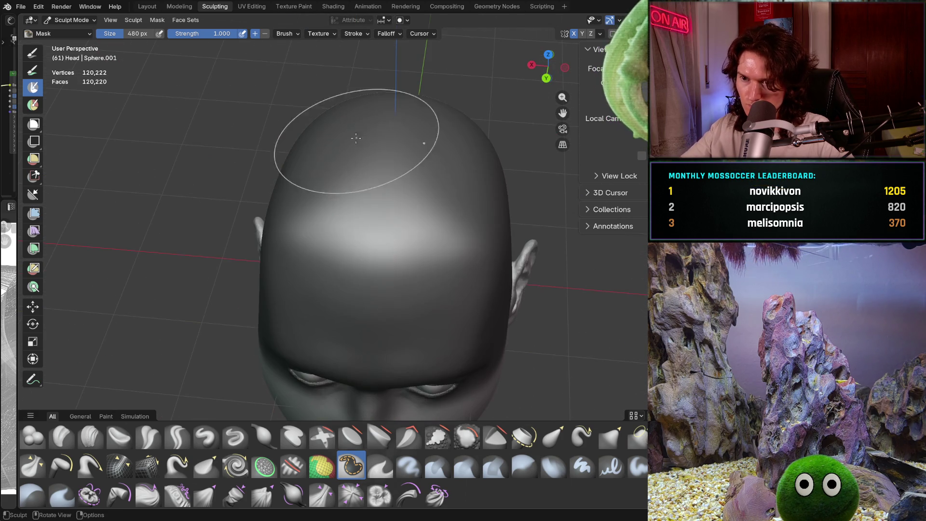
middle_click_drag(385, 170, 405, 217)
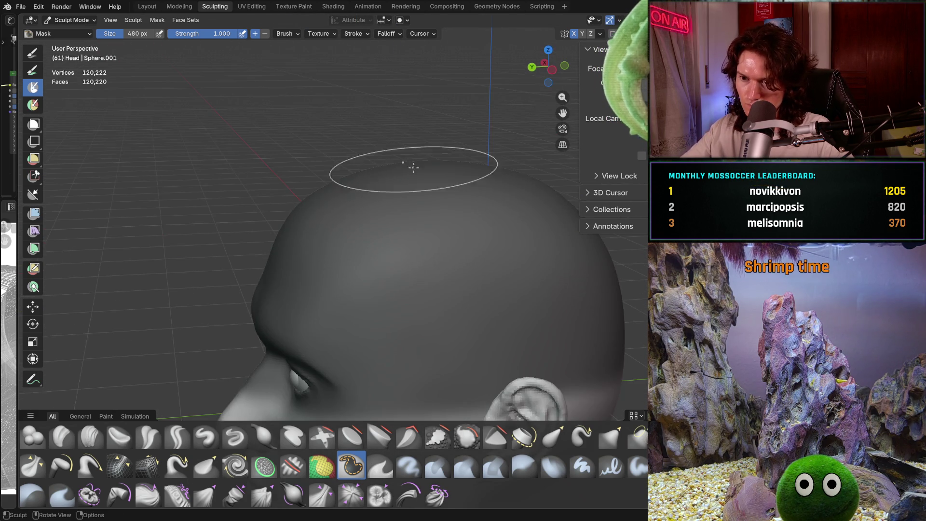
scroll(386, 217, "up", 2)
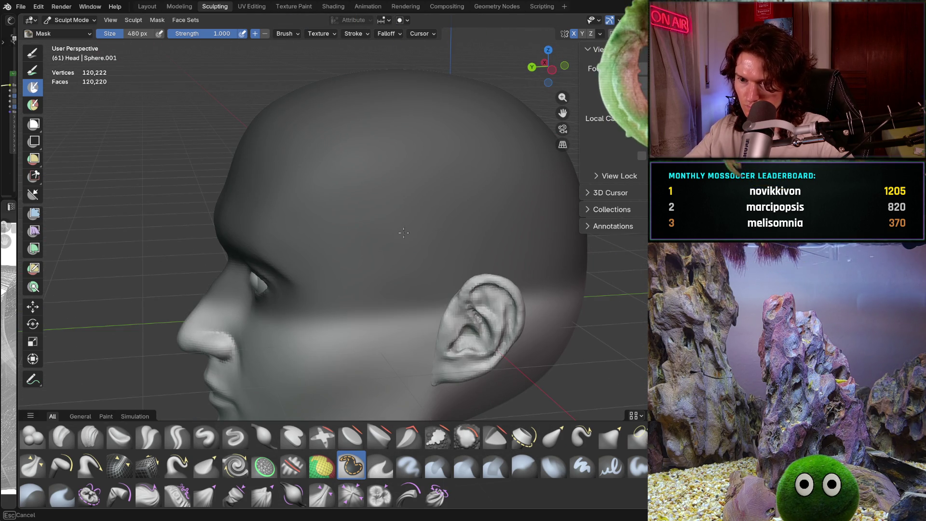
middle_click_drag(459, 243, 435, 202, "shift")
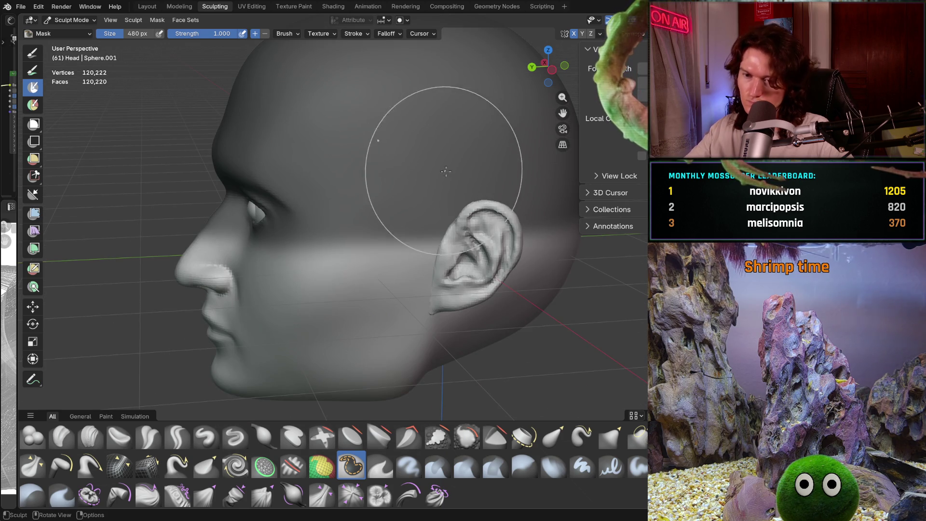
scroll(426, 212, "up", 1)
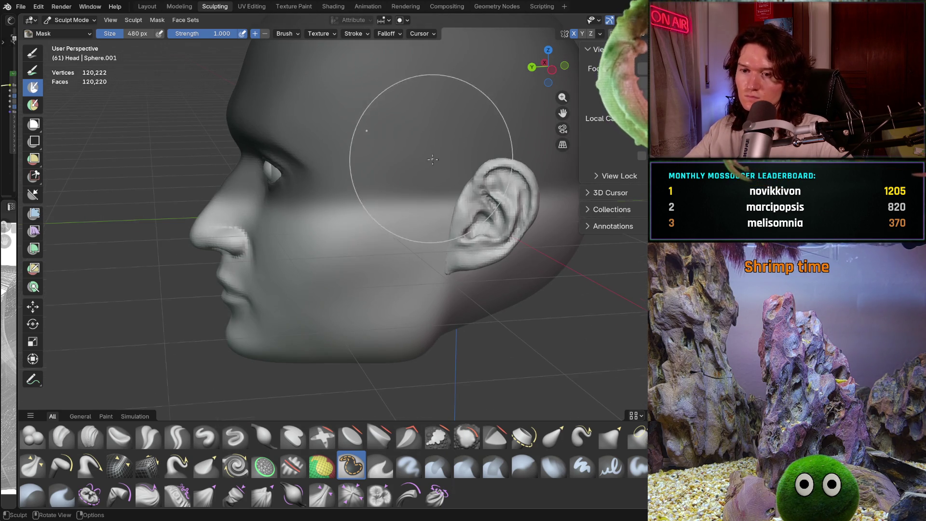
mouse_move(405, 145)
middle_mouse_down()
mouse_move(509, 153)
mouse_move(434, 167)
mouse_move(472, 213)
middle_mouse_up()
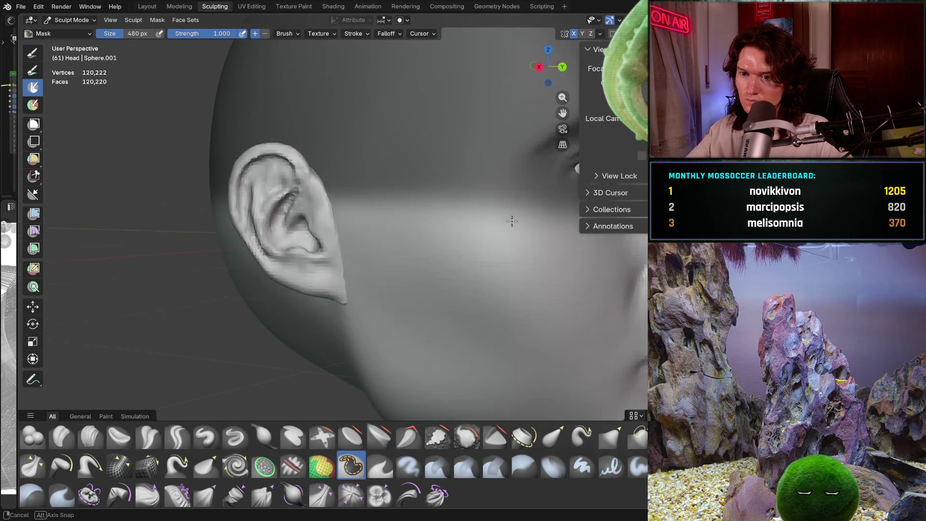
scroll(471, 213, "up", 2)
scroll(471, 212, "down", 3)
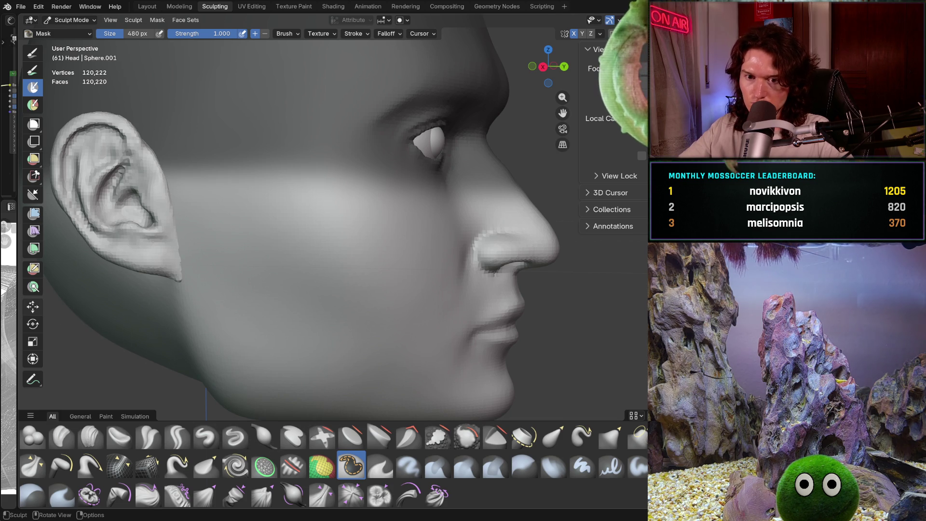
Step: Switch to moving mesh and orbit behind the ear to line up the reposition
key("shift+space")
middle_click_drag(327, 217, 217, 217)
mouse_move(289, 217)
middle_mouse_down()
mouse_move(254, 217)
mouse_move(287, 188)
mouse_move(258, 198)
middle_mouse_up()
Step: In Right view, move the unmasked lower head twice slightly relative to the ear, then return to front view
key("ctrl+KP_1")
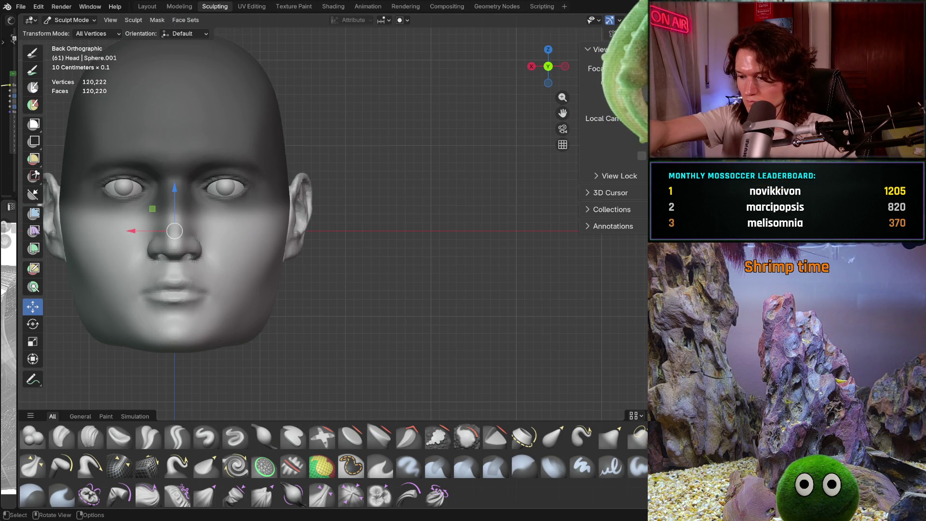
middle_click_drag(289, 217, 290, 160)
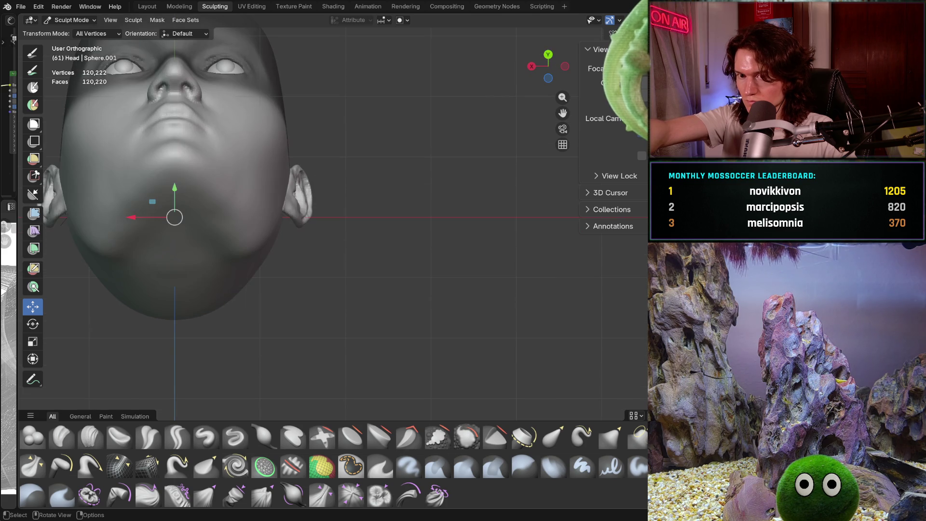
key("KP_3")
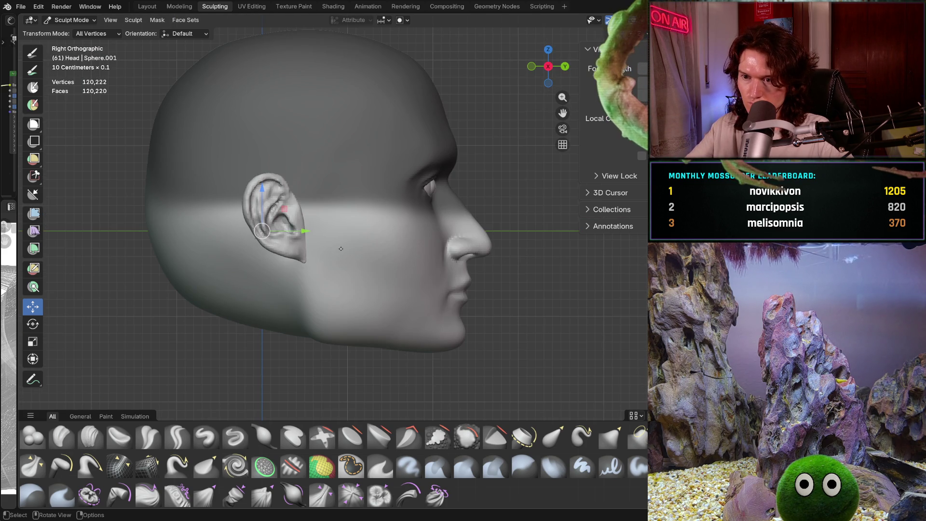
scroll(341, 250, "up", 3)
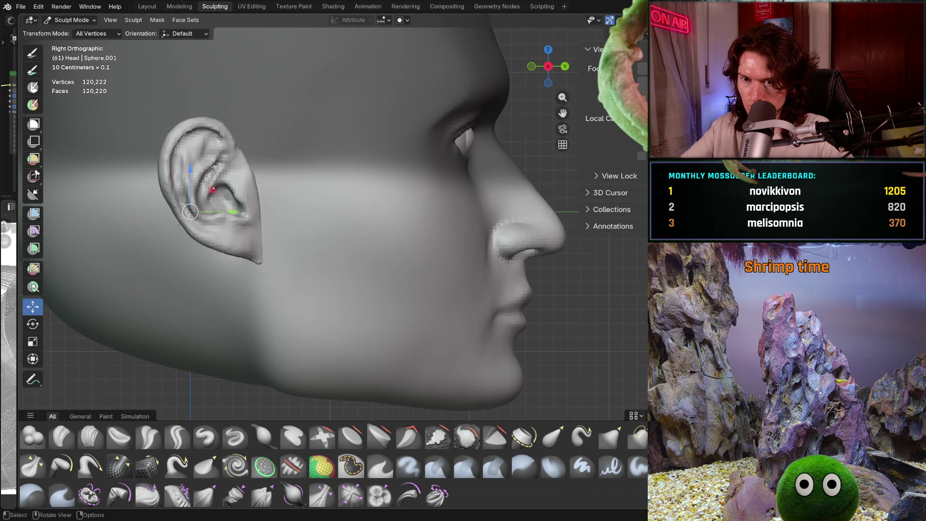
key("g")
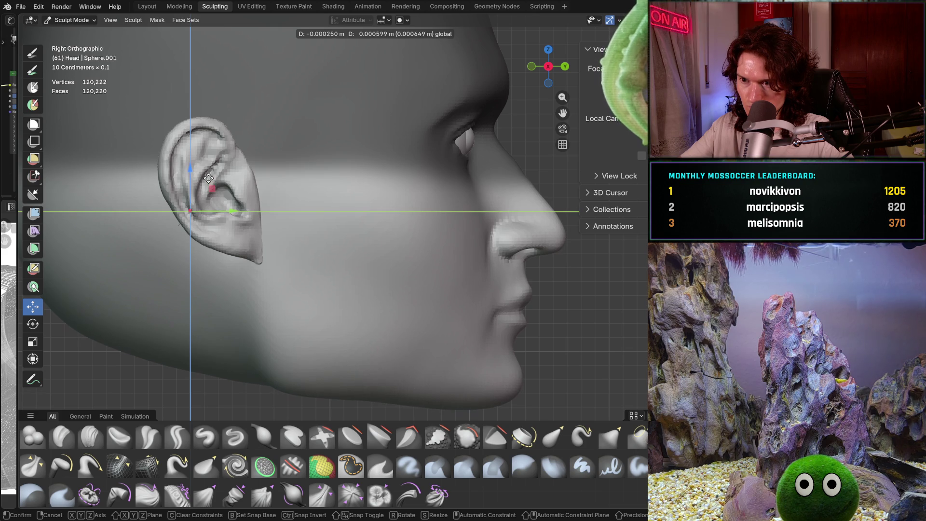
left_click(207, 172)
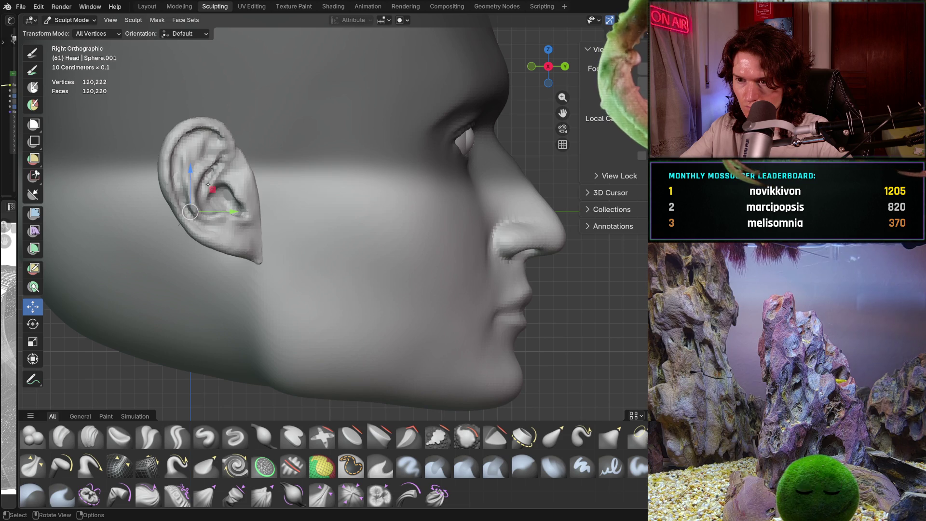
key("g")
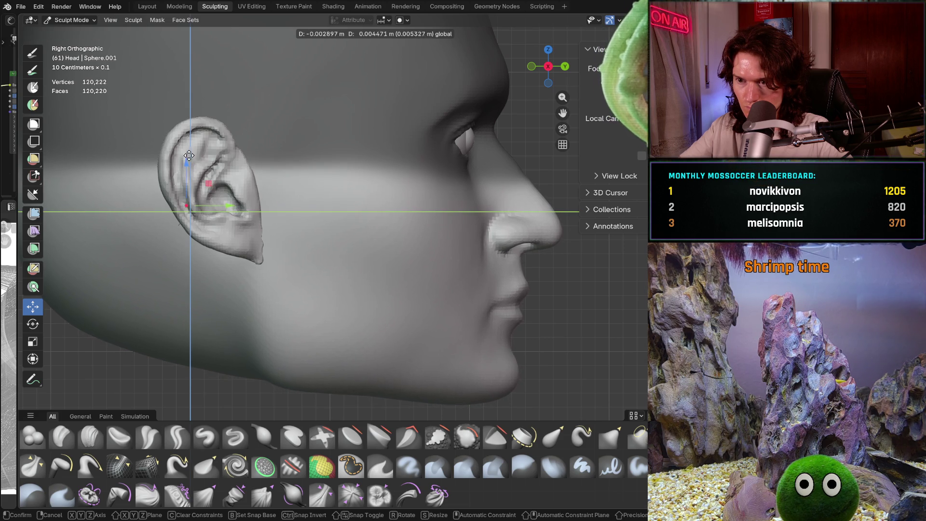
left_click(169, 135)
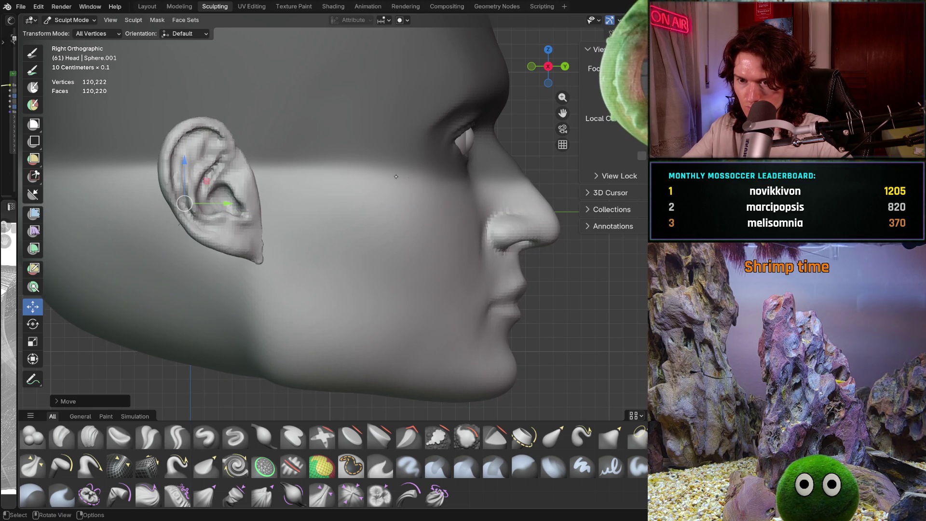
scroll(396, 177, "down", 4)
mouse_move(396, 176)
middle_mouse_down()
mouse_move(409, 280)
mouse_move(400, 262)
mouse_move(423, 267)
middle_mouse_up()
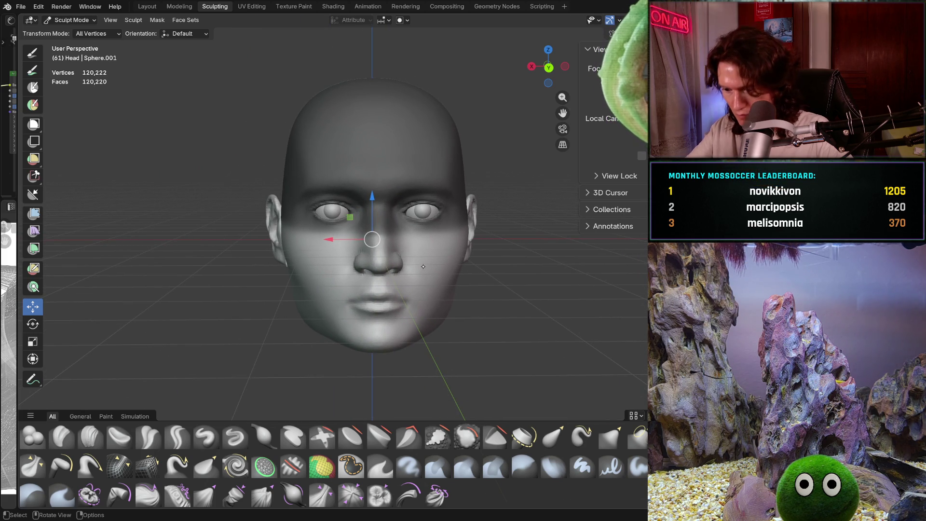
Step: In Right view, shift the unmasked ear band again, undoing one move and redoing it before confirming
mouse_move(423, 266)
middle_mouse_down()
mouse_move(391, 290)
mouse_move(418, 268)
middle_mouse_up()
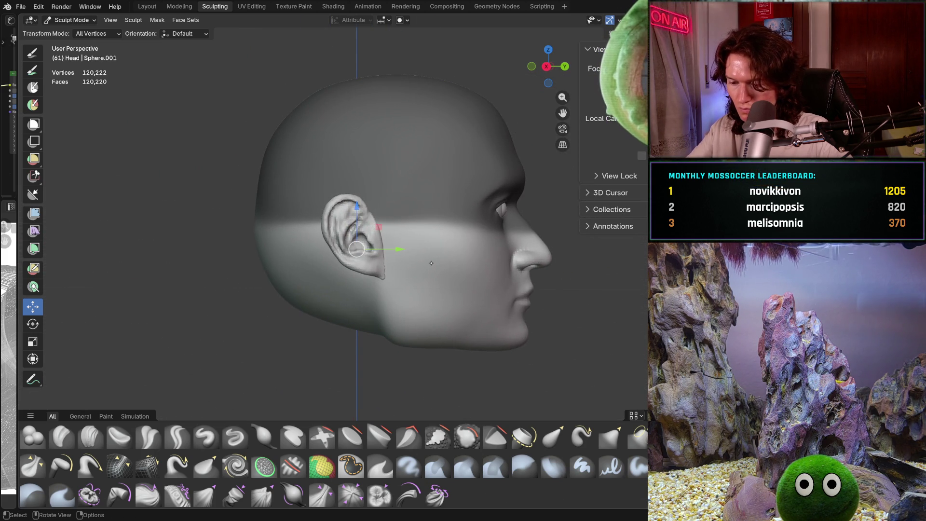
middle_click_drag(437, 264, 432, 251)
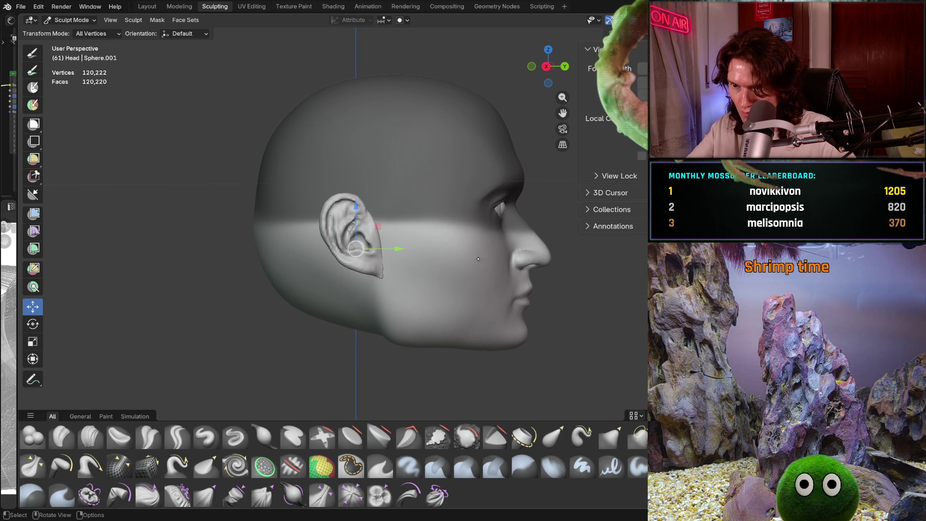
scroll(431, 252, "up", 3)
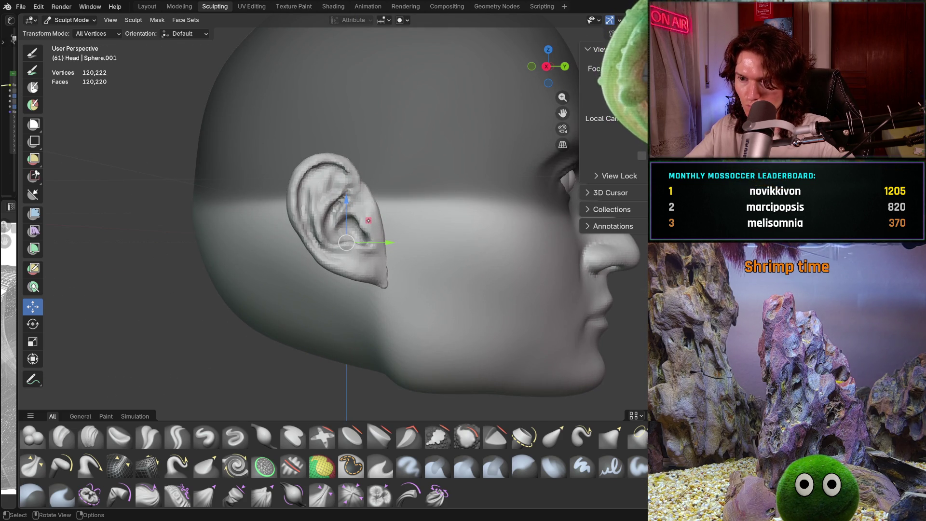
key("KP_3")
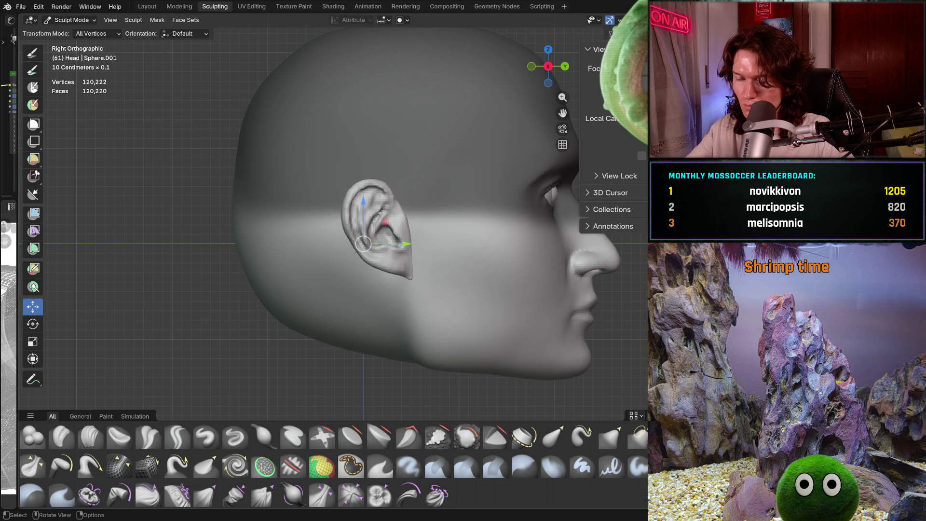
scroll(483, 257, "up", 2)
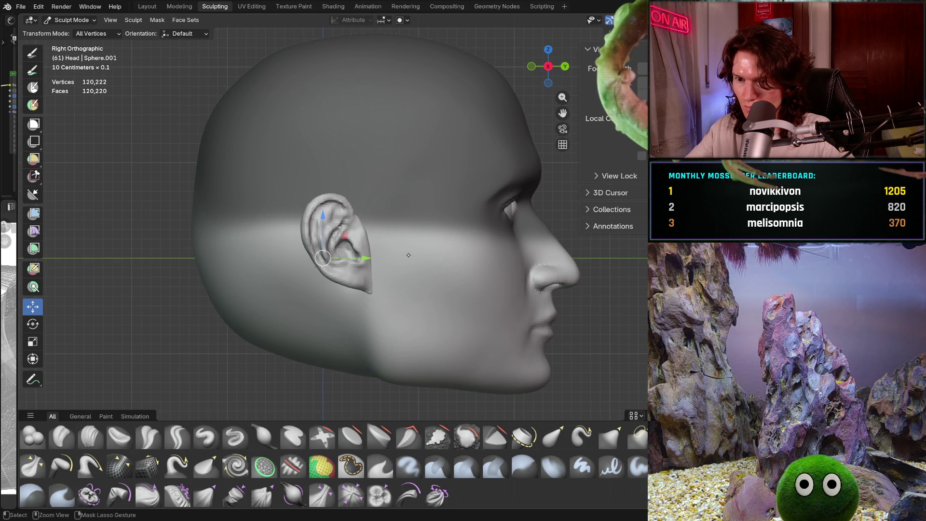
left_click_drag(408, 255, 408, 245)
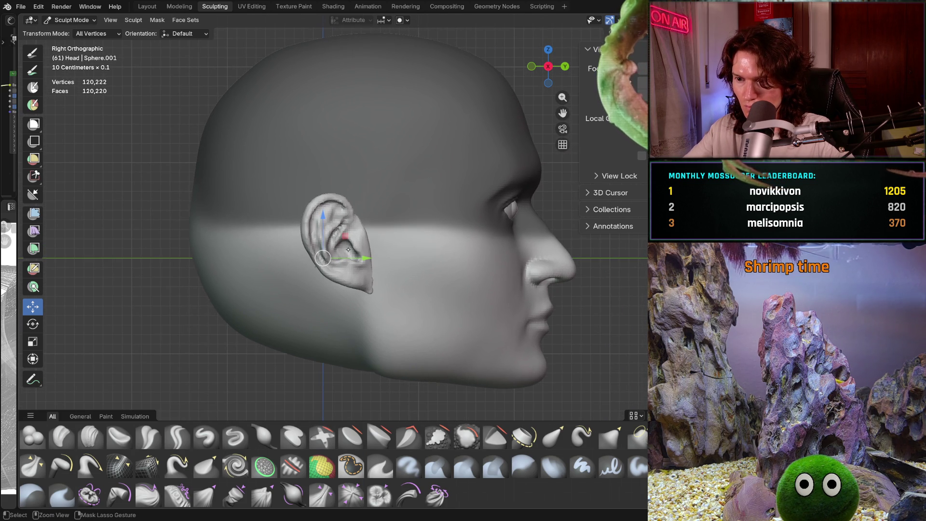
scroll(349, 249, "up", 1)
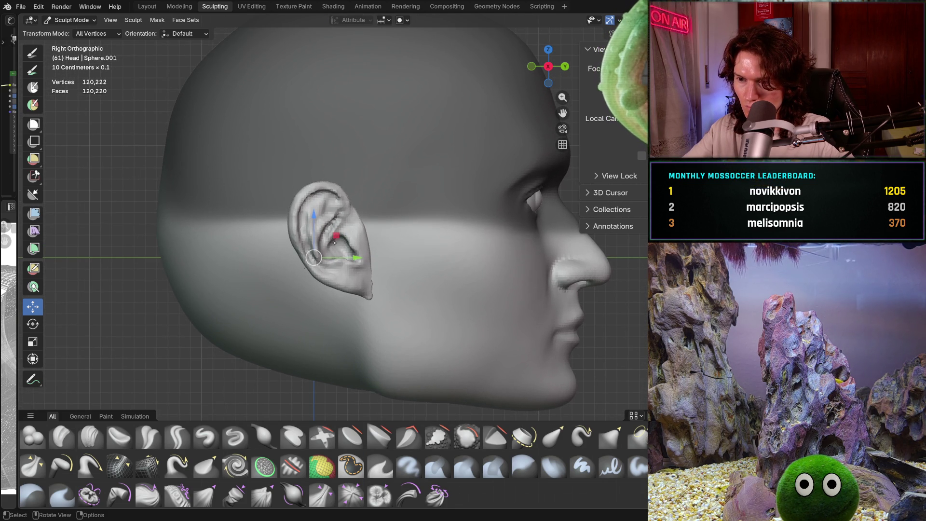
key("g")
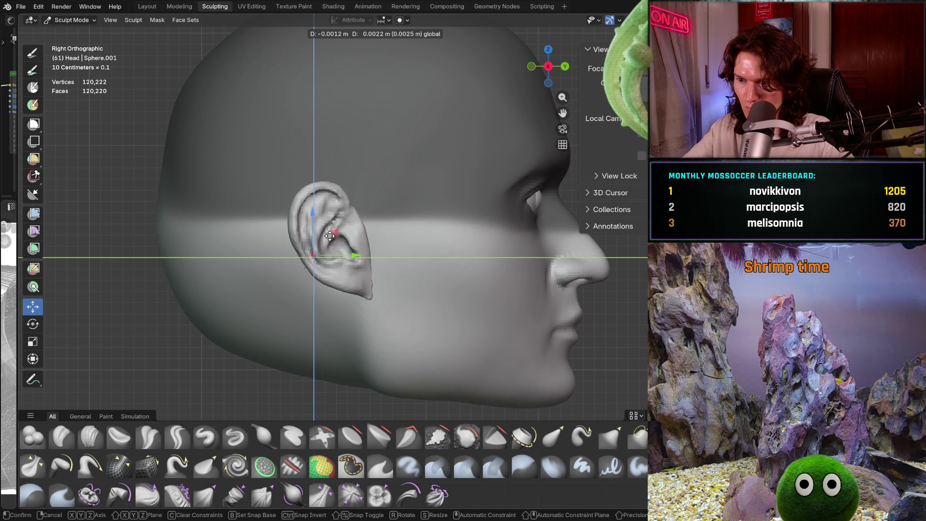
left_click(330, 235)
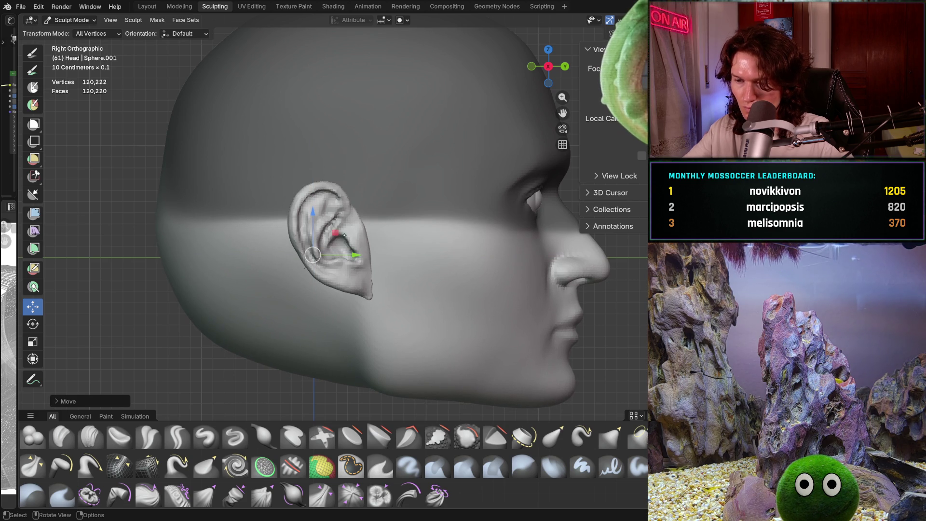
key("ctrl+z")
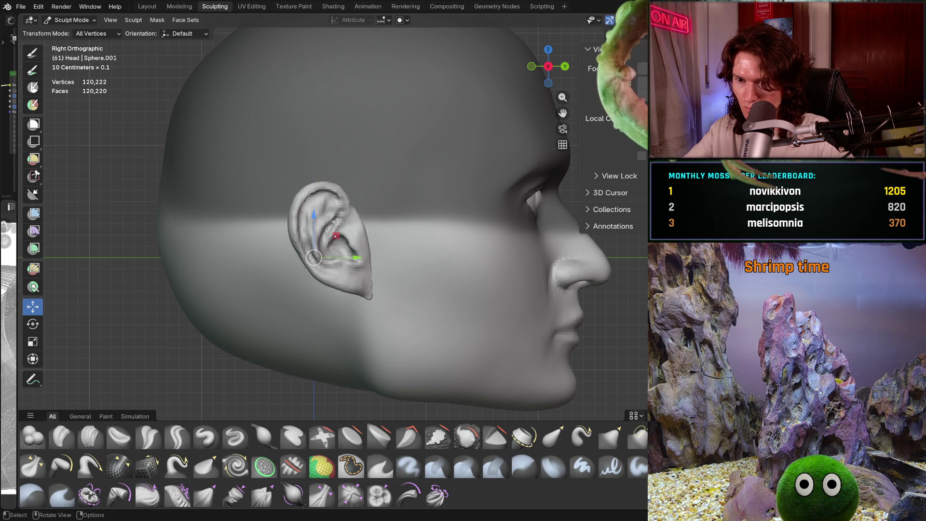
key("g")
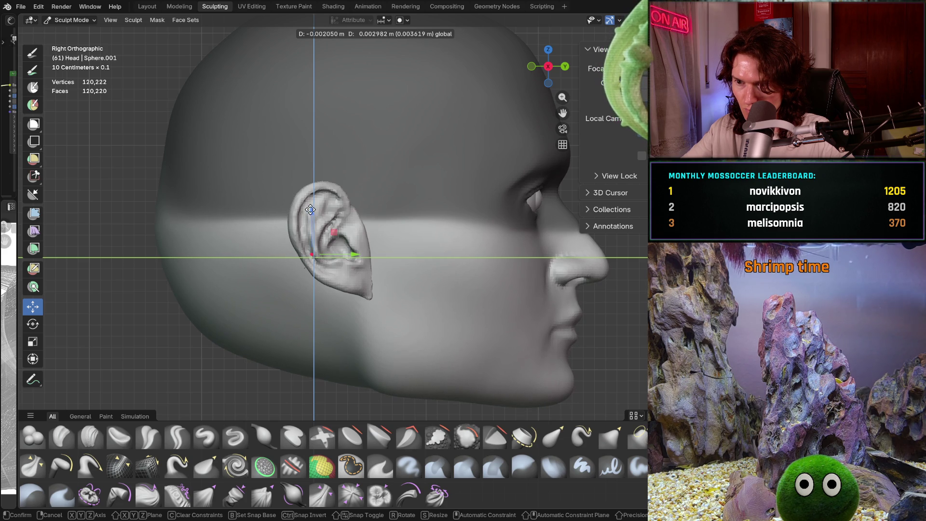
left_click(310, 210)
scroll(311, 210, "down", 3)
mouse_move(362, 217)
middle_mouse_down()
mouse_move(308, 274)
mouse_move(311, 261)
middle_mouse_up()
scroll(430, 259, "up", 3)
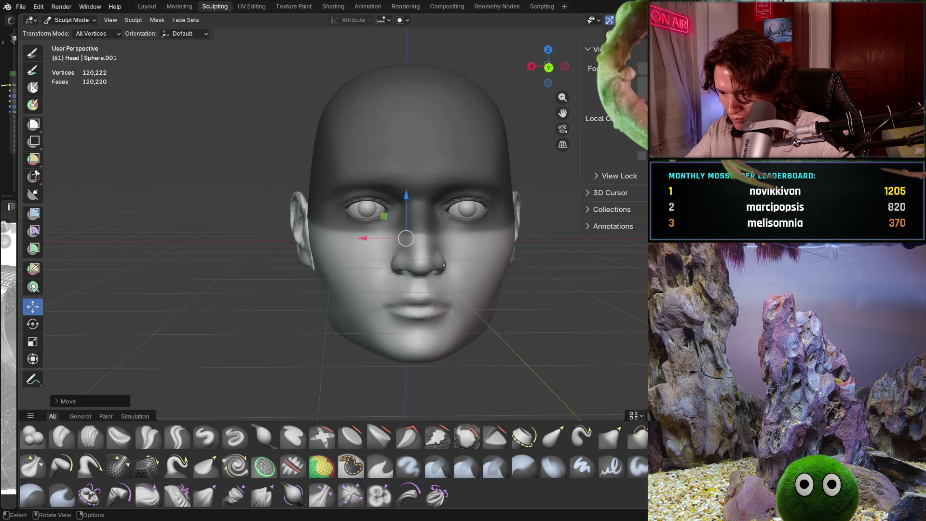
Step: Clear the sculpt mask with Alt+M and inspect the fully unmasked head from a three-quarter view
middle_click_drag(441, 273, 423, 280)
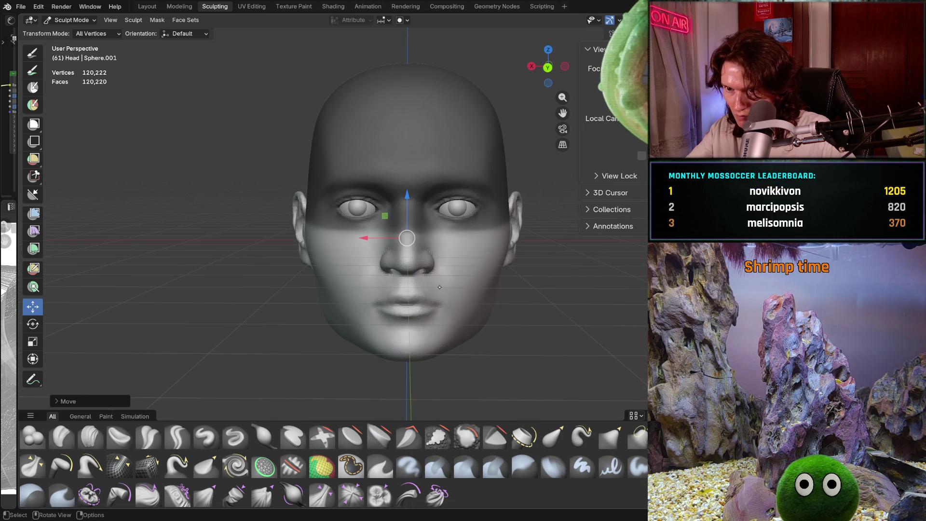
scroll(440, 288, "up", 2)
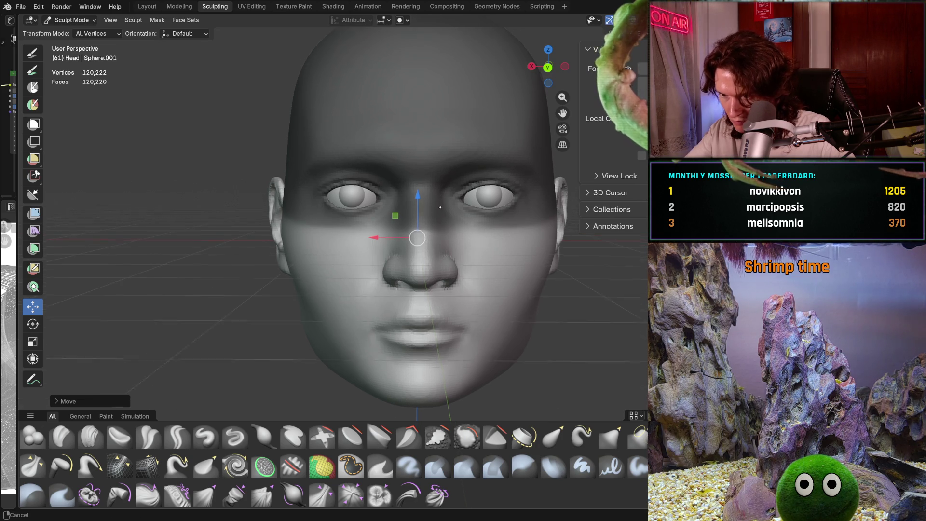
scroll(439, 183, "up", 1)
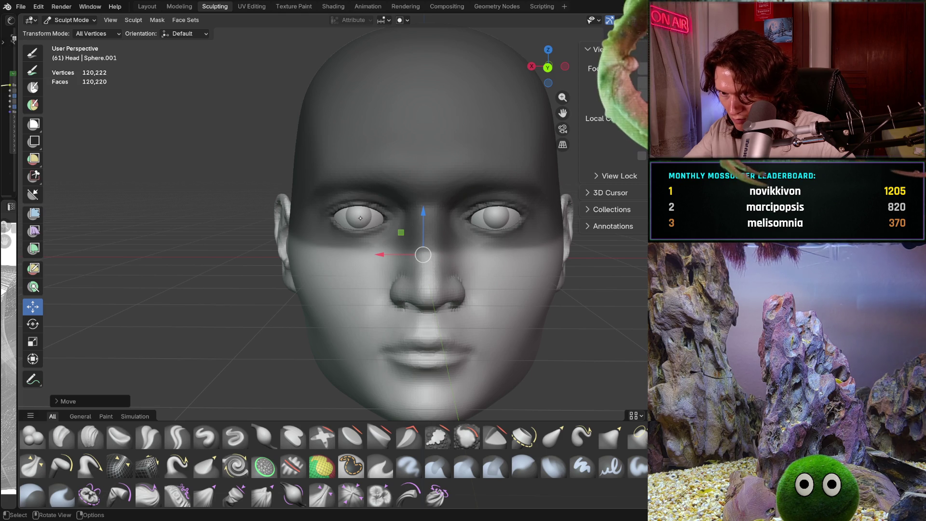
scroll(440, 238, "down", 4)
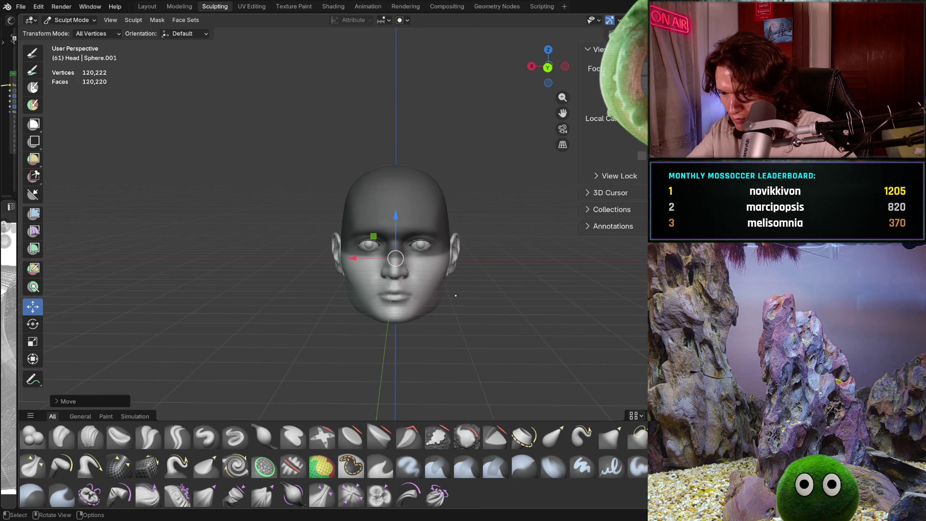
scroll(455, 295, "up", 4)
scroll(455, 296, "up", 4)
scroll(471, 242, "up", 2)
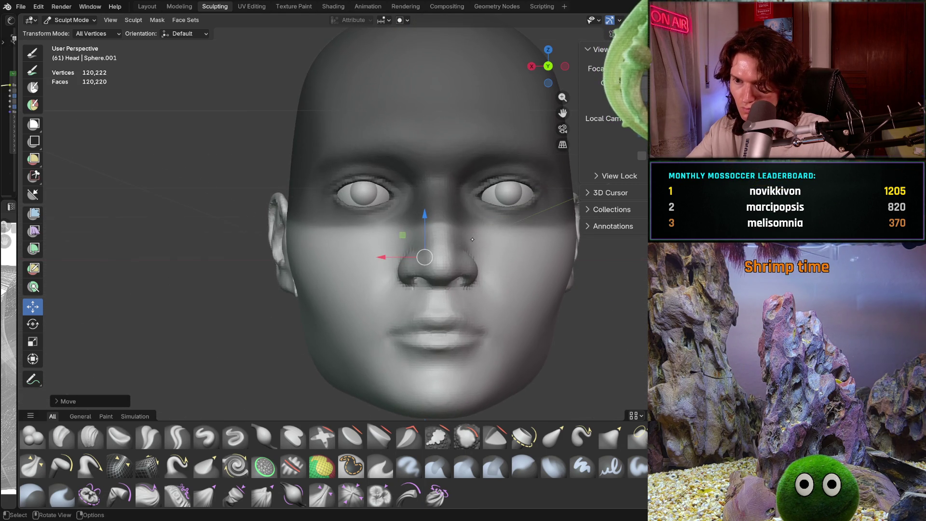
scroll(473, 239, "down", 1)
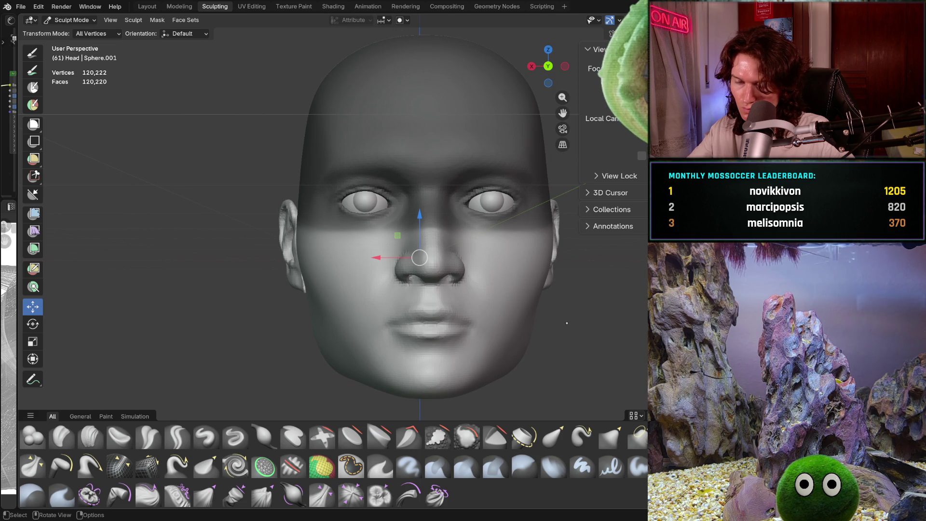
scroll(548, 290, "down", 3)
mouse_move(507, 289)
middle_mouse_down()
mouse_move(611, 308)
mouse_move(530, 265)
mouse_move(434, 261)
middle_mouse_up()
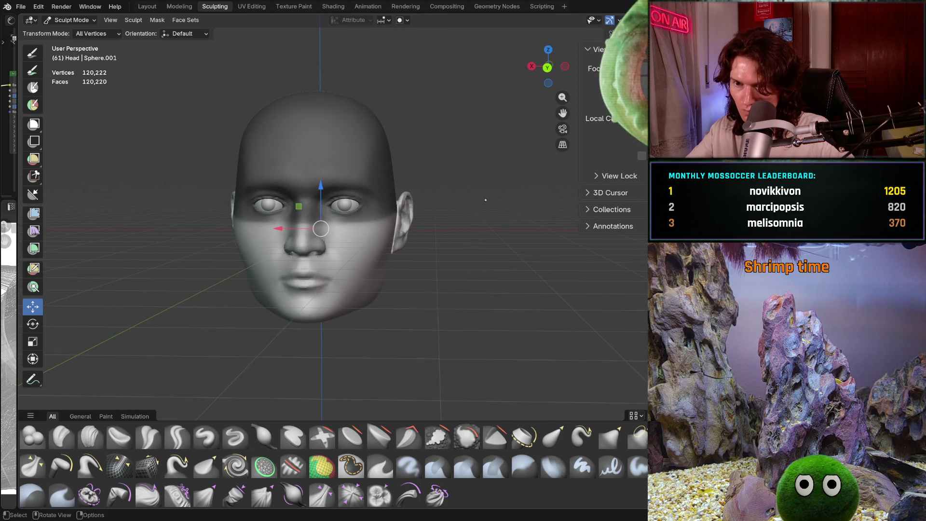
key("alt+m")
mouse_move(427, 197)
middle_mouse_down("shift")
mouse_move(507, 217)
mouse_move(592, 298)
mouse_move(583, 244)
mouse_move(481, 265)
mouse_move(434, 260)
middle_mouse_up("shift")
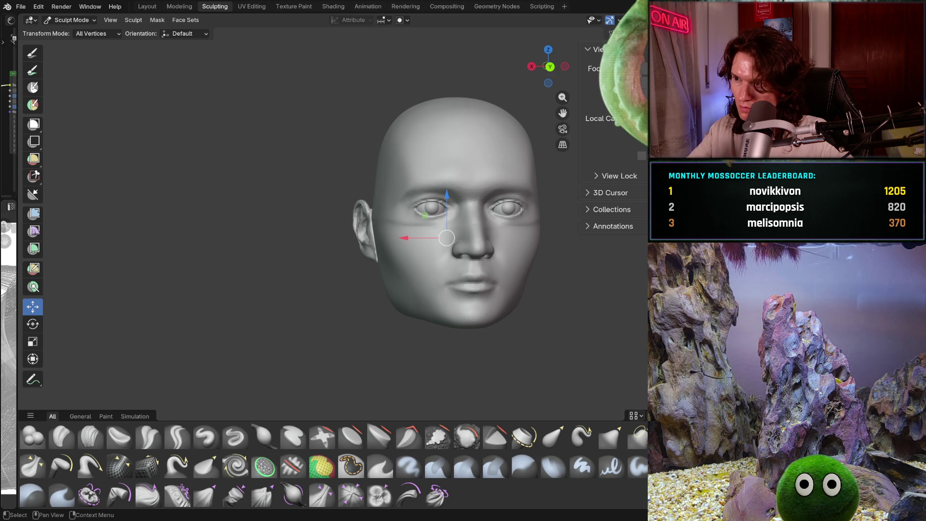
Step: Reveal the long hair mesh, then toggle its visibility again from a front view
key("alt+h")
middle_click_drag(582, 225, 558, 244)
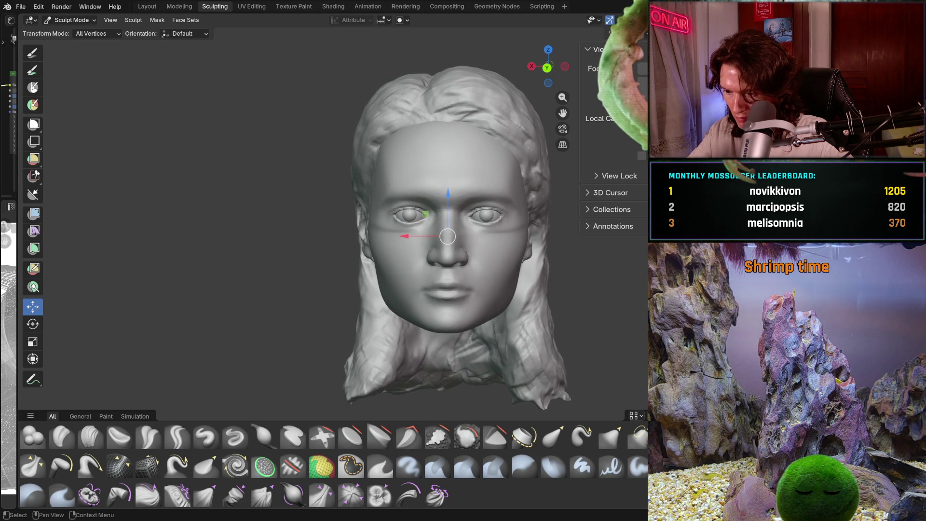
key("h")
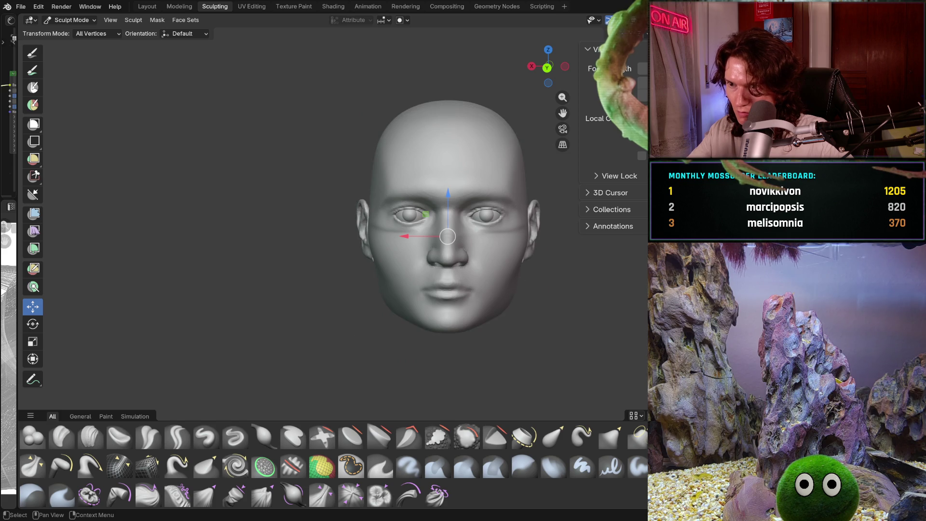
key("alt+h")
mouse_move(581, 239)
left_mouse_down()
mouse_move(562, 241)
mouse_move(579, 240)
left_mouse_up()
Step: Orbit the head through a side profile round to a front view of the face
mouse_move(507, 253)
middle_mouse_down()
mouse_move(522, 257)
mouse_move(376, 253)
mouse_move(506, 253)
middle_mouse_up()
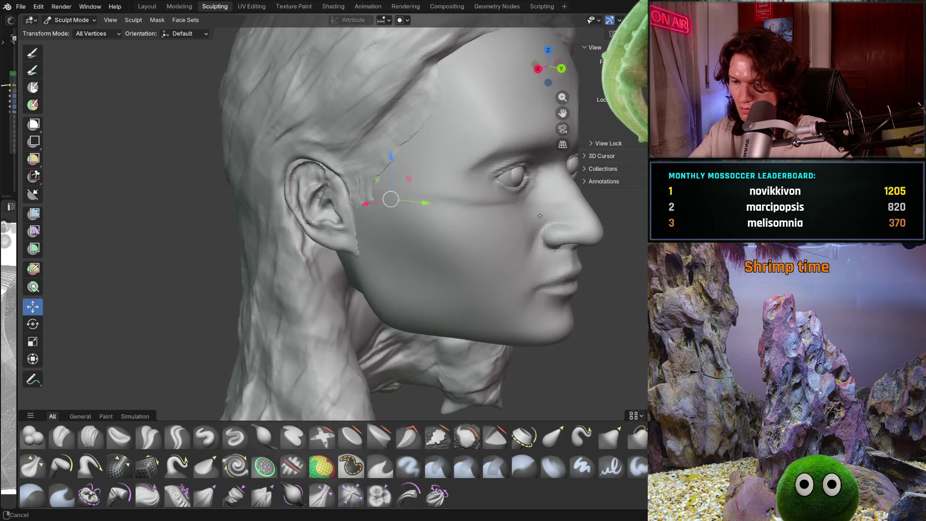
scroll(506, 253, "down", 3)
middle_click_drag(567, 257, 543, 260)
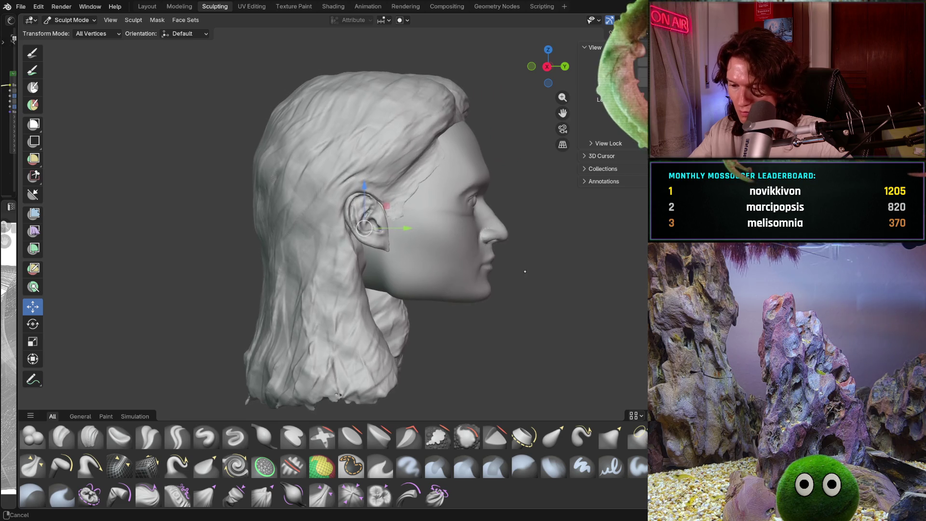
scroll(550, 259, "up", 2)
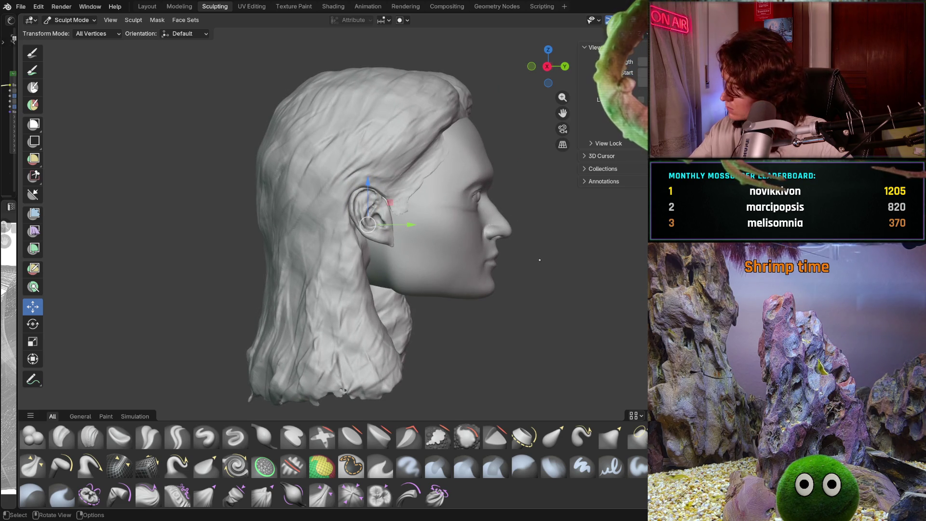
scroll(540, 259, "up", 2)
scroll(521, 257, "up", 4)
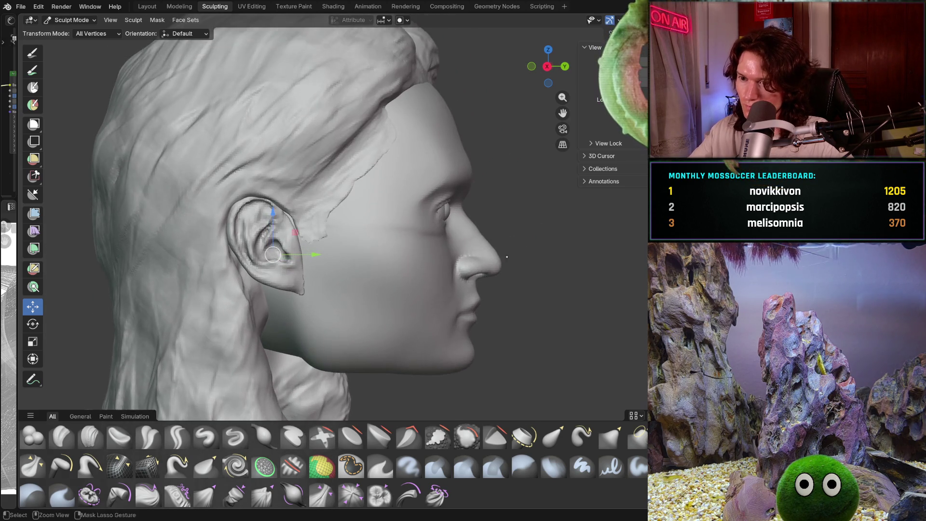
scroll(507, 256, "up", 2)
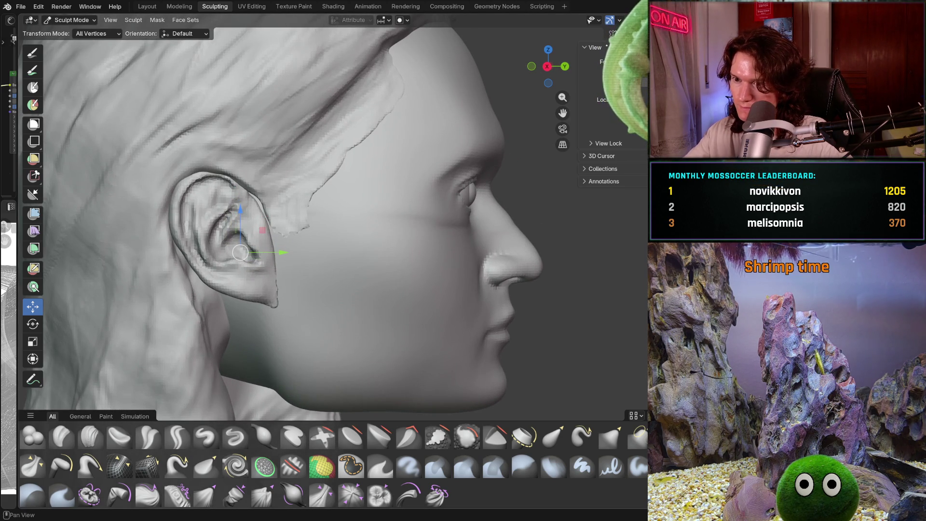
middle_click_drag(507, 256, 574, 217)
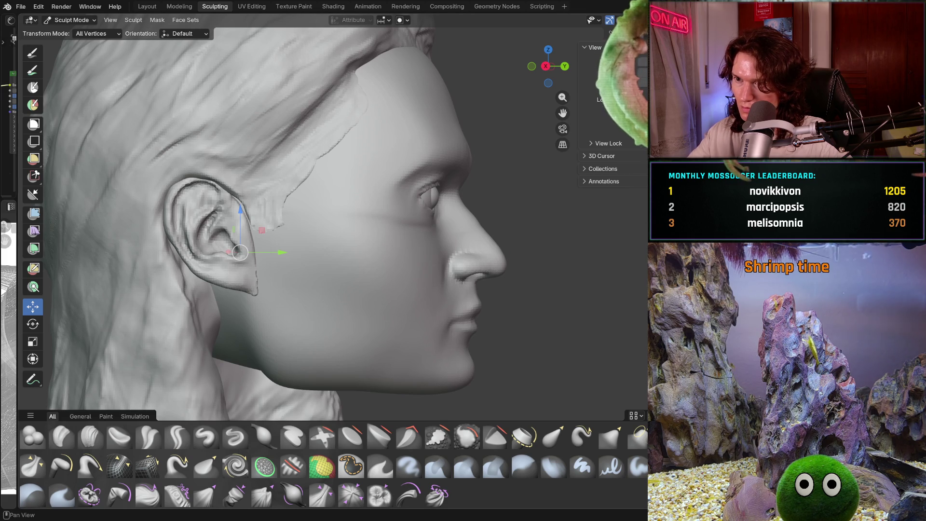
scroll(419, 240, "down", 3)
mouse_move(289, 239)
middle_mouse_down()
mouse_move(419, 240)
mouse_move(574, 219)
middle_mouse_up()
scroll(466, 264, "down", 2)
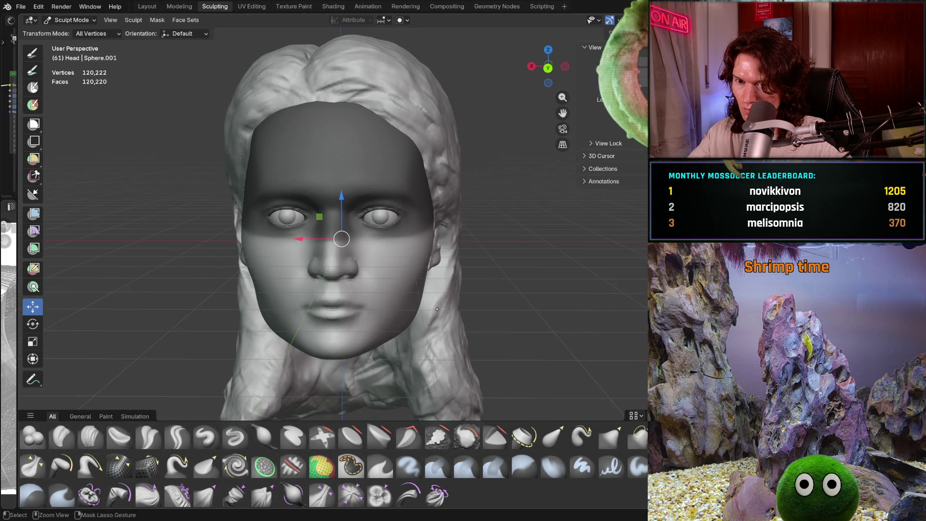
Step: Clear the face mask with Alt+M, recentre the head and switch to the Grab brush
middle_click_drag(467, 265, 500, 260, "shift")
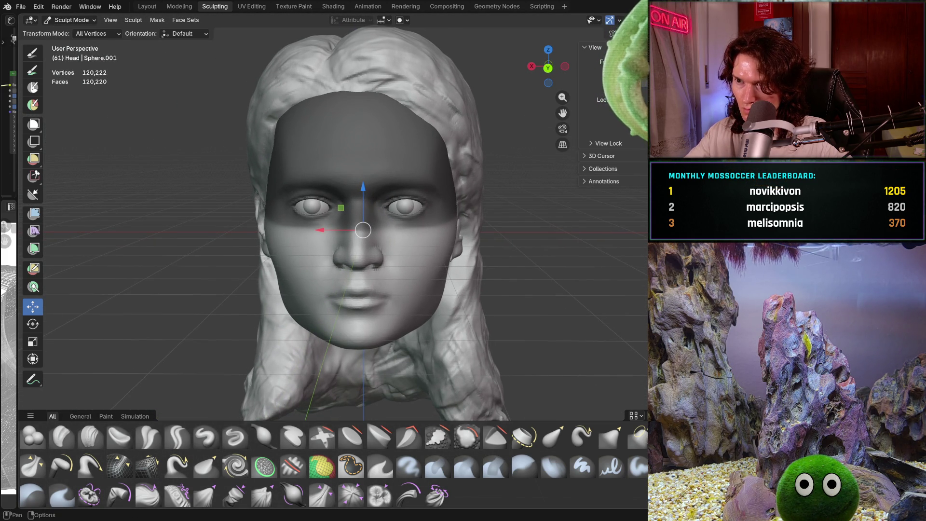
key("alt+m")
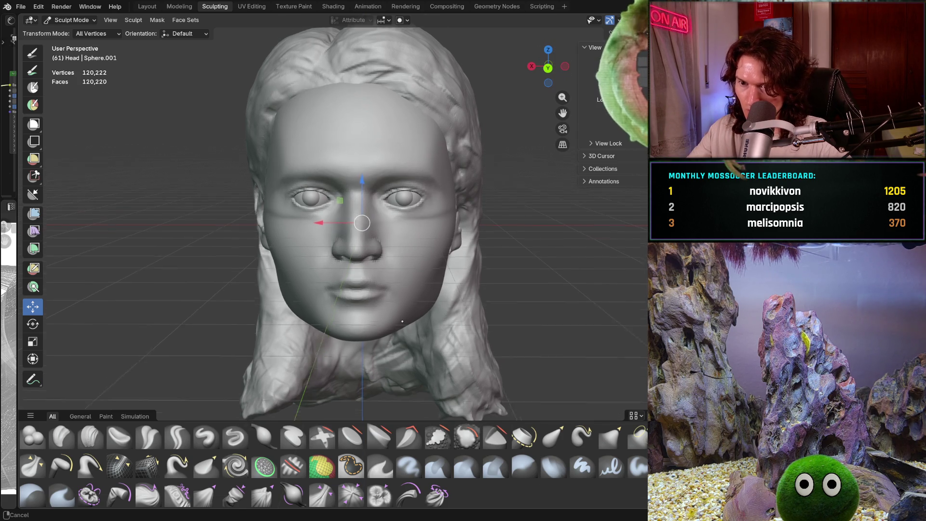
middle_click_drag(394, 274, 443, 280, "shift")
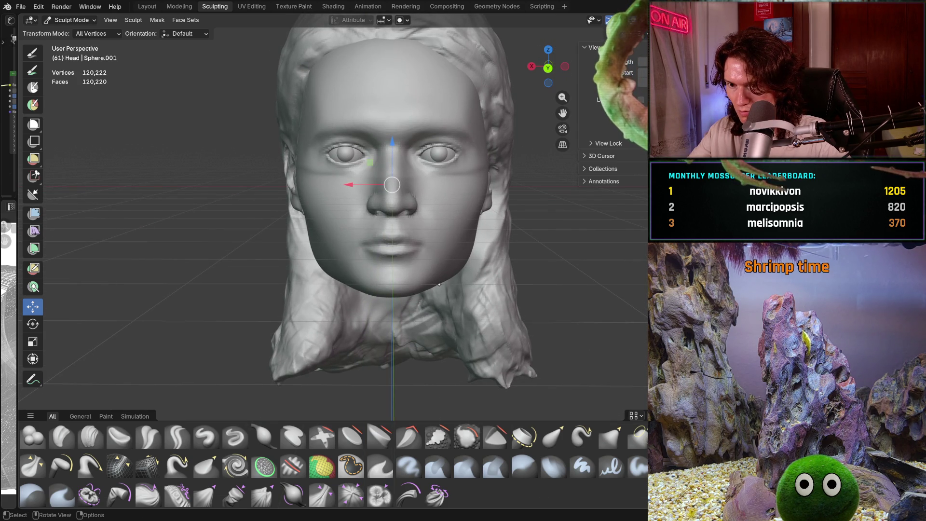
middle_click_drag(433, 300, 427, 295)
scroll(427, 295, "up", 1)
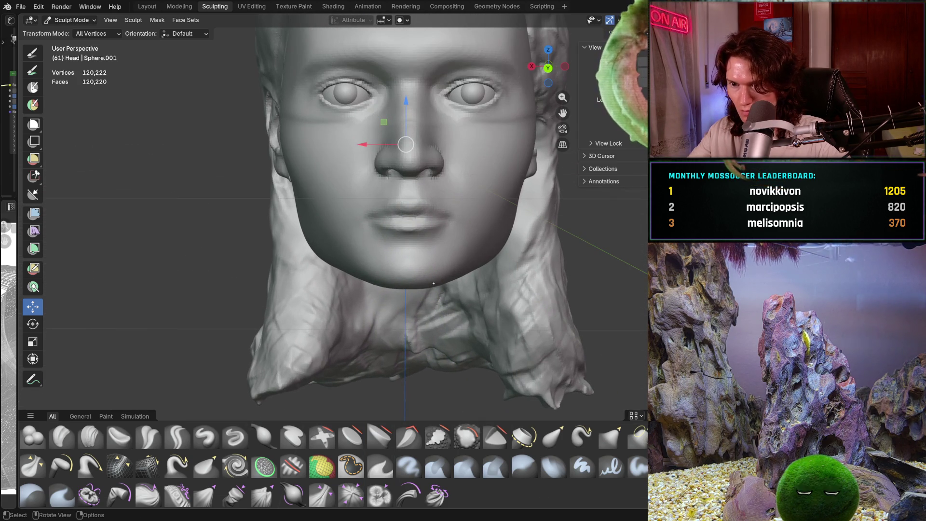
key("g")
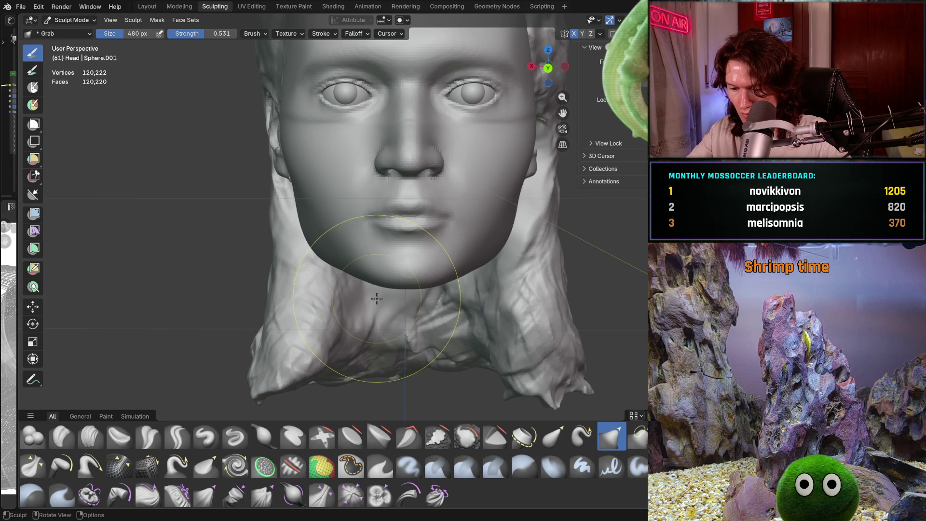
scroll(380, 286, "up", 1)
scroll(380, 286, "up", 1)
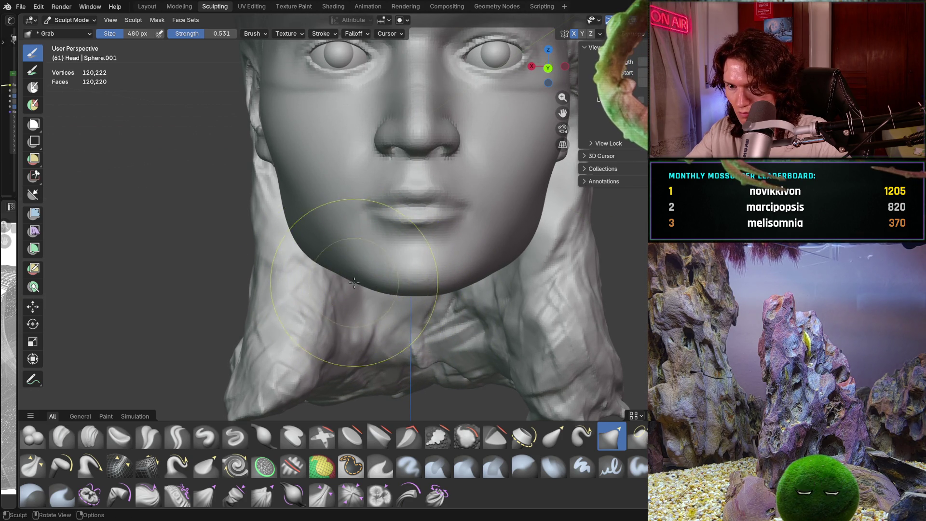
Step: Reshape the upper face slightly with a grab stroke from a frontal close-up
mouse_move(355, 282)
middle_mouse_down()
mouse_move(492, 223)
mouse_move(464, 290)
middle_mouse_up()
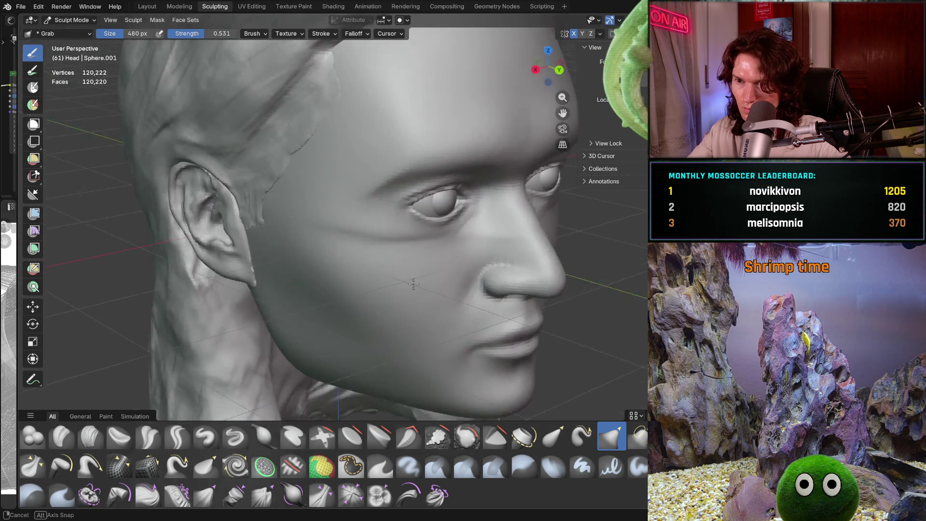
mouse_move(448, 210)
middle_mouse_down()
mouse_move(355, 298)
mouse_move(434, 283)
mouse_move(449, 289)
mouse_move(471, 272)
middle_mouse_up()
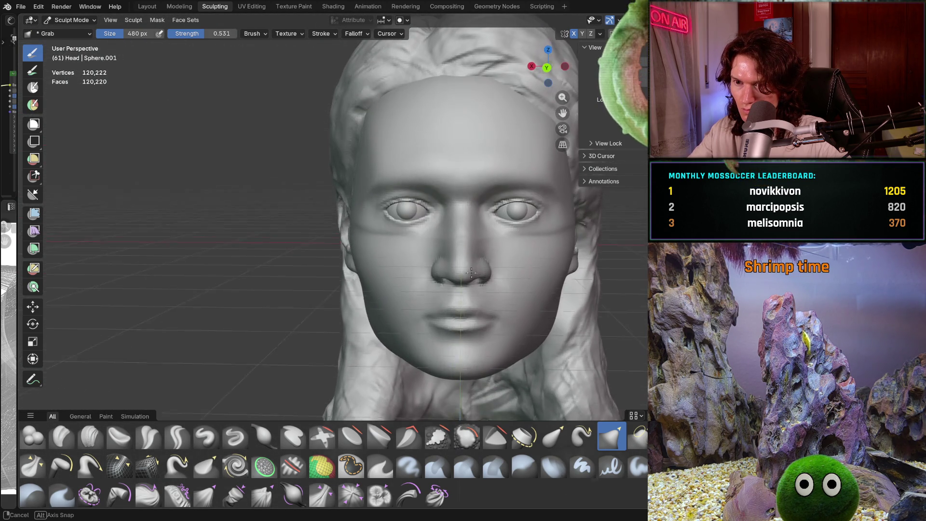
scroll(472, 272, "up", 1)
scroll(472, 260, "up", 2)
scroll(472, 246, "up", 2)
scroll(473, 237, "up", 2)
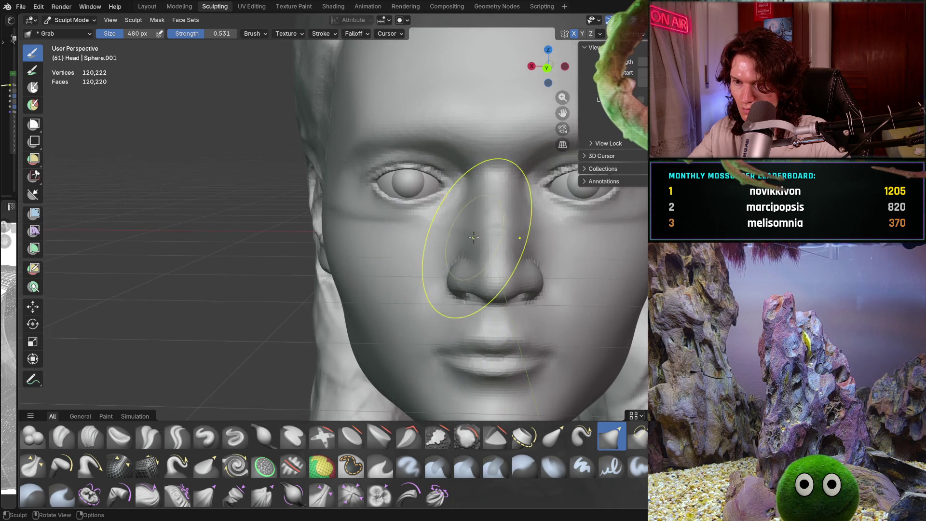
scroll(471, 237, "up", 2)
scroll(464, 268, "up", 2)
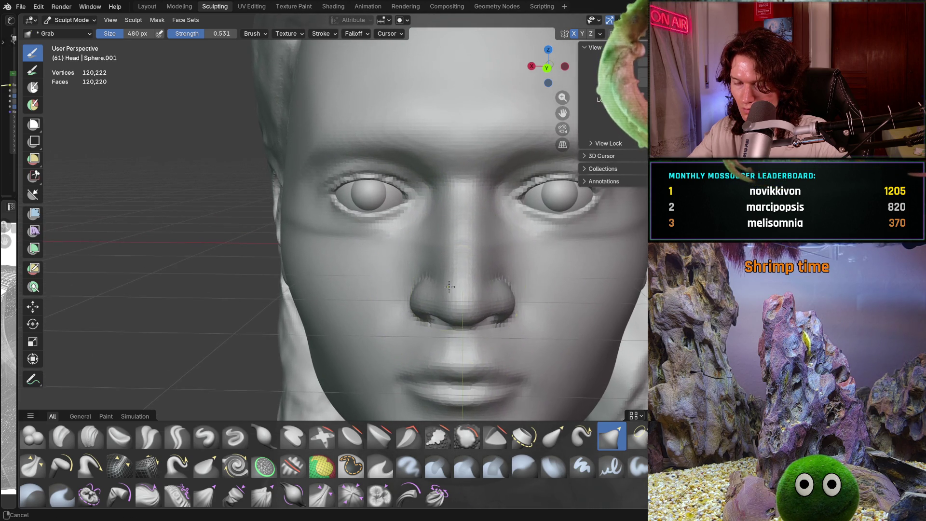
left_click_drag(449, 287, 447, 293)
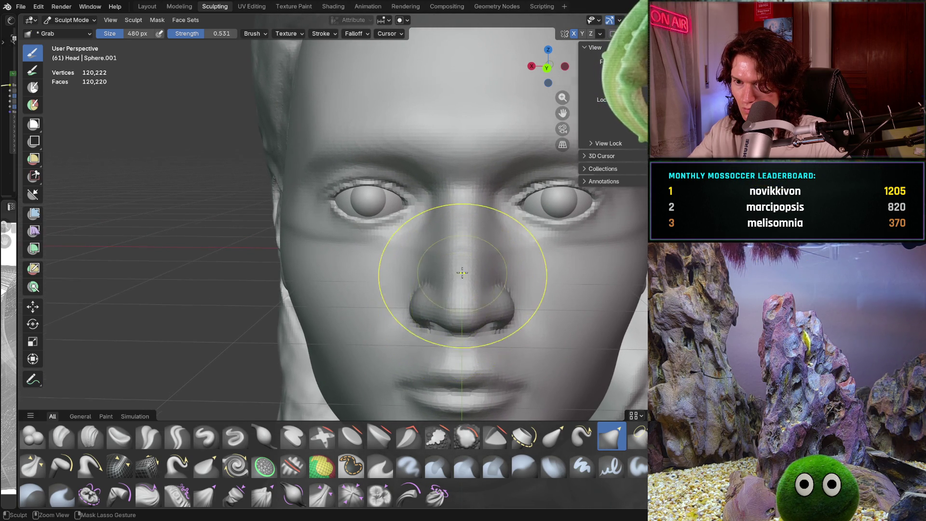
scroll(451, 299, "down", 4)
middle_click_drag(463, 290, 453, 293)
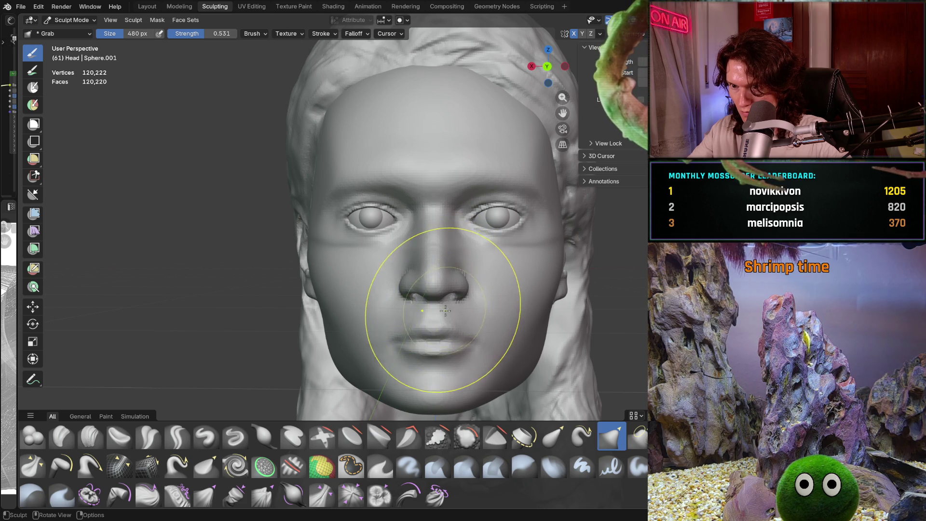
scroll(463, 285, "up", 2)
scroll(471, 276, "up", 2)
scroll(471, 274, "up", 2)
Step: Zoom to the left eye and switch to the Mask brush, starting a brush resize
middle_click_drag(463, 275, 434, 304, "shift")
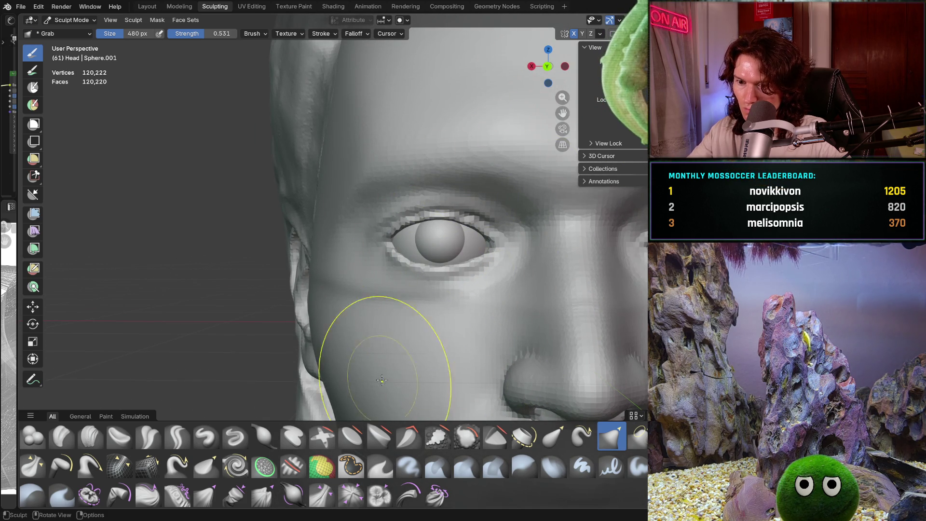
left_click(352, 467)
key("f")
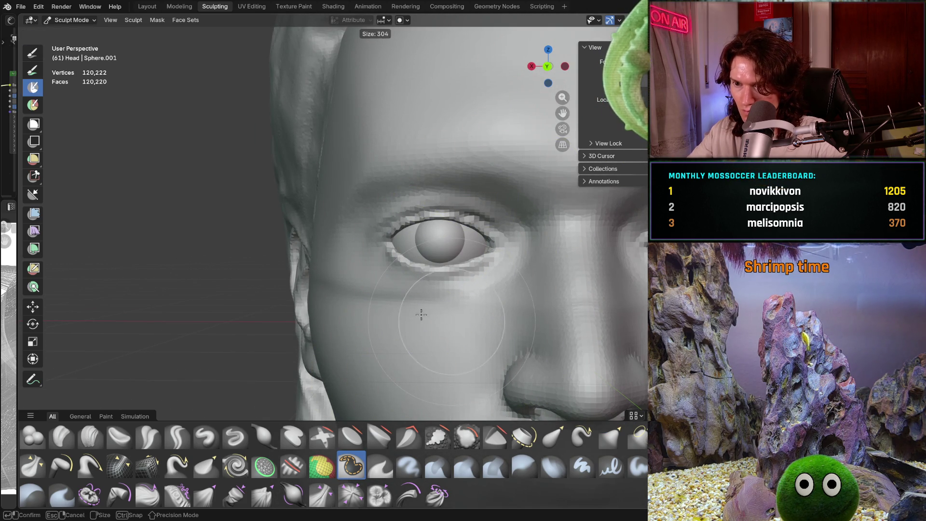
Step: With a smaller Mask brush, mask along the lower and upper eyelids, undoing a stray cheek stroke
left_click(422, 314)
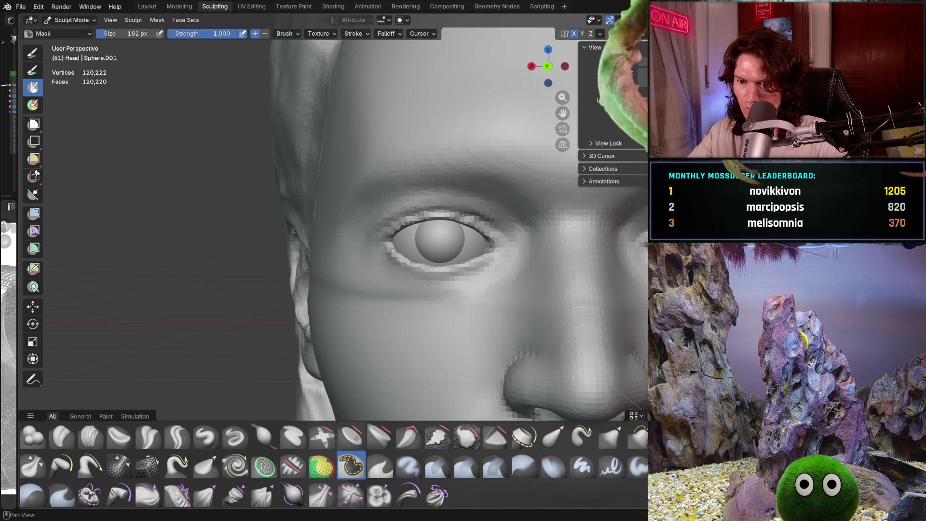
left_click_drag(406, 340, 416, 297)
key("ctrl+z")
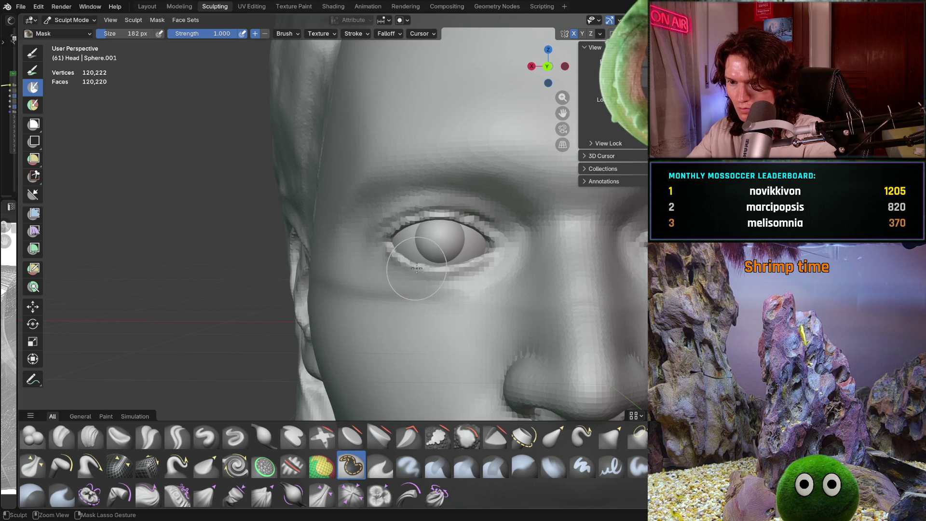
mouse_move(409, 268)
left_mouse_down()
mouse_move(391, 252)
mouse_move(388, 221)
mouse_move(416, 210)
mouse_move(463, 211)
mouse_move(485, 237)
mouse_move(434, 278)
mouse_move(470, 282)
mouse_move(492, 245)
left_mouse_up()
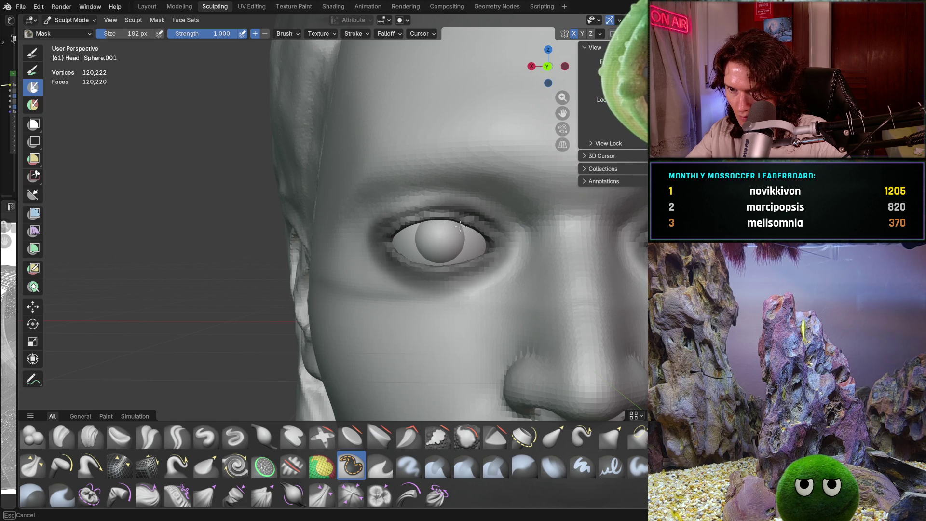
left_click_drag(431, 219, 488, 237)
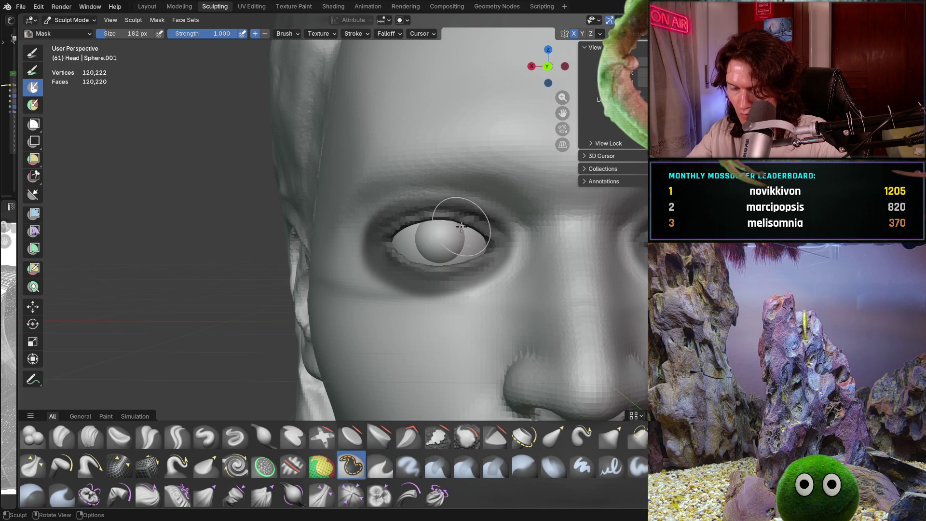
Step: Paint more mask around the eyelids, invert it, and switch to the Move tool in front view
middle_click_drag(506, 210, 486, 212)
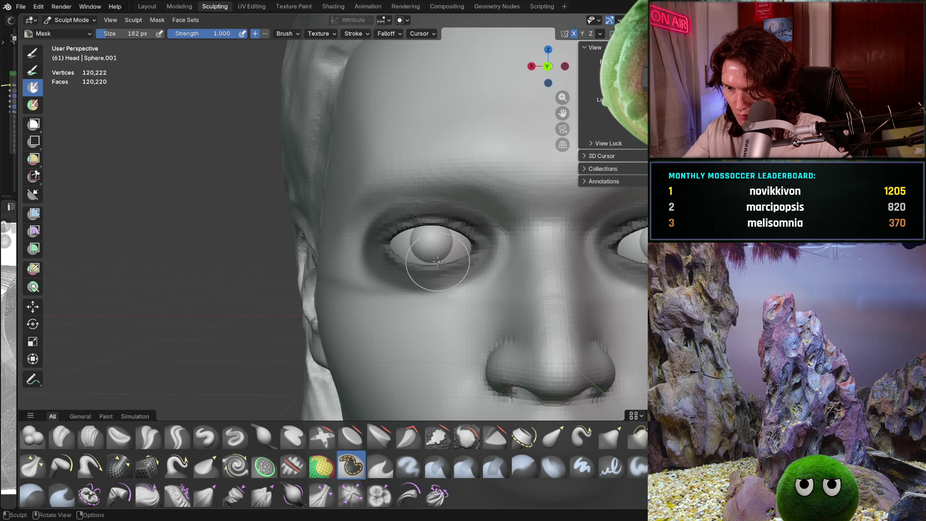
scroll(464, 246, "up", 3)
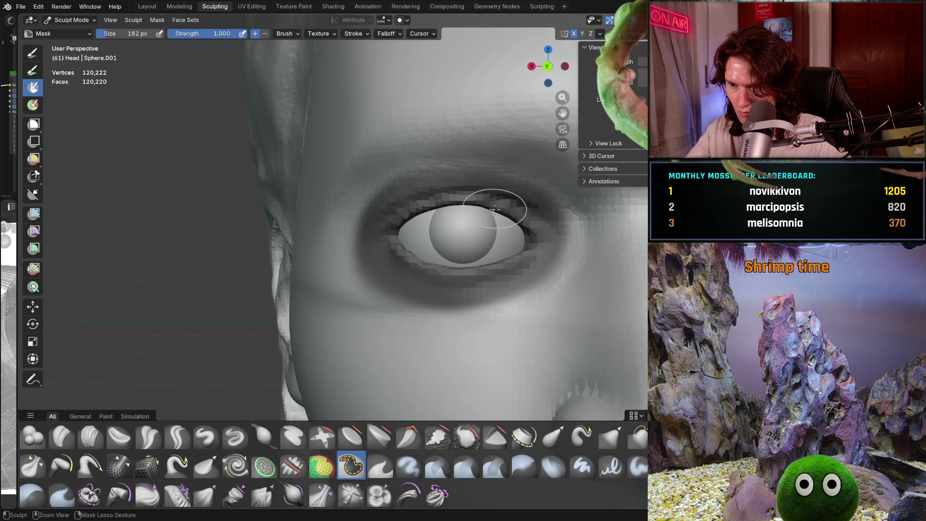
scroll(495, 217, "up", 1)
scroll(500, 254, "up", 1)
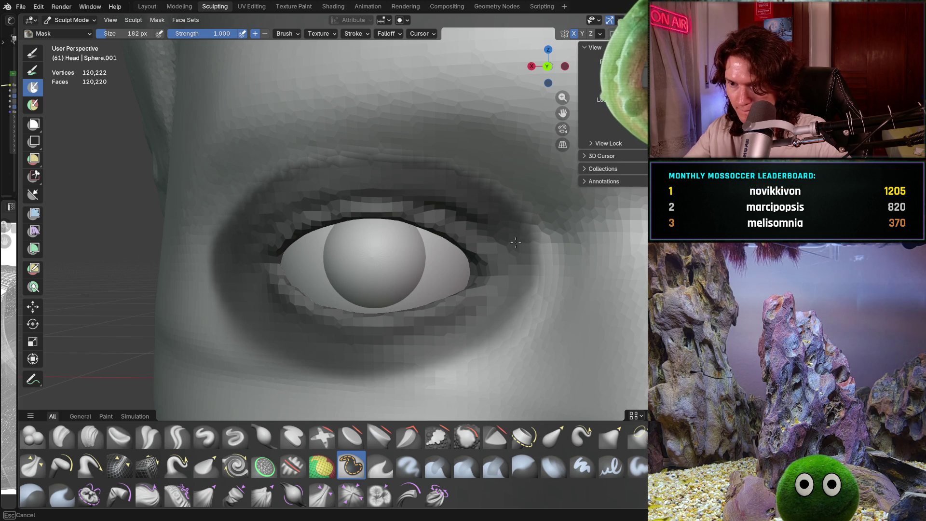
scroll(463, 254, "down", 4)
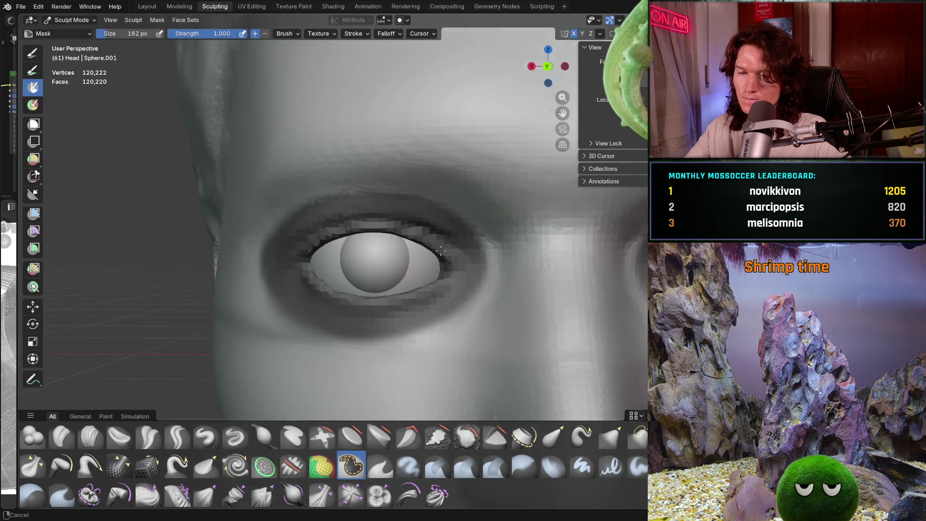
scroll(424, 286, "up", 4)
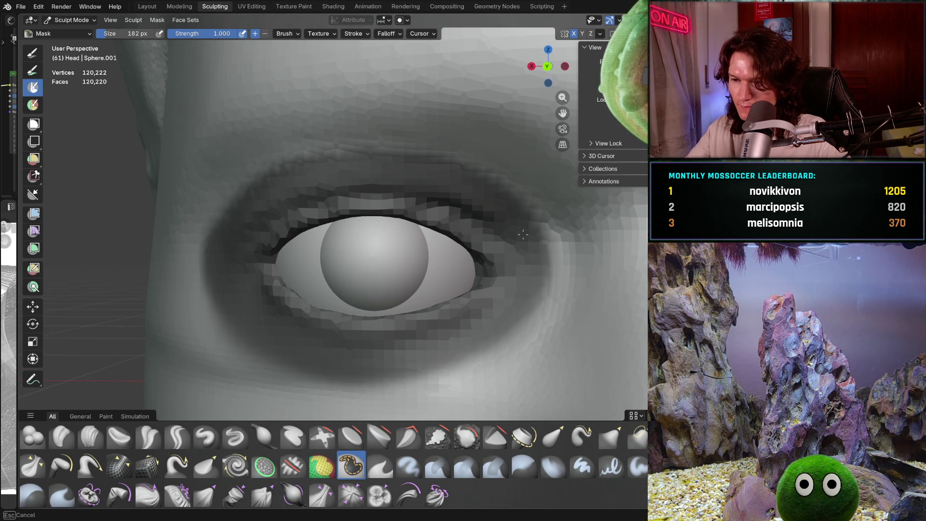
left_click_drag(503, 303, 455, 339)
scroll(500, 307, "down", 3)
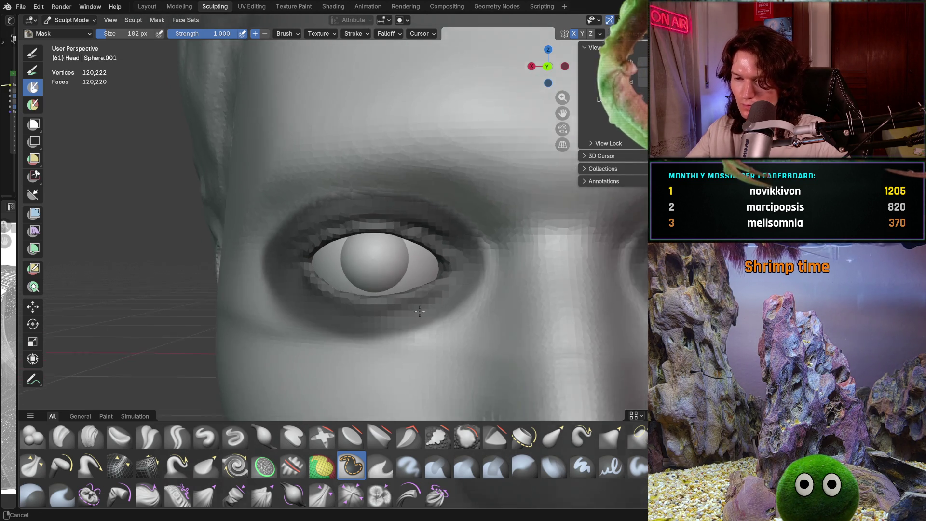
scroll(499, 307, "up", 2)
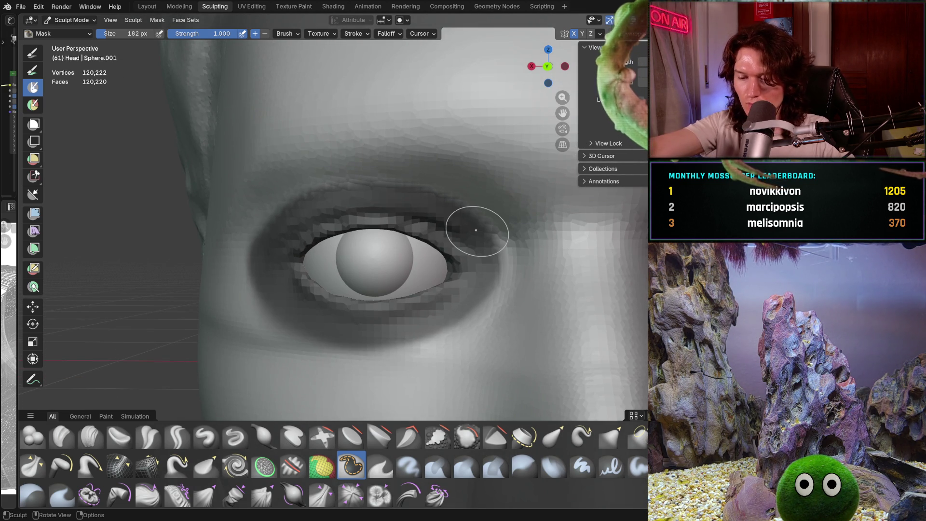
key("alt+m")
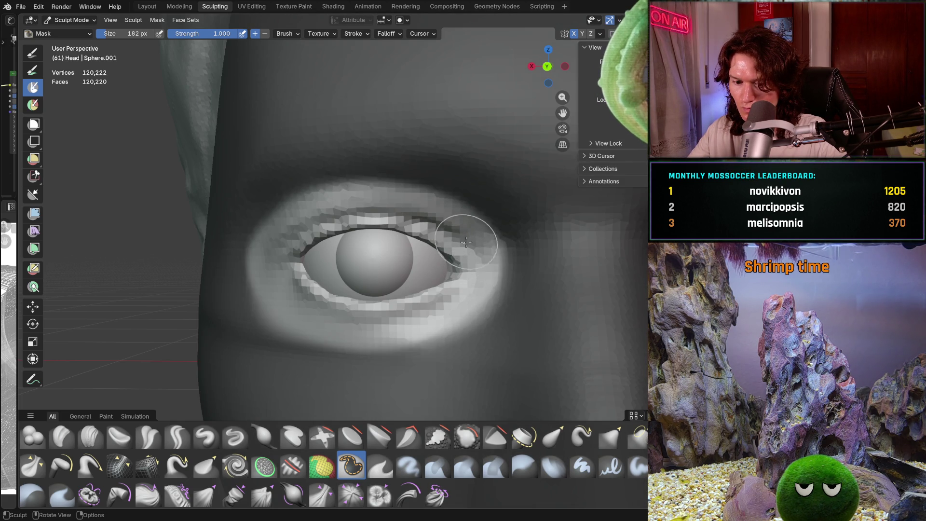
key("alt+m")
key("alt+m")
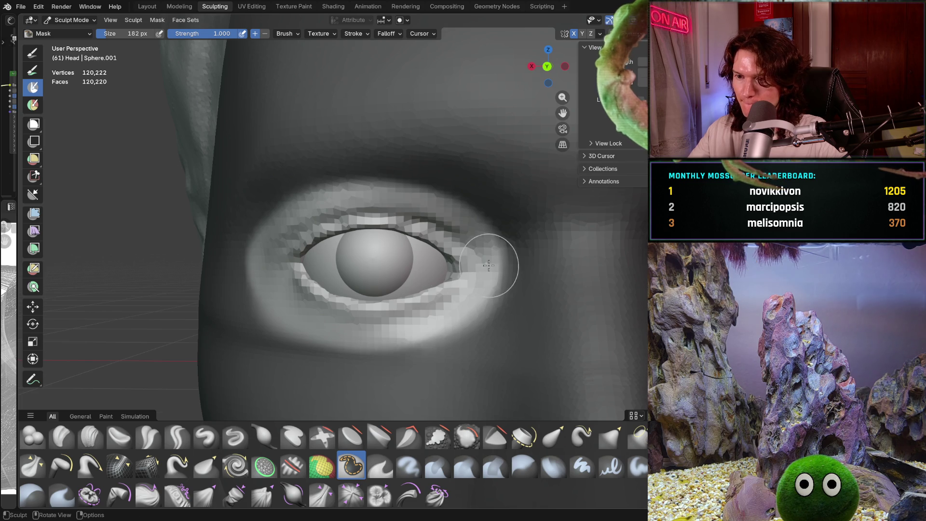
scroll(471, 268, "down", 4)
middle_click_drag(452, 302, 463, 290)
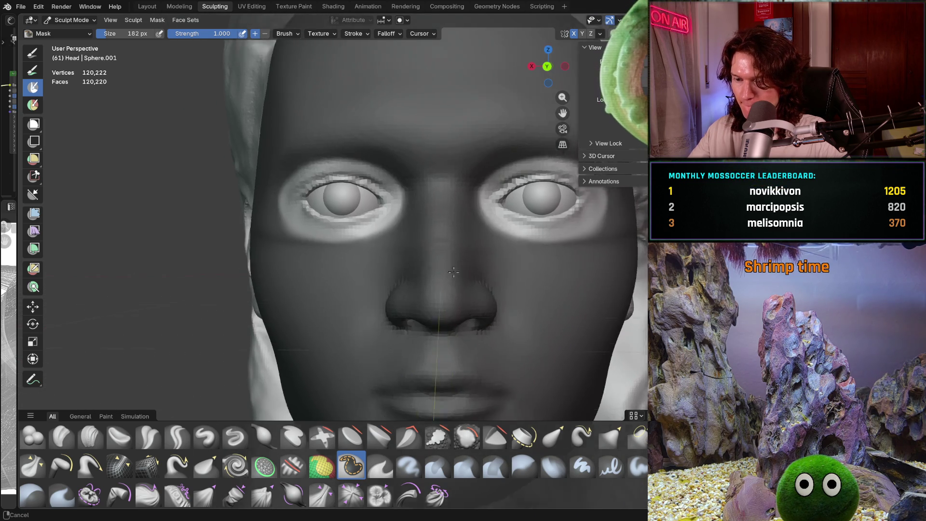
scroll(468, 281, "down", 2)
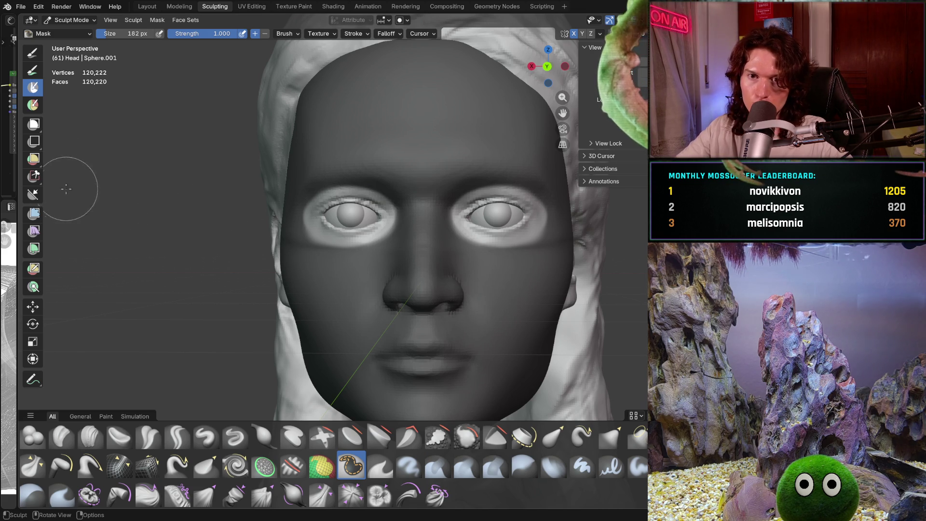
left_click(33, 306)
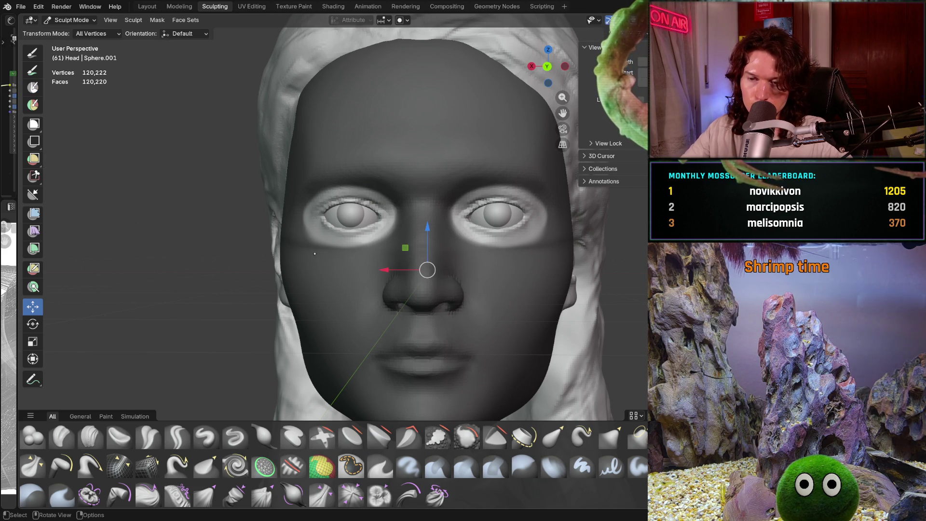
scroll(314, 253, "up", 2)
Step: Enlarge the Grab brush to 658 px, test a stroke on the left eyelid, and review symmetry
key("g")
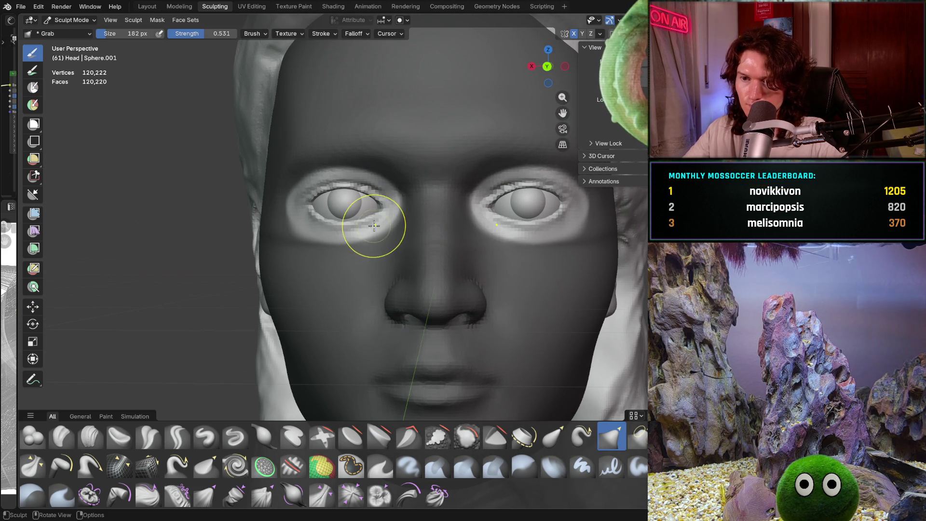
key("f")
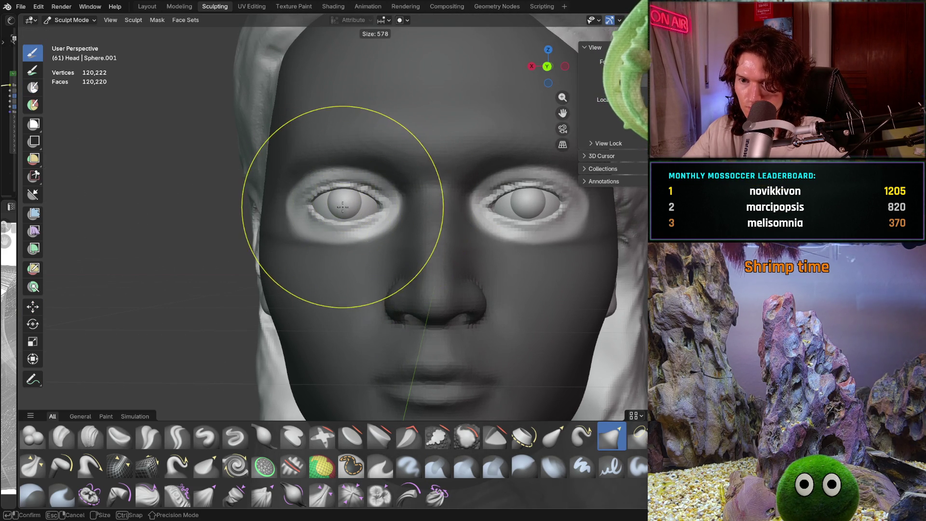
left_click(376, 220)
left_click_drag(342, 205, 343, 205)
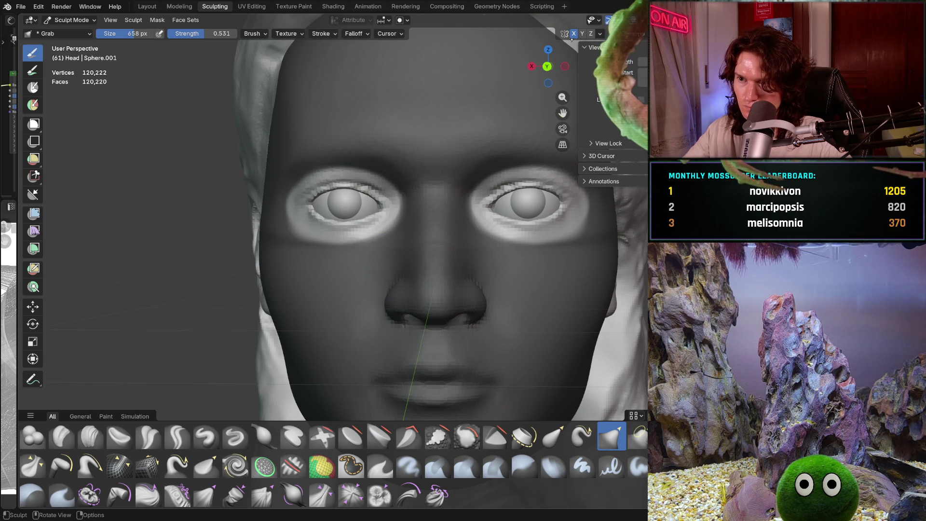
left_click(600, 34)
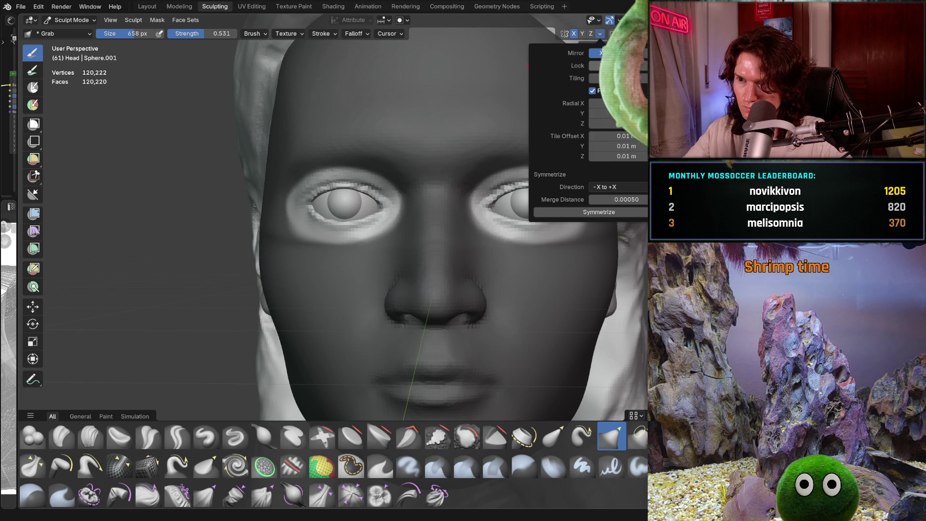
Step: Reshape the left eyelid around the eyeball with Grab strokes, checking symmetry between passes
left_click_drag(341, 203, 342, 203)
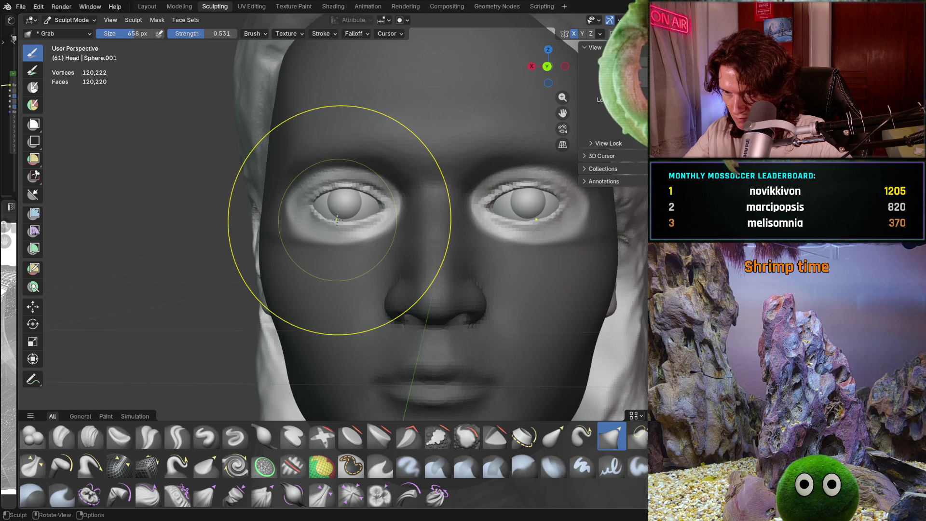
key("f")
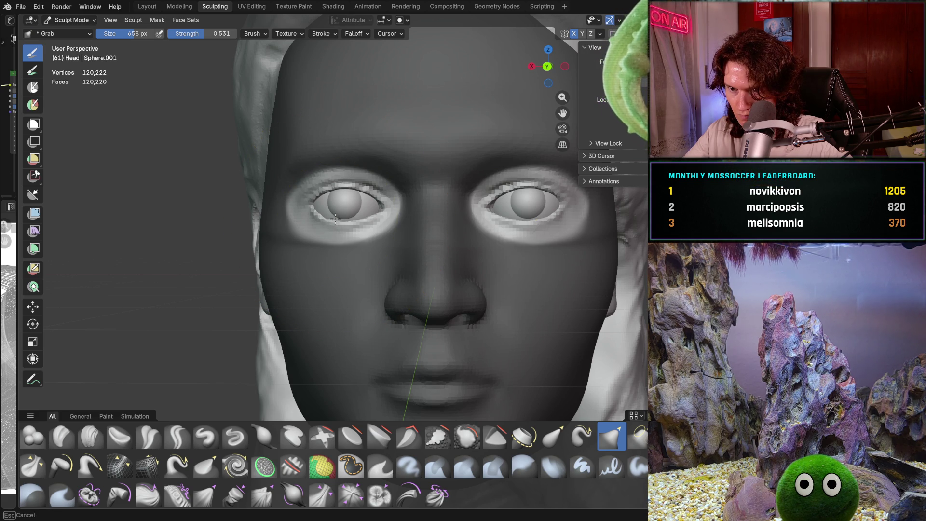
left_click(336, 210)
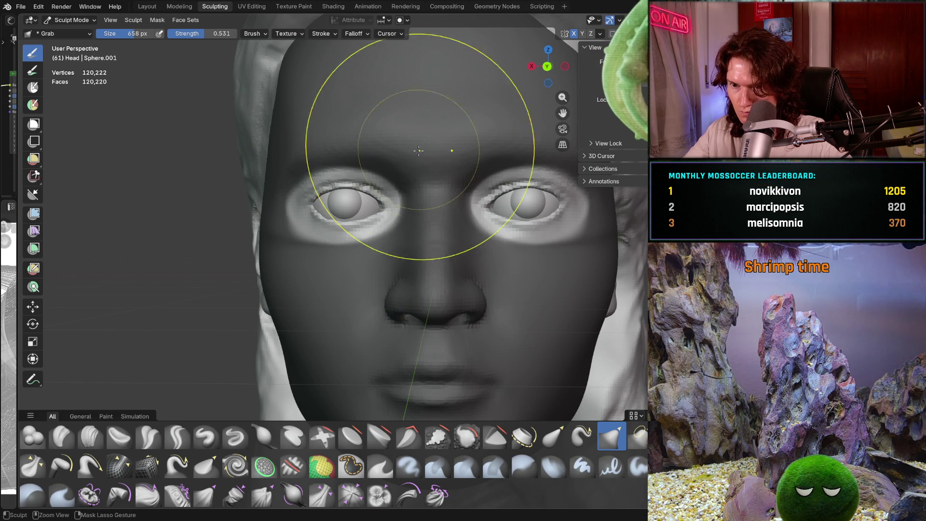
left_click(600, 33)
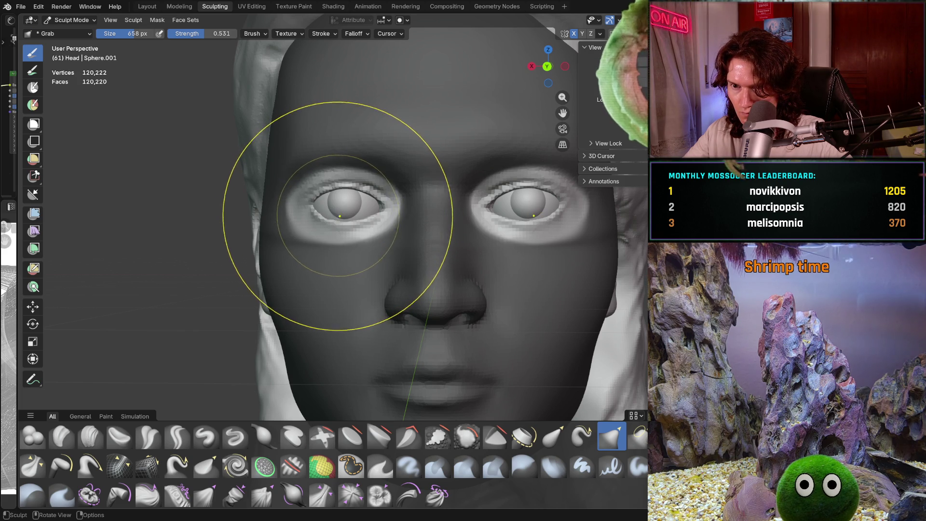
left_click_drag(341, 215, 340, 200)
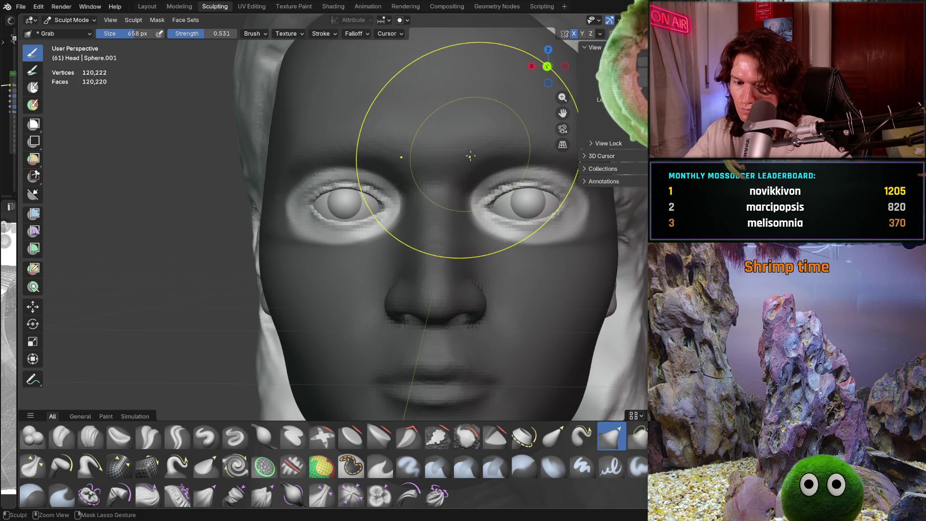
left_click(599, 34)
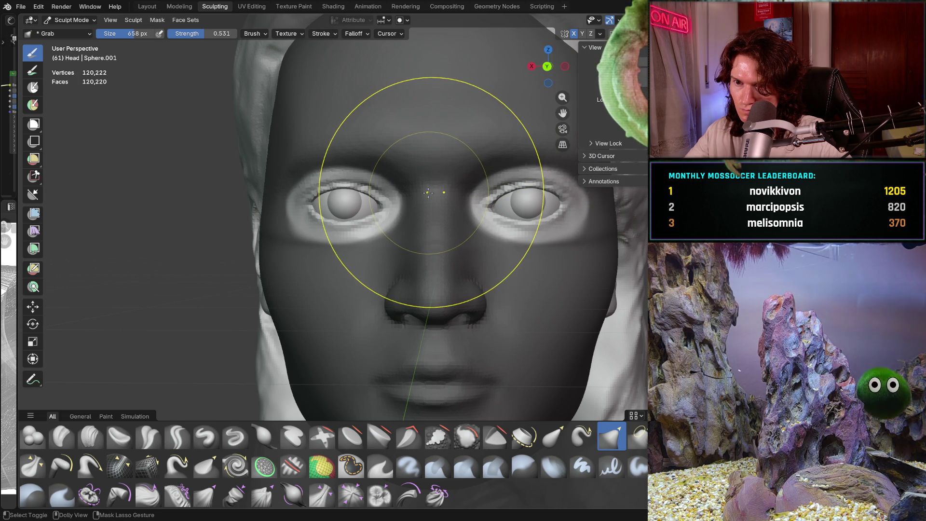
Step: Refine the inner corner of the left eyelid, clear the face mask with Alt+M, and inspect the eyes
left_click_drag(357, 210, 348, 208)
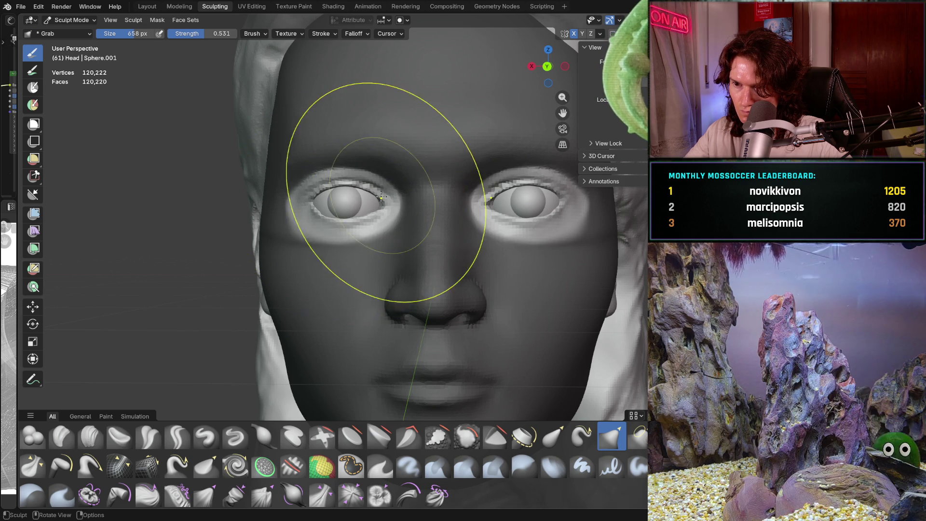
scroll(385, 250, "down", 2)
scroll(385, 250, "down", 1)
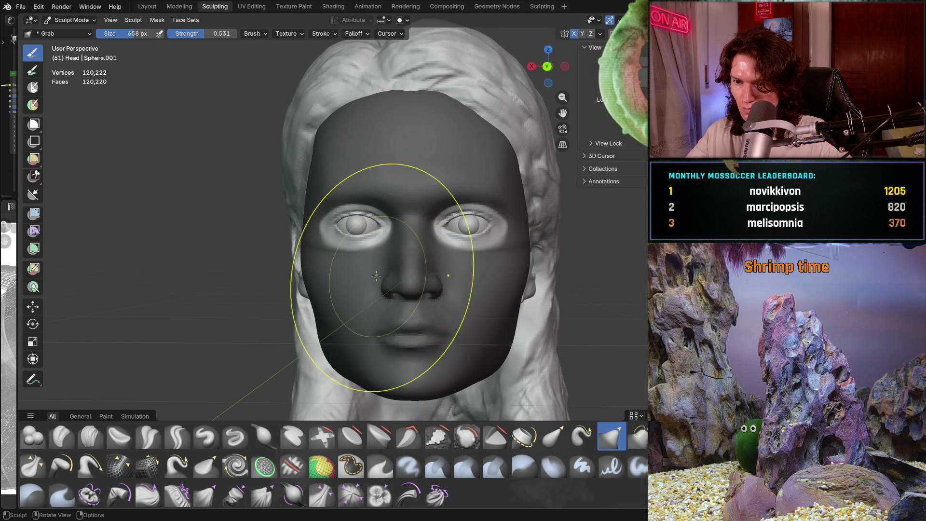
scroll(361, 268, "up", 3)
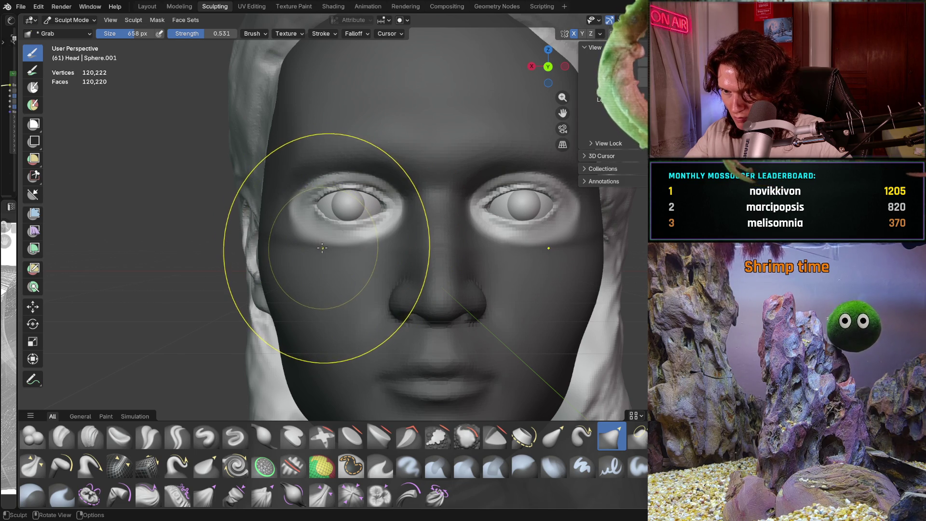
scroll(327, 251, "up", 1)
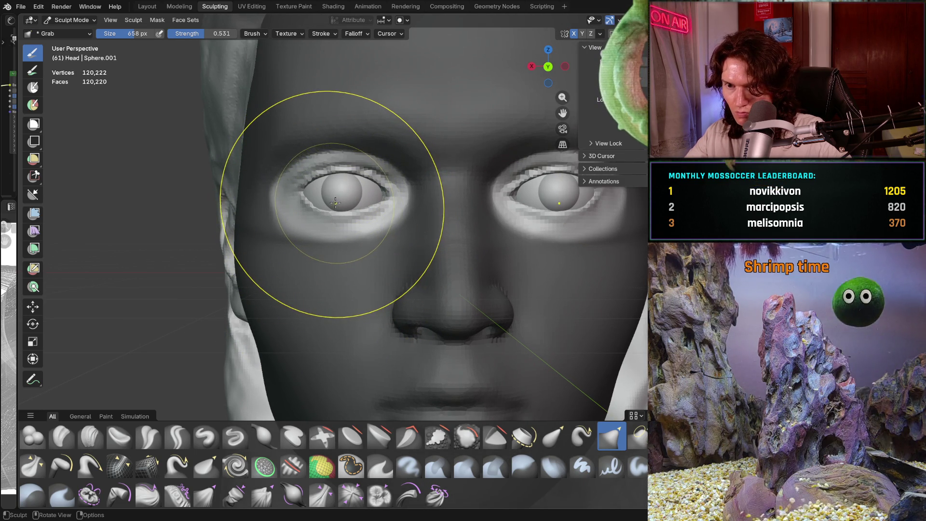
left_click_drag(336, 207, 337, 208)
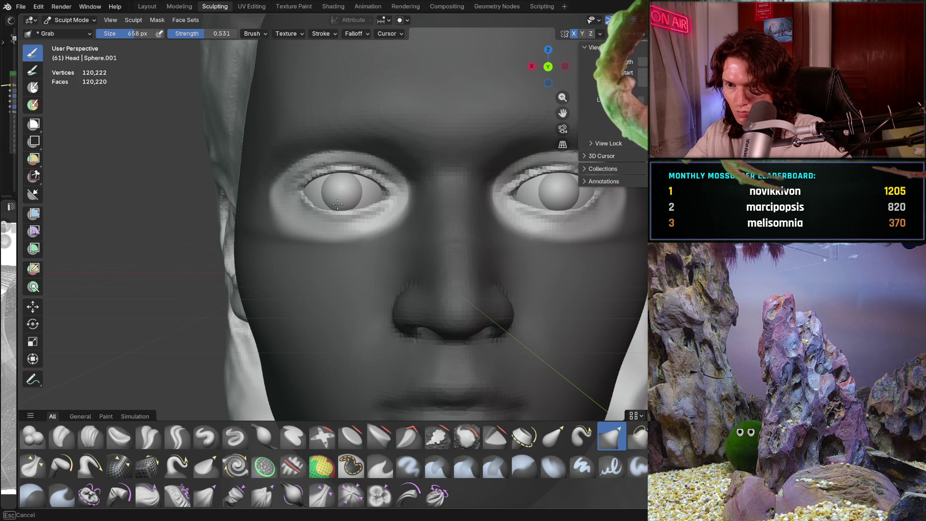
scroll(343, 248, "down", 3)
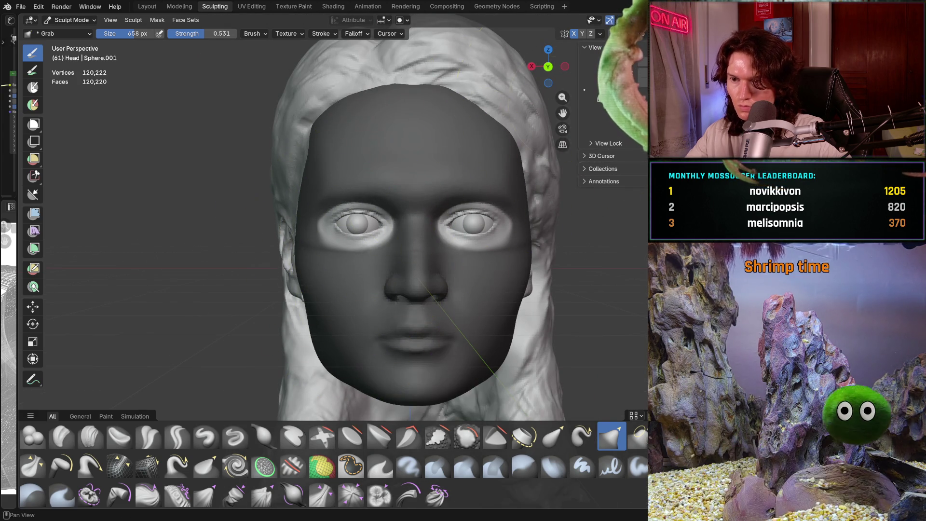
key("alt+m")
mouse_move(539, 80)
middle_mouse_down()
mouse_move(475, 177)
mouse_move(434, 174)
mouse_move(391, 261)
middle_mouse_up()
scroll(434, 174, "up", 6)
scroll(411, 206, "down", 6)
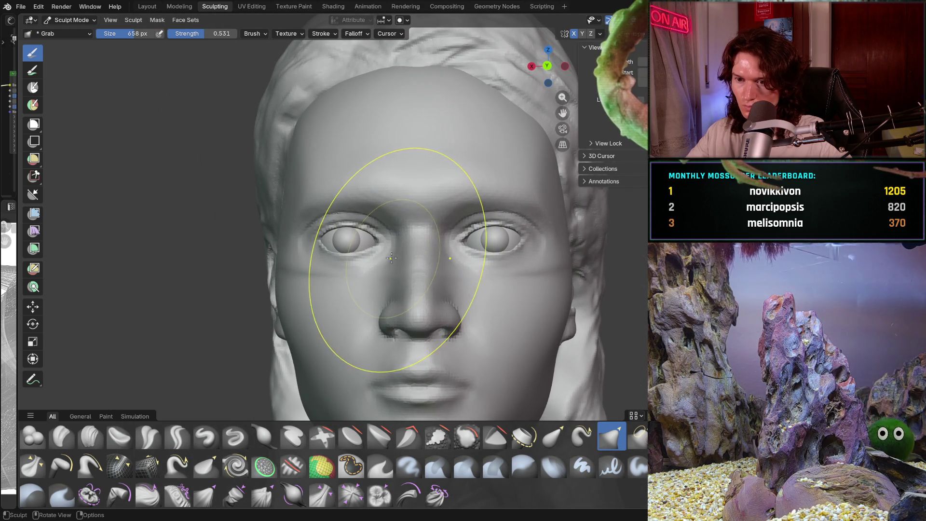
scroll(405, 239, "up", 1)
Step: In Object Mode, shift the left eyeball sideways along X to centre it in the socket
left_click(70, 19)
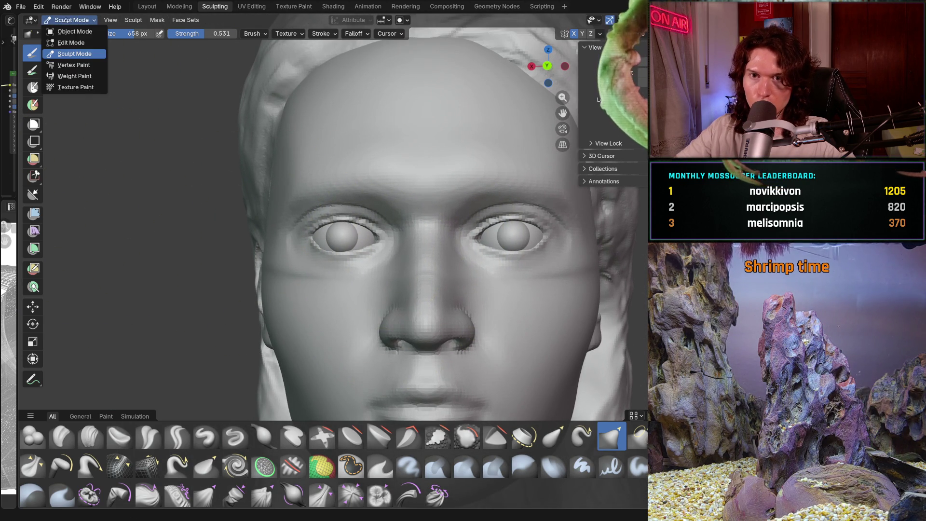
left_click(321, 232)
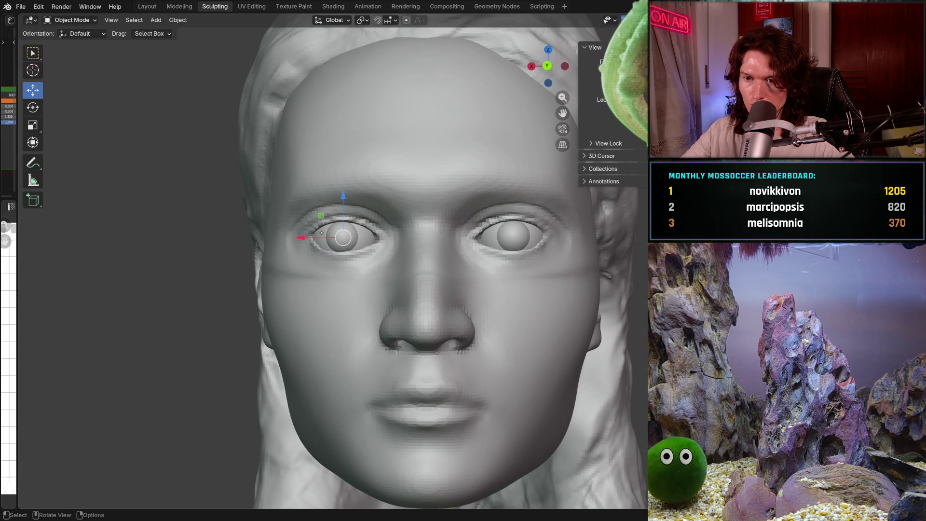
scroll(333, 231, "up", 2)
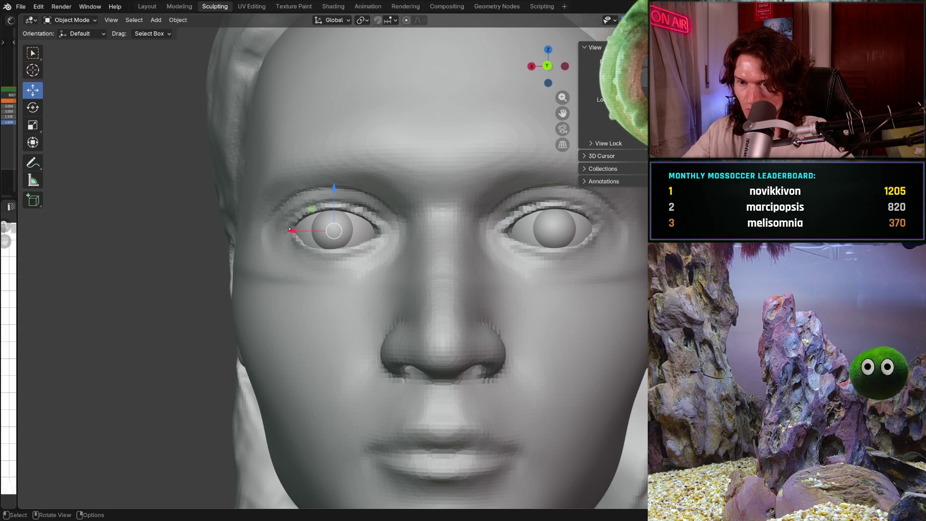
left_click_drag(291, 231, 298, 229)
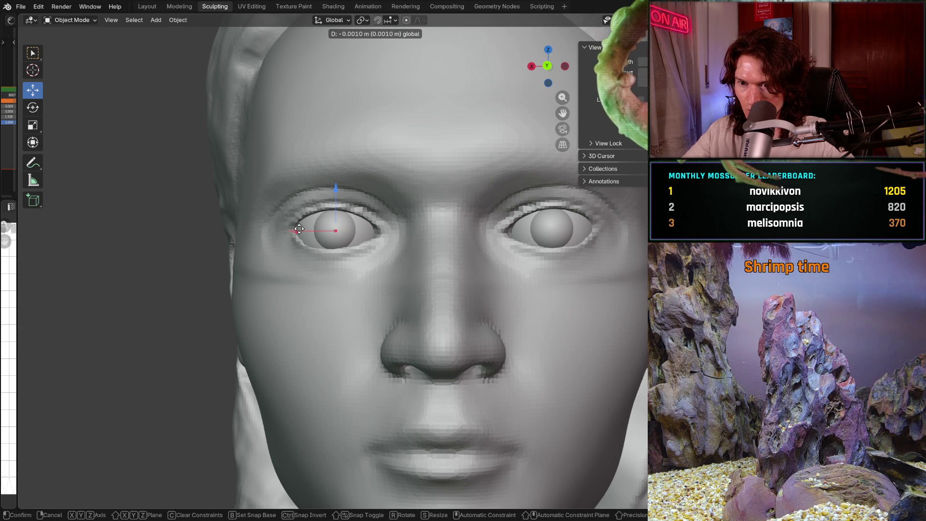
left_click(298, 229)
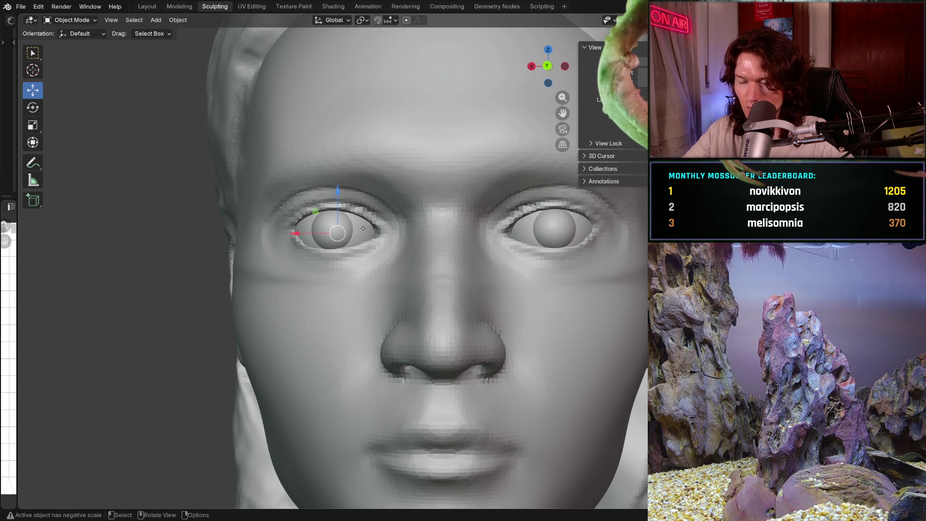
left_click_drag(296, 234, 304, 237)
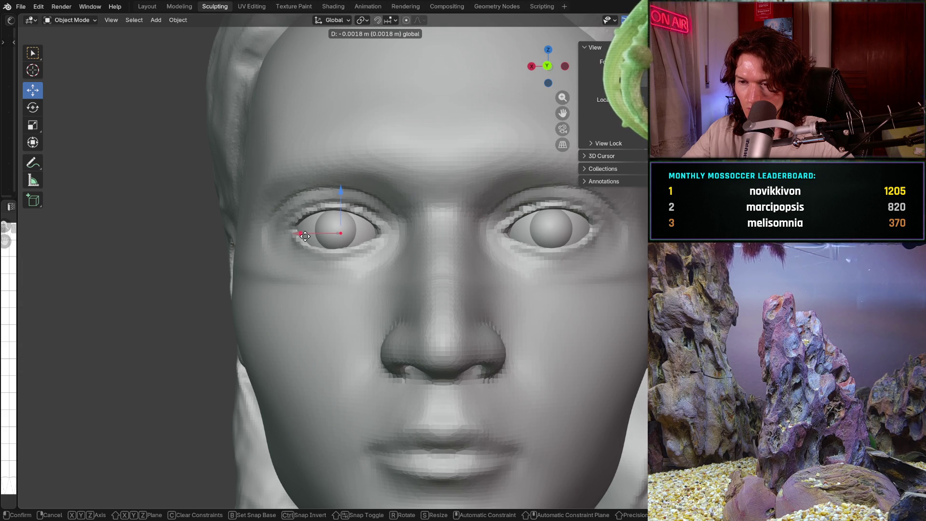
left_click(305, 236)
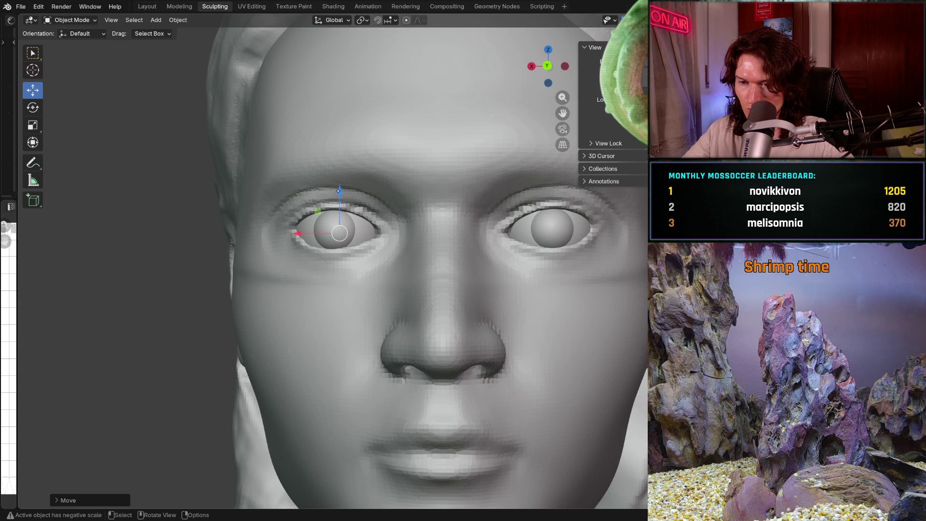
Step: Raise the left eyeball slightly along Z, check the head from the front, and re-enter Sculpt Mode
left_click_drag(341, 191, 343, 187)
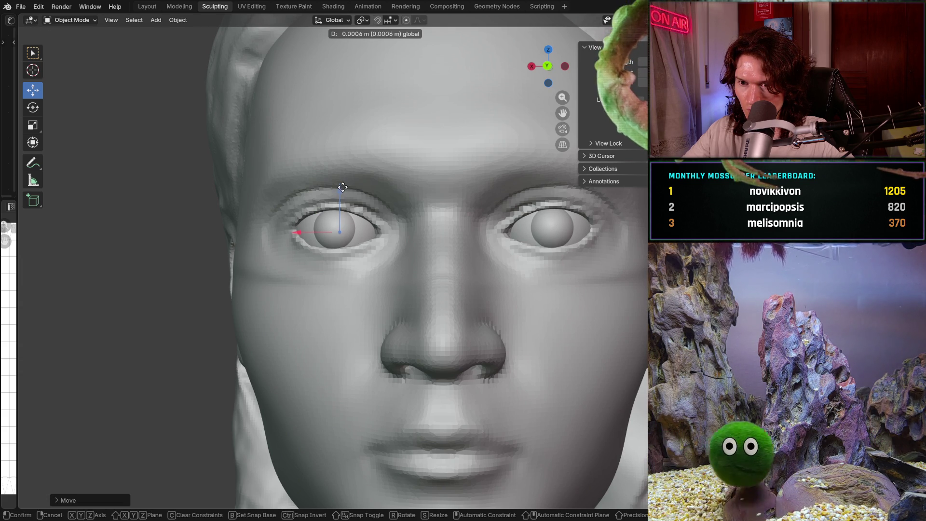
left_click(343, 187)
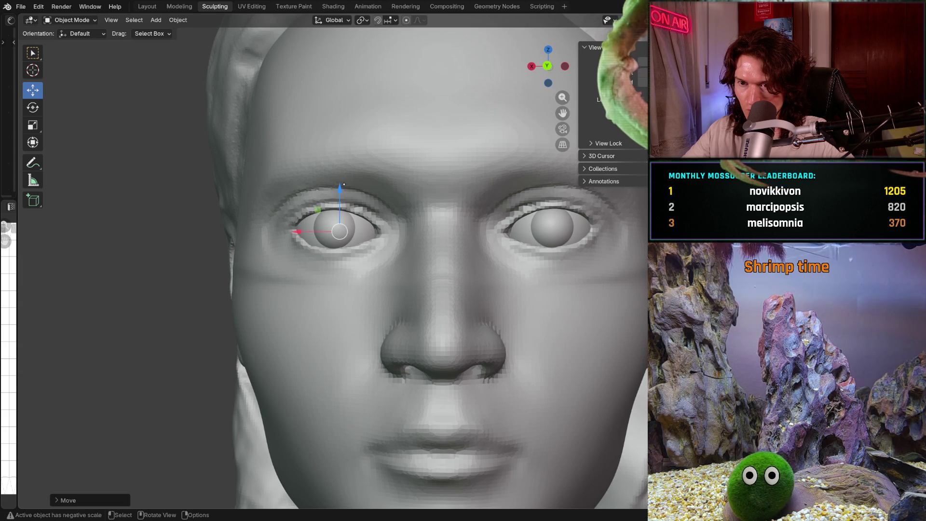
left_click(339, 187)
left_click(350, 222)
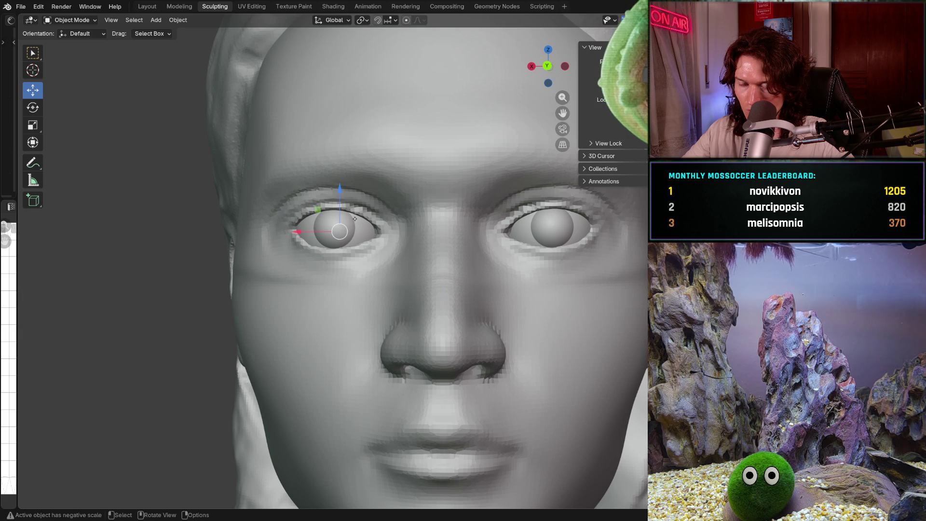
left_click_drag(342, 187, 343, 185)
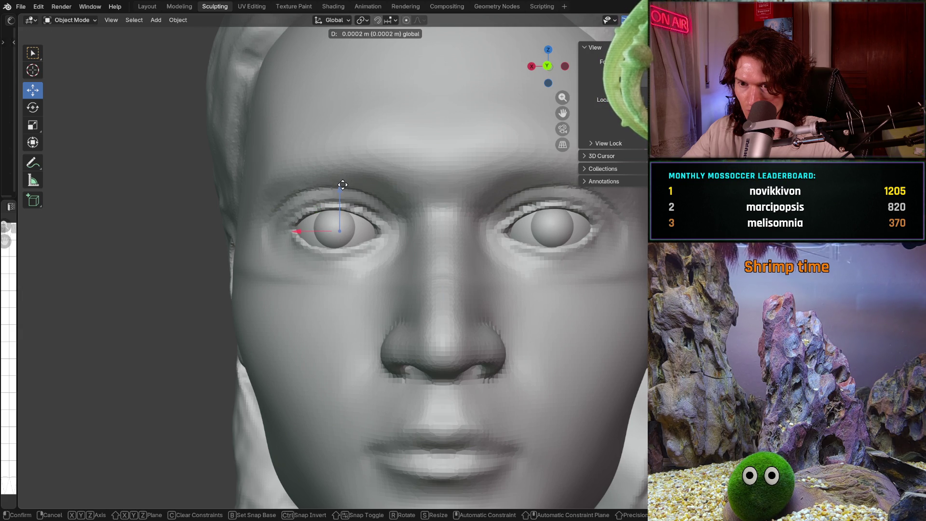
scroll(344, 218, "down", 3)
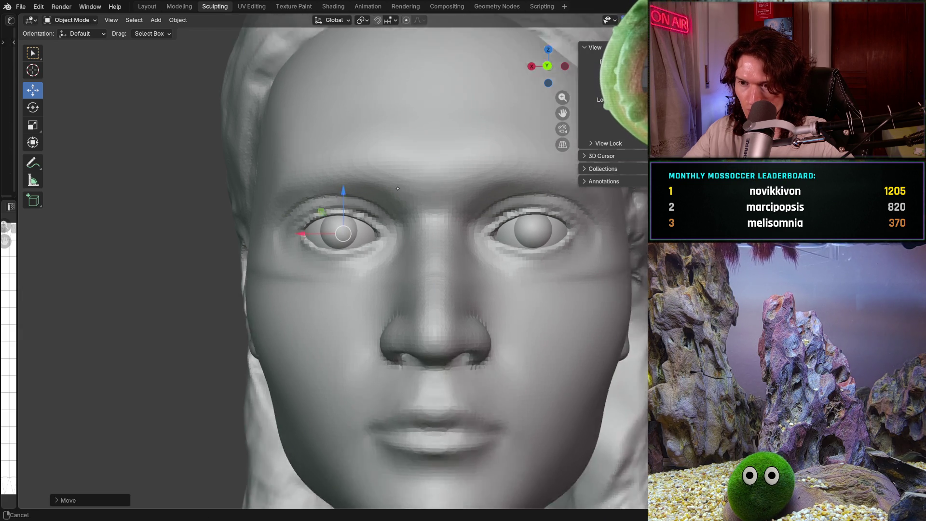
mouse_move(344, 217)
middle_mouse_down()
mouse_move(390, 246)
mouse_move(290, 239)
mouse_move(376, 240)
middle_mouse_up()
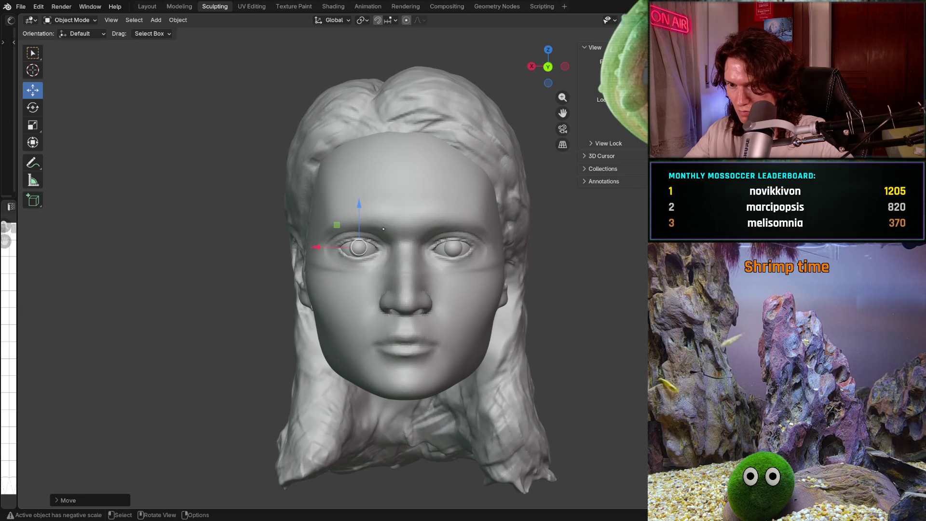
scroll(405, 258, "up", 2)
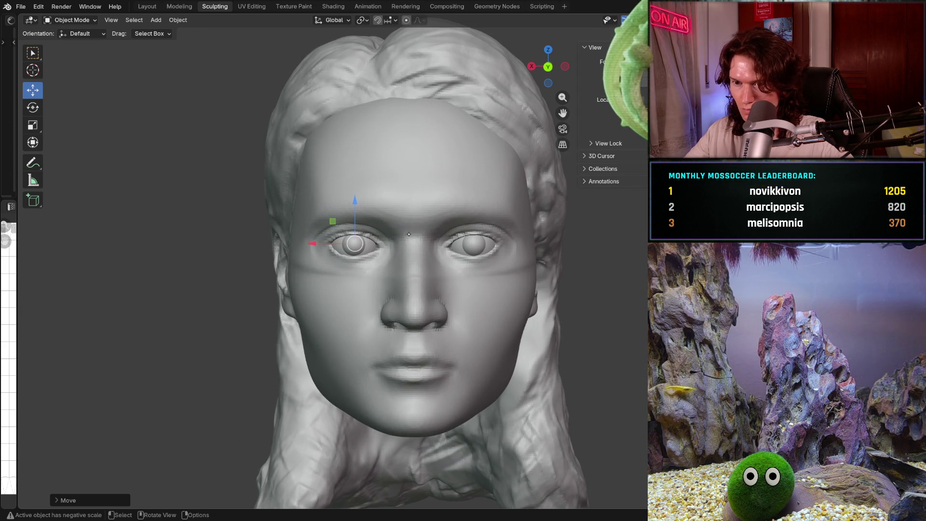
key("ctrl+Tab")
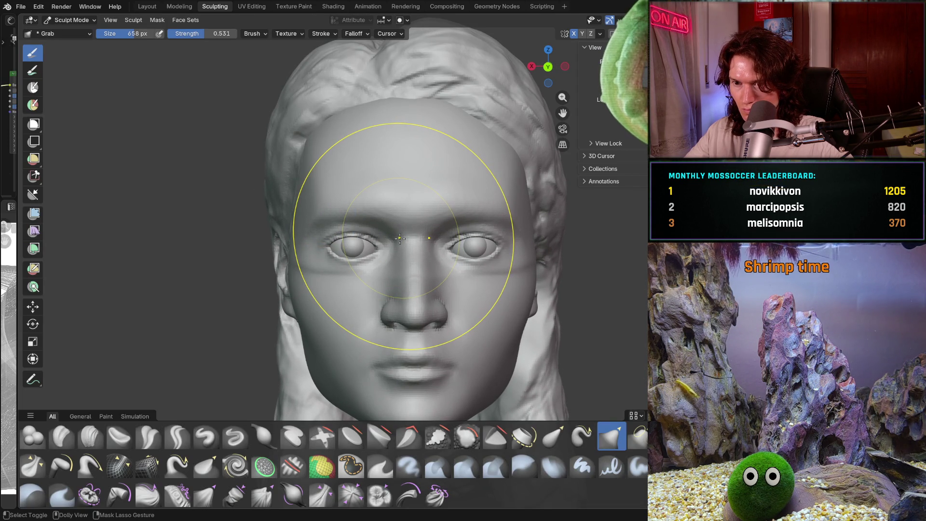
Step: Back in Object Mode, select the head, deselect all, and show scene statistics
key("ctrl+Tab")
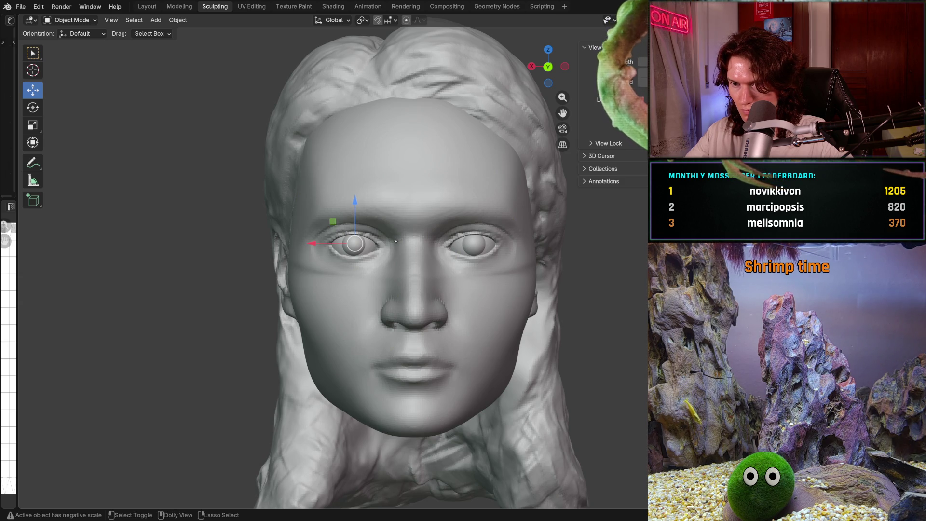
scroll(388, 252, "up", 2)
scroll(387, 251, "up", 2)
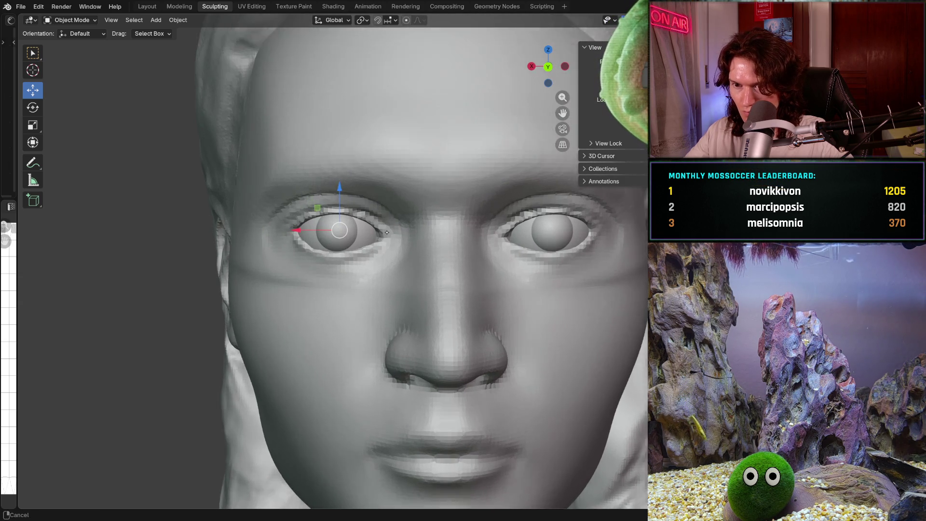
middle_click_drag(391, 239, 393, 230)
scroll(393, 228, "down", 3)
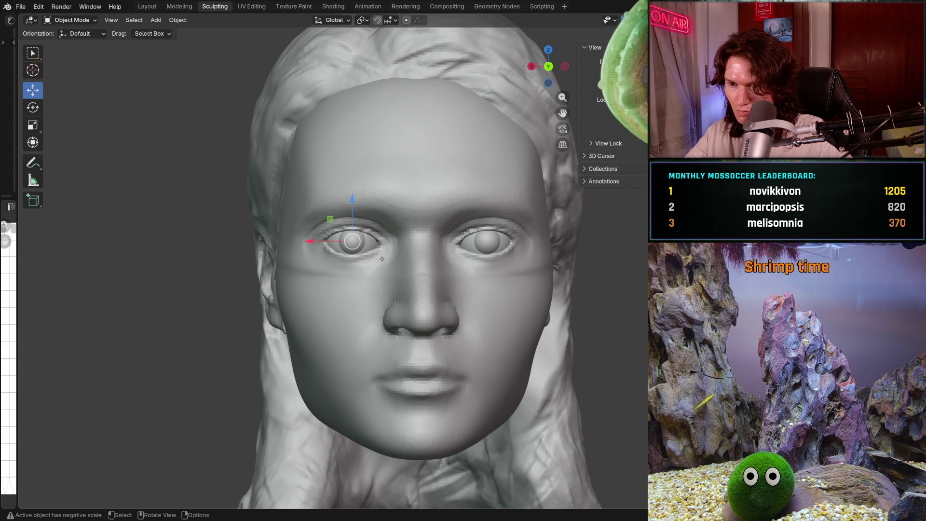
scroll(379, 260, "up", 1)
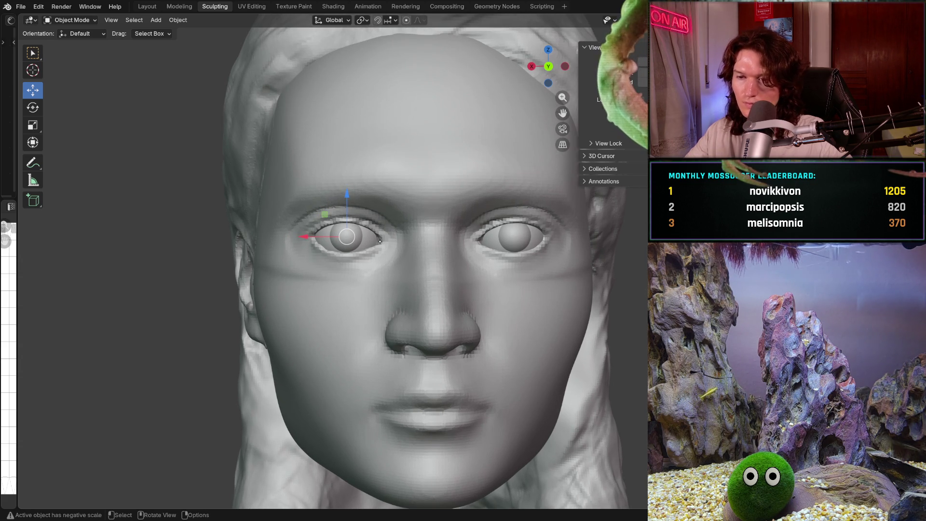
left_click(371, 246)
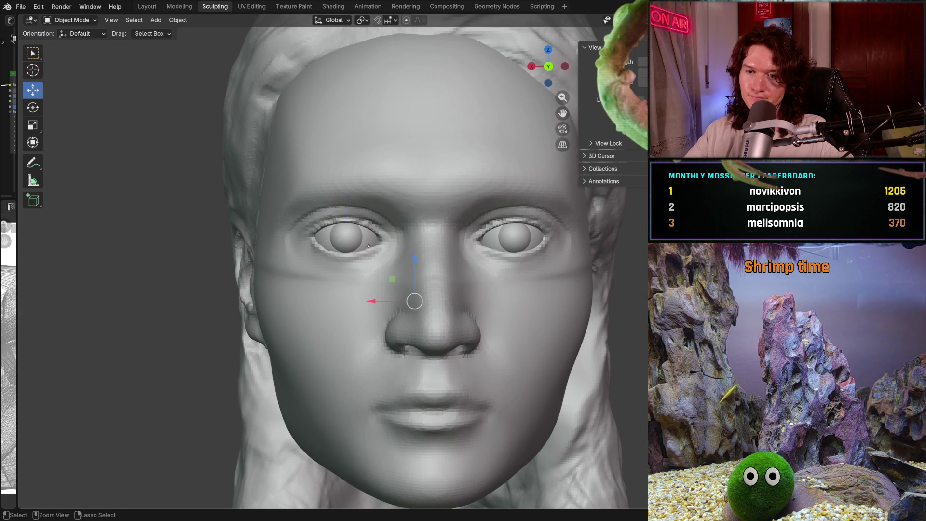
key("alt+a")
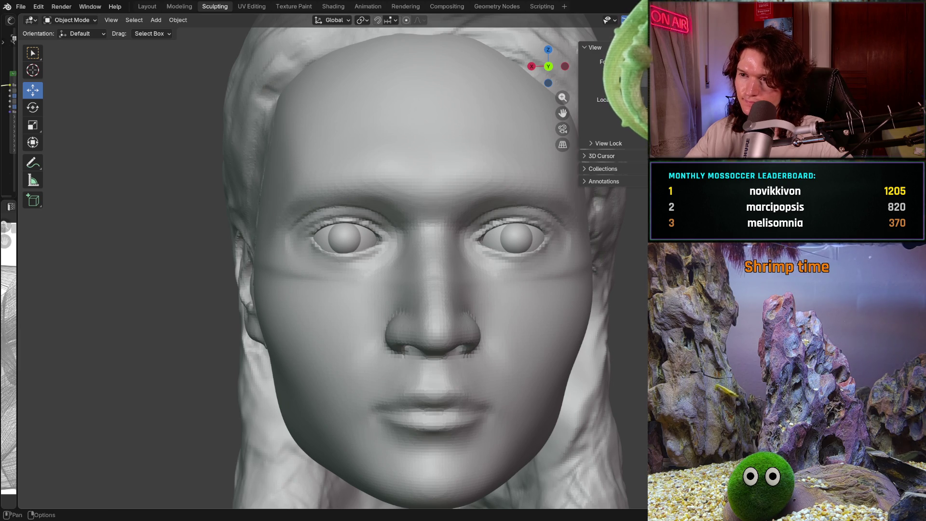
key("shift+alt+z")
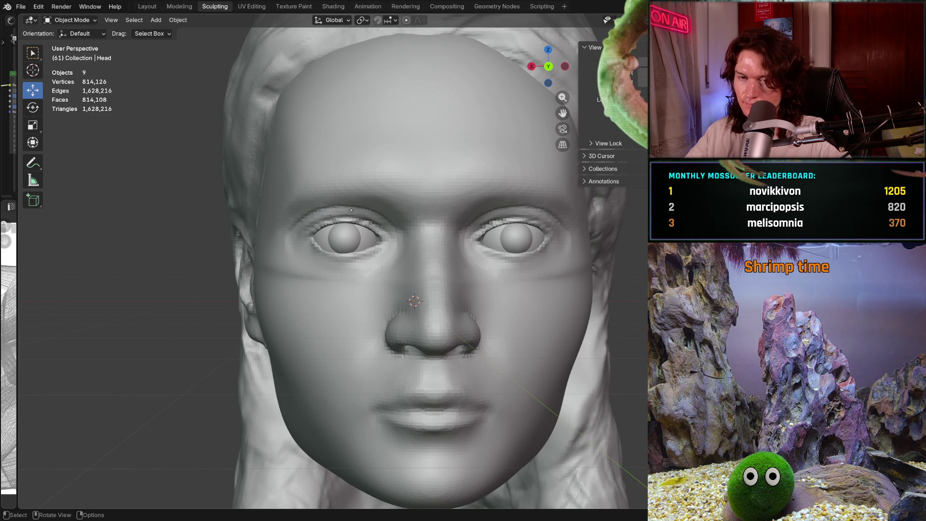
Step: Enter Sculpt Mode on the head with the Grab brush and review the face at three-quarter view
left_click(72, 20)
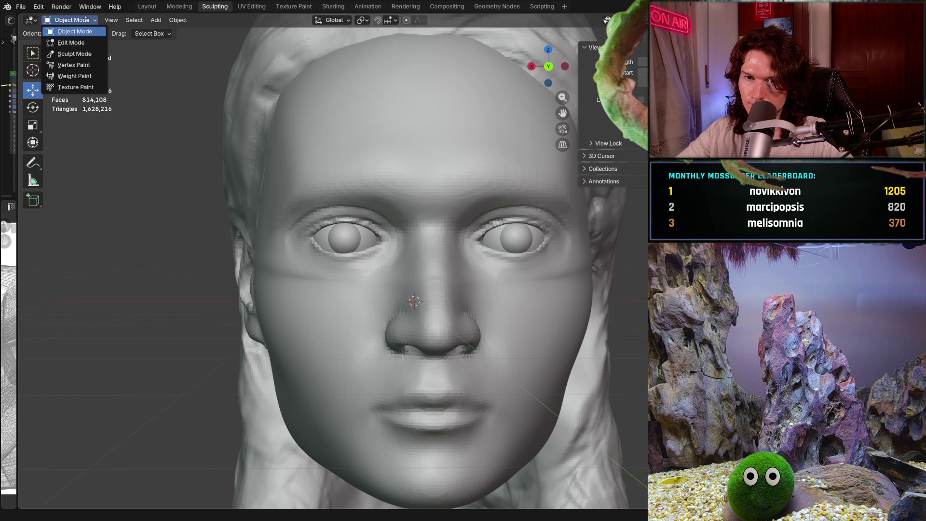
left_click(74, 54)
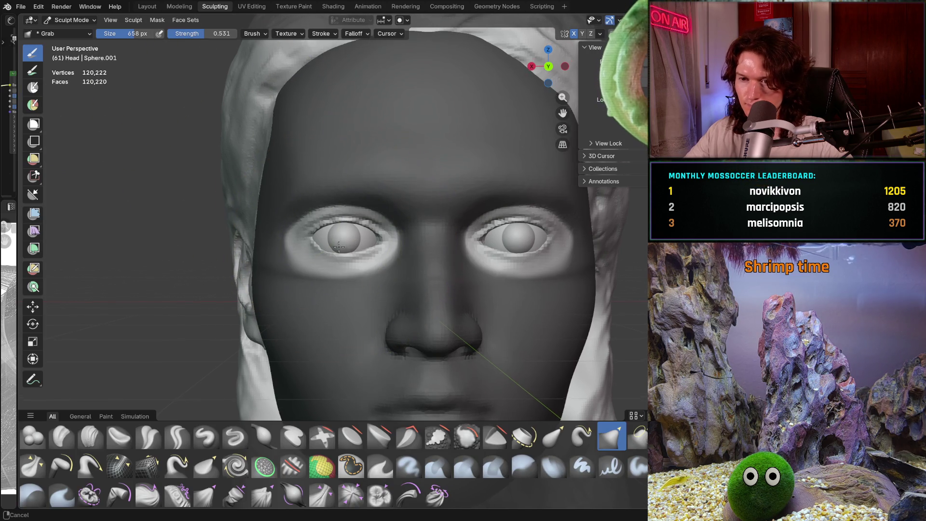
scroll(339, 246, "up", 1)
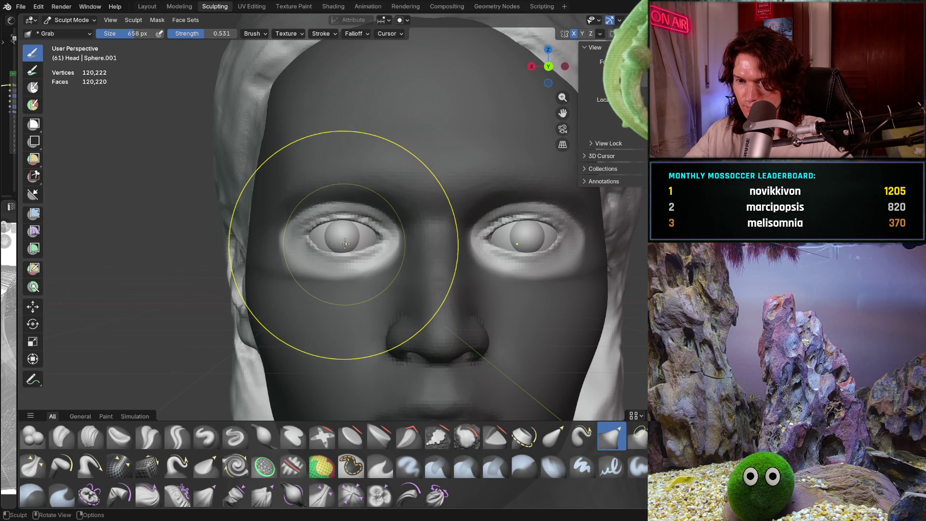
key("g")
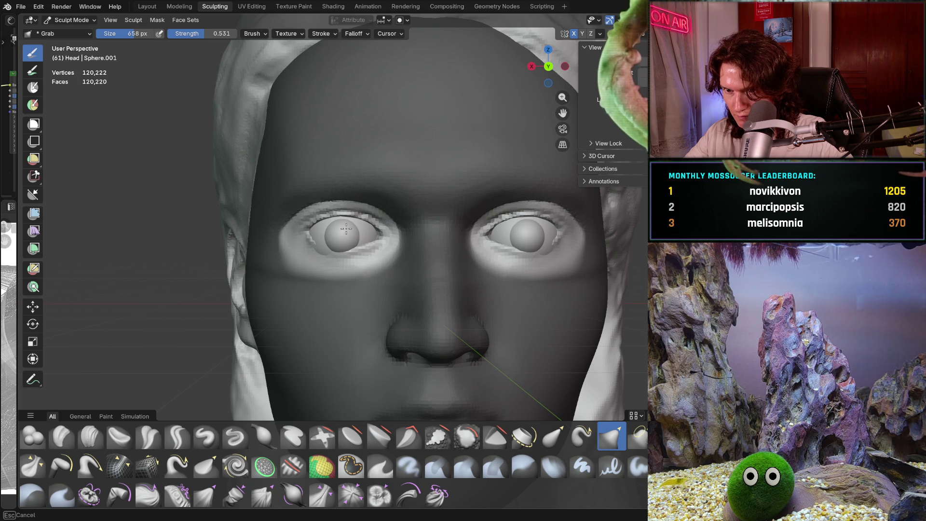
scroll(346, 231, "down", 4)
mouse_move(348, 231)
middle_mouse_down()
mouse_move(391, 247)
mouse_move(333, 238)
middle_mouse_up()
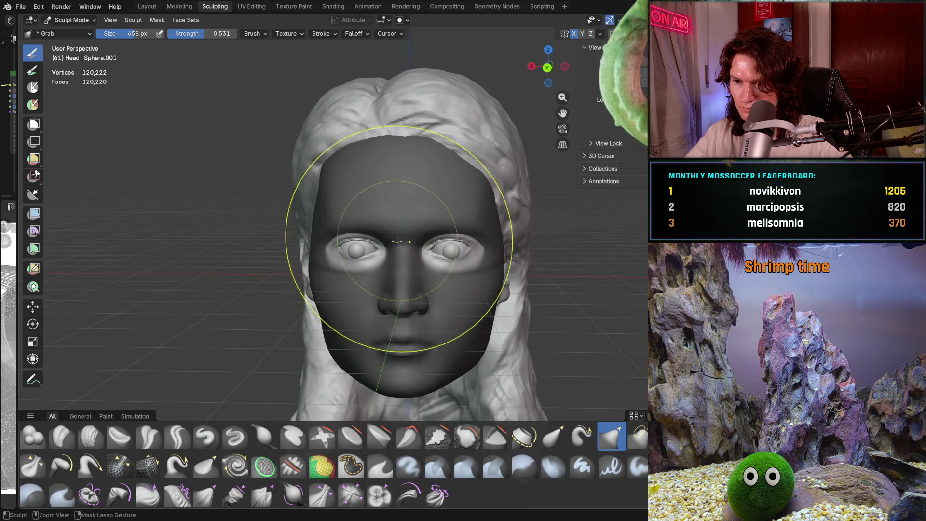
scroll(409, 204, "up", 4)
middle_click_drag(409, 204, 414, 204, "shift")
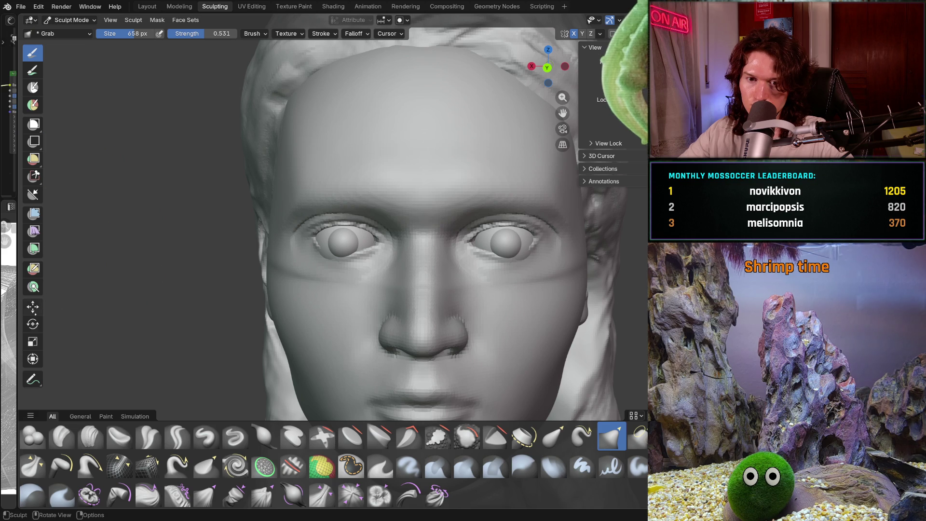
Step: In Object Mode, raise and shift the left eyeball sideways, then reselect it after checking the face
left_click(70, 20)
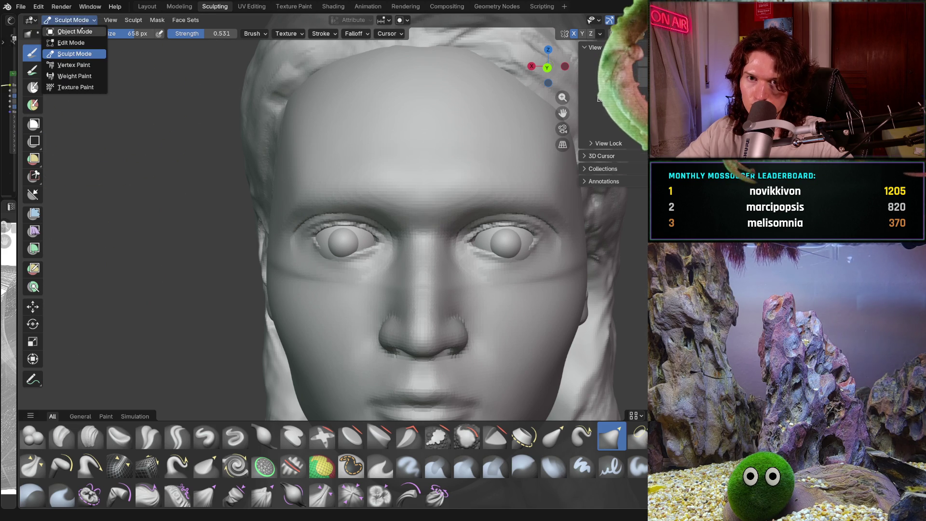
left_click(321, 235)
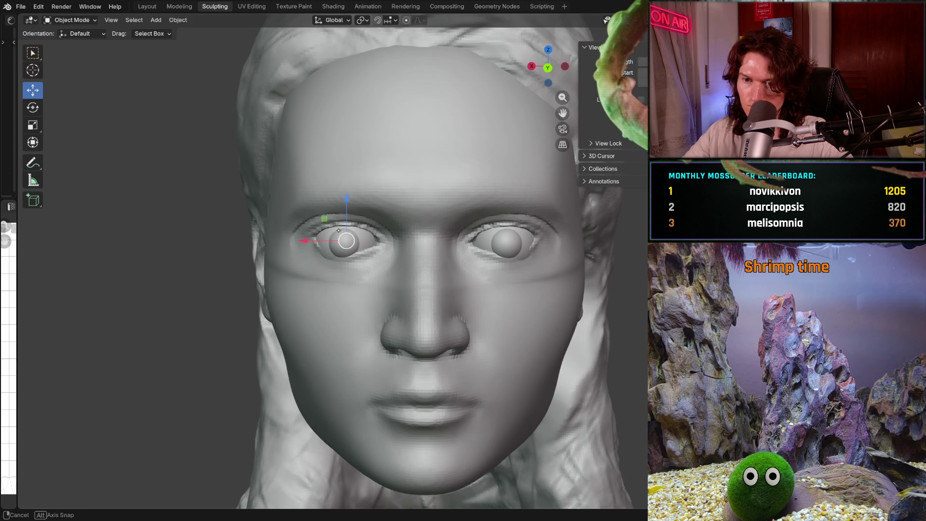
scroll(321, 232, "up", 3)
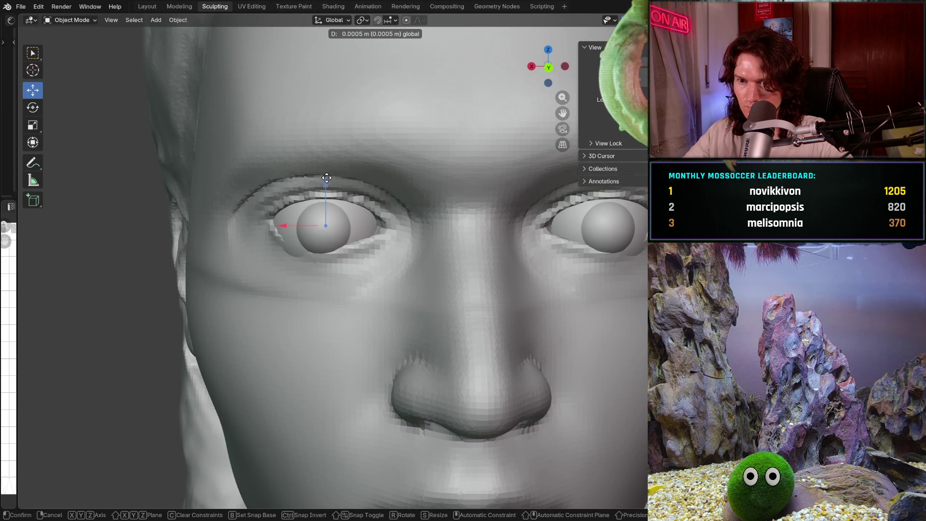
left_click_drag(325, 185, 325, 174)
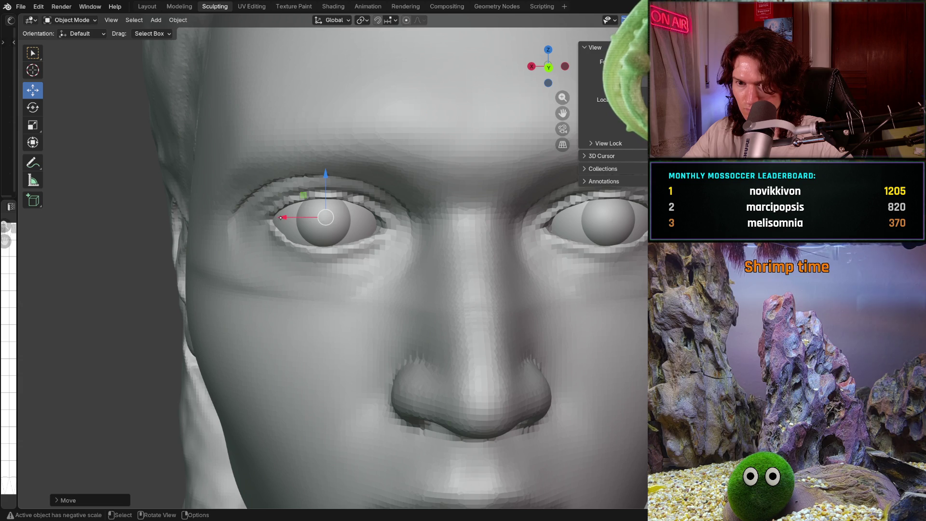
left_click_drag(282, 217, 287, 219)
left_click(289, 218)
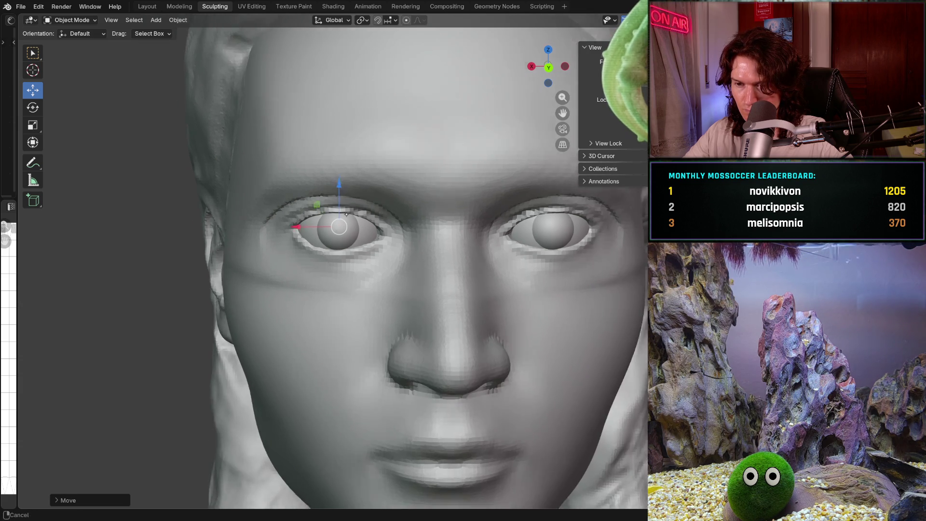
scroll(288, 218, "down", 3)
middle_click_drag(304, 218, 309, 216)
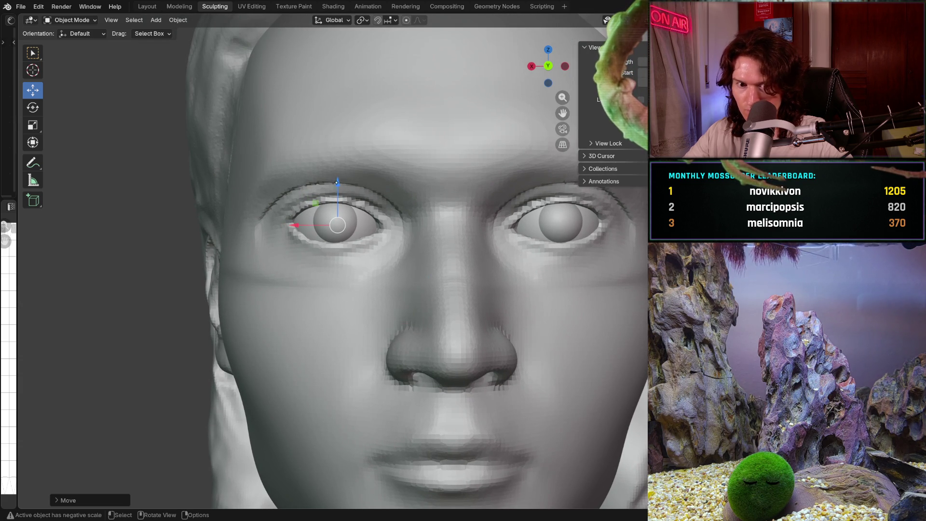
left_click(328, 265)
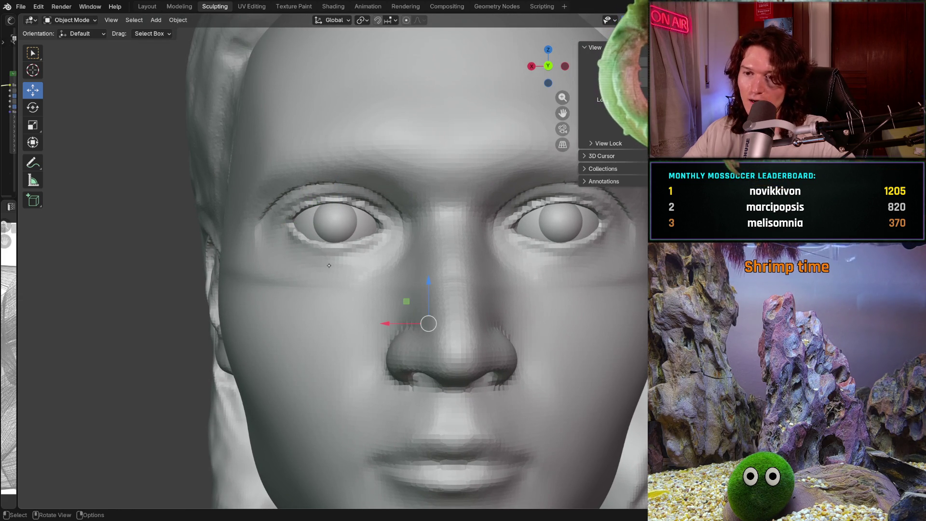
left_click(364, 225)
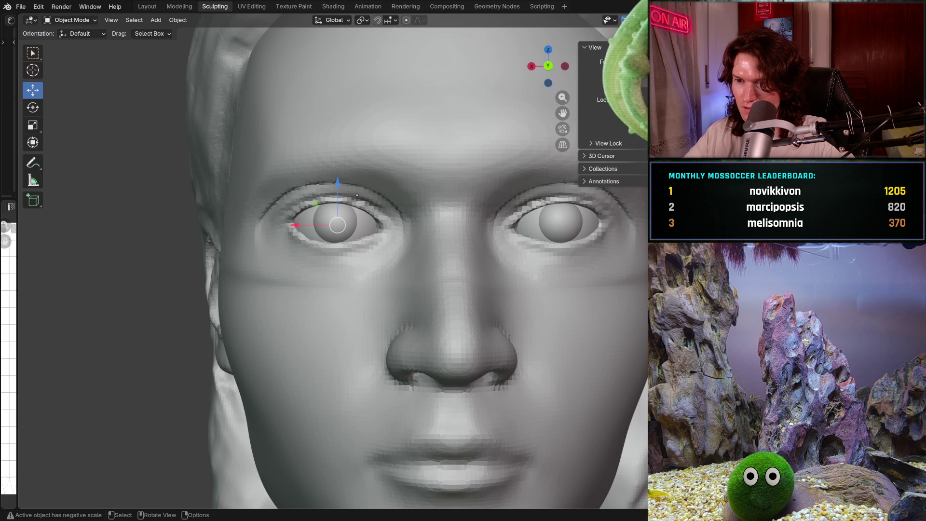
scroll(357, 196, "down", 4)
Step: Raise the eyeball slightly, inspect it from side and three-quarter views, and switch to the Rotate tool
mouse_move(347, 210)
middle_mouse_down()
mouse_move(381, 241)
mouse_move(355, 241)
middle_mouse_up()
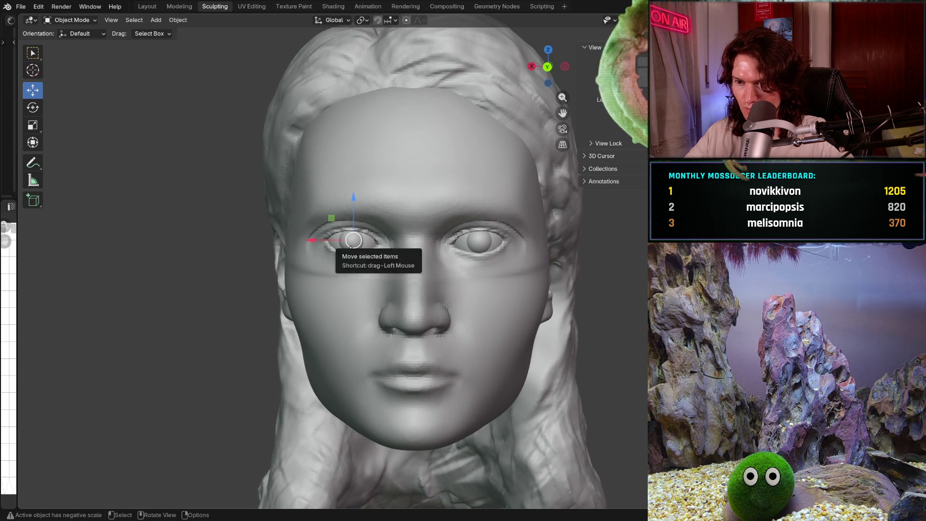
scroll(355, 241, "up", 2)
scroll(354, 232, "up", 2)
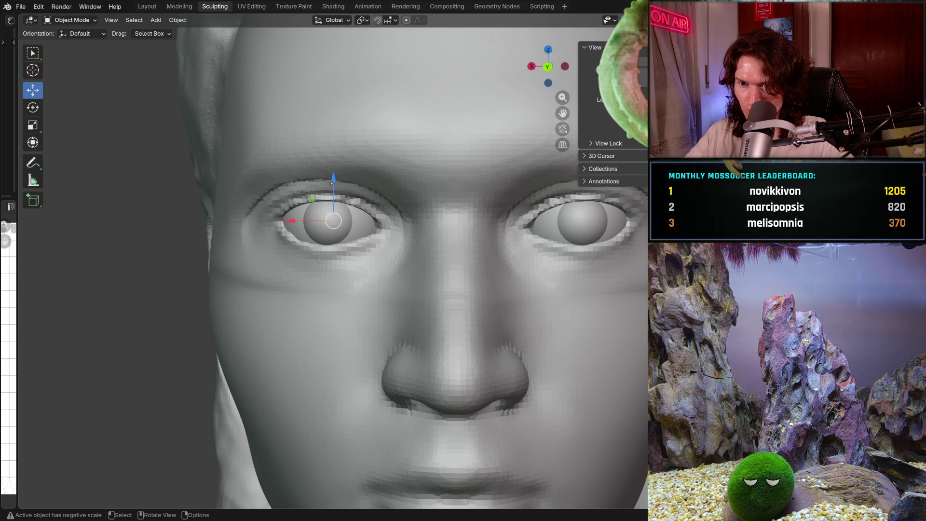
left_click_drag(333, 179, 329, 183)
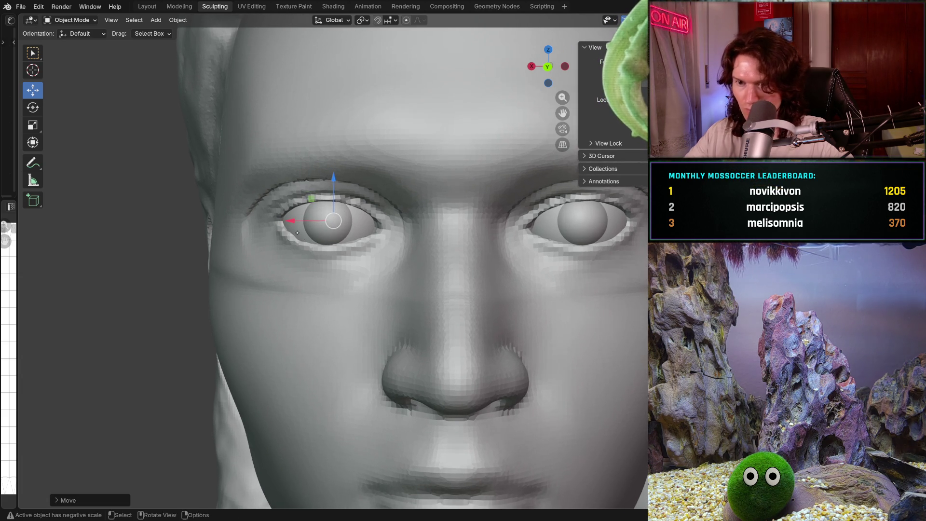
middle_click_drag(296, 232, 321, 235, "shift")
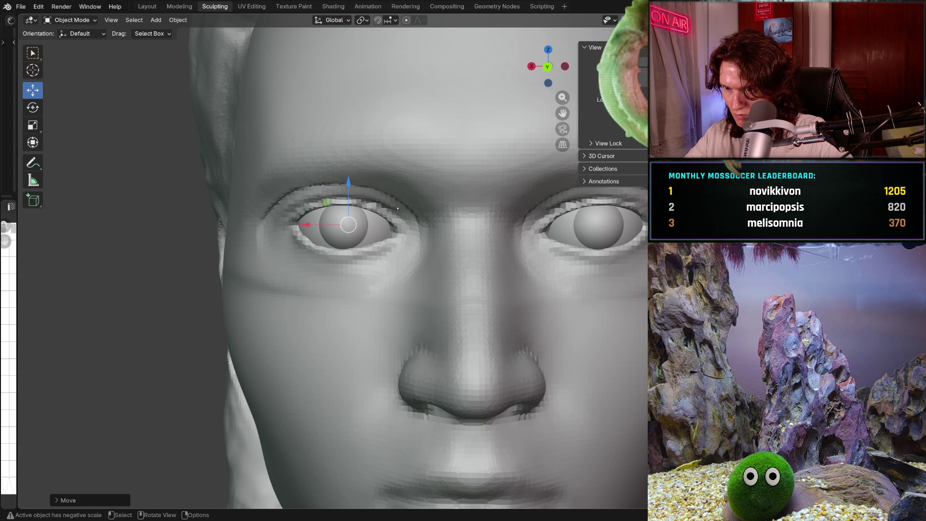
middle_click_drag(442, 197, 458, 214)
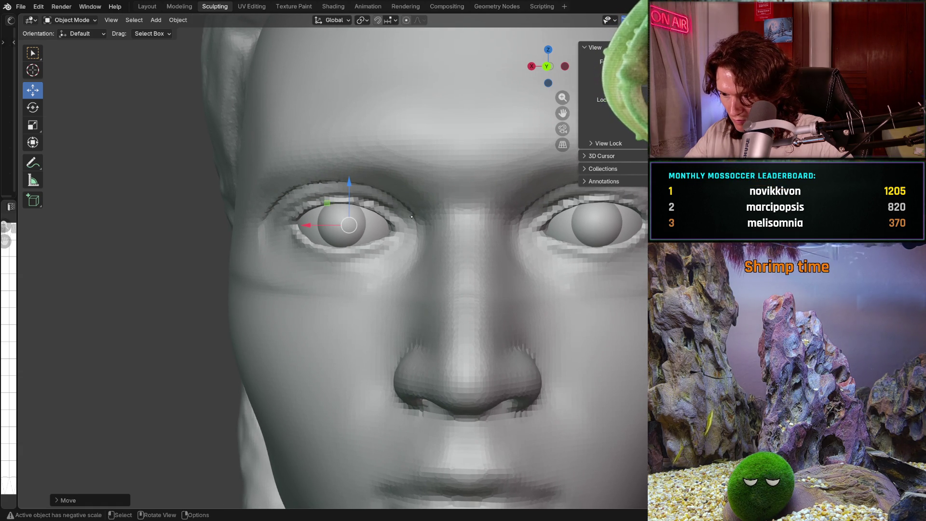
middle_click_drag(412, 216, 419, 210)
scroll(428, 187, "down", 4)
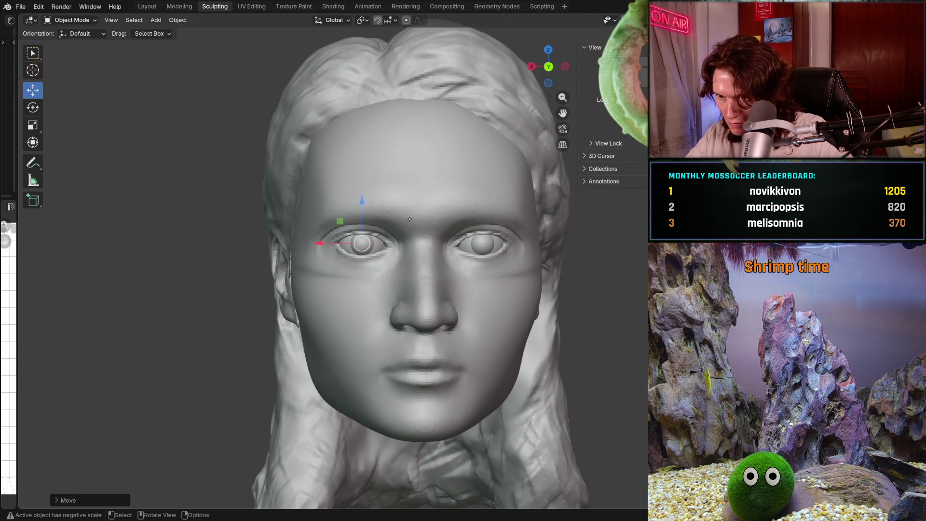
middle_click_drag(409, 219, 400, 220)
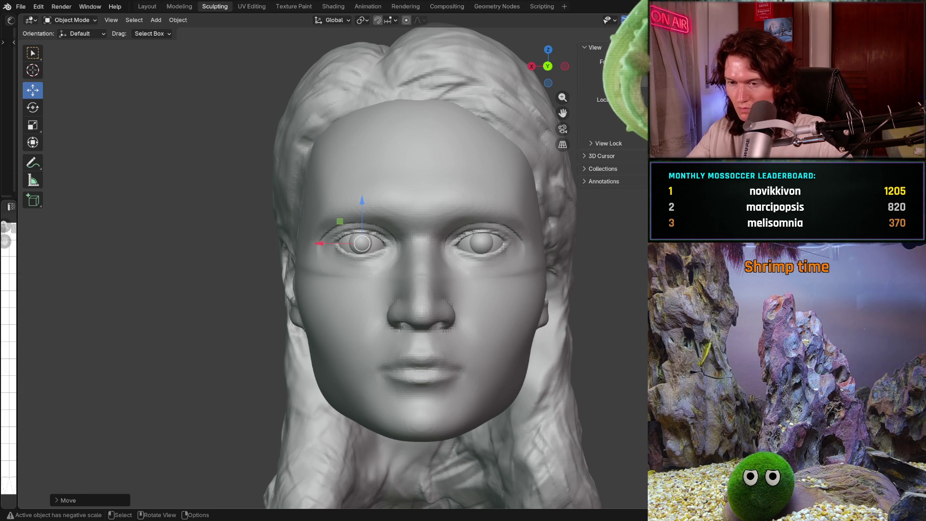
scroll(392, 283, "up", 1)
scroll(391, 282, "up", 2)
scroll(392, 282, "up", 1)
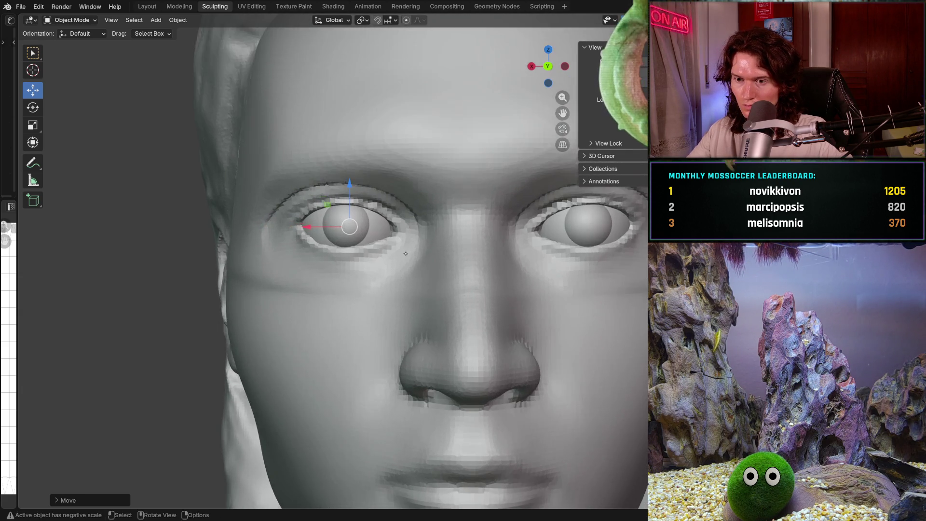
mouse_move(394, 279)
middle_mouse_down()
mouse_move(415, 268)
mouse_move(95, 154)
middle_mouse_up()
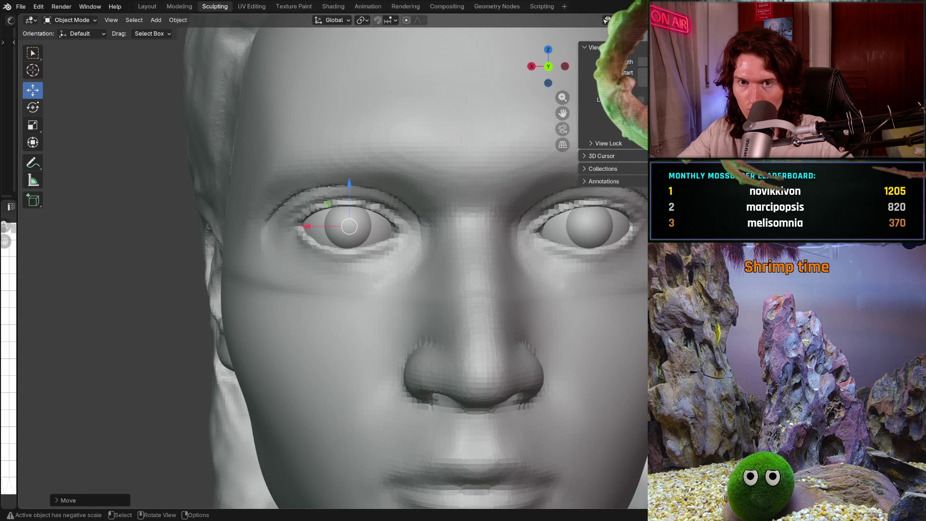
left_click(33, 108)
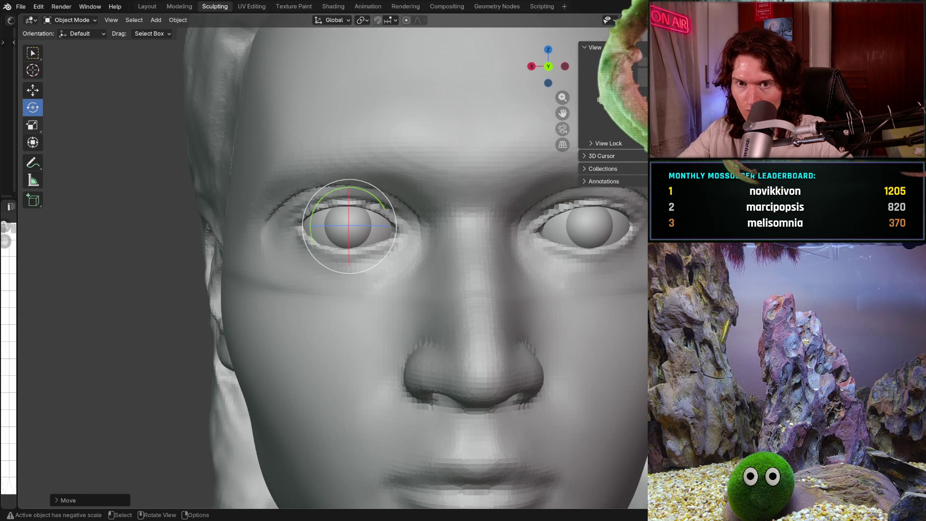
Step: With the Scale tool, shrink the left eyeball to about 0.95 so it sits inside the socket
left_click(33, 126)
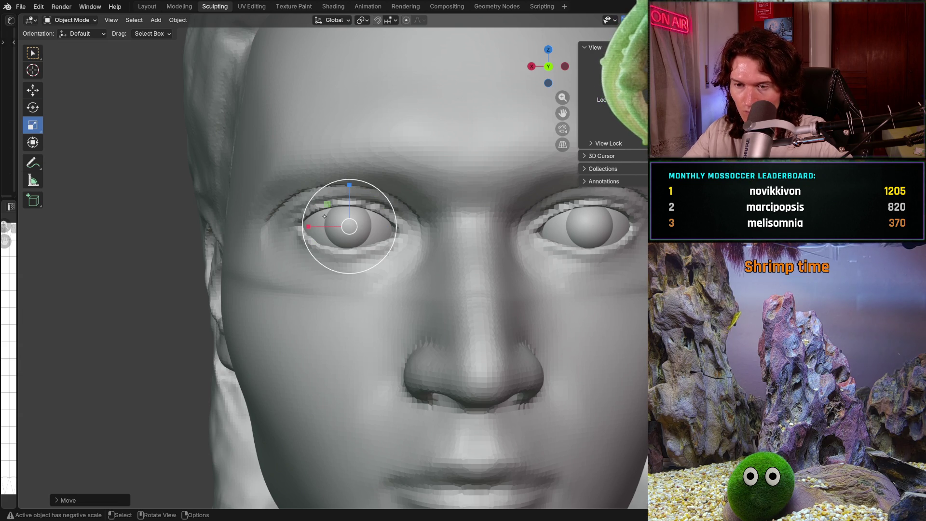
middle_click_drag(324, 214, 334, 253)
left_click_drag(335, 250, 346, 246)
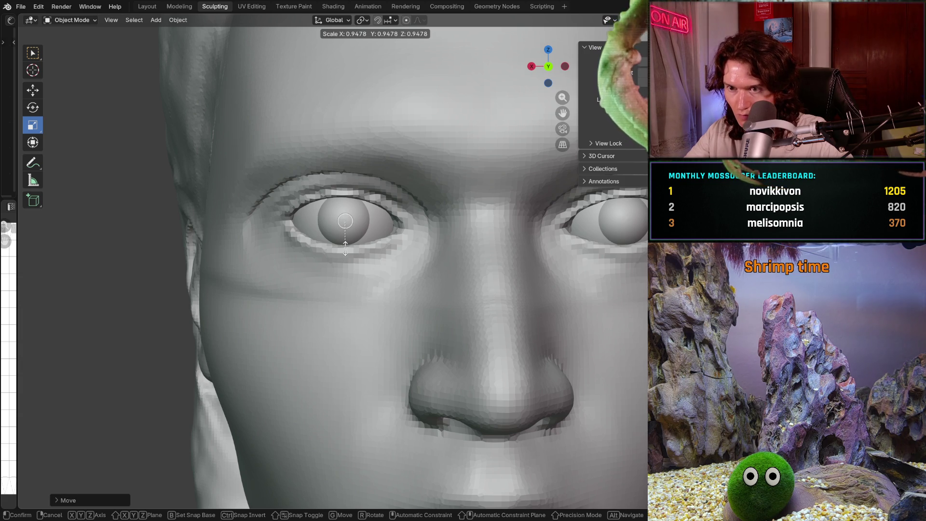
left_click_drag(345, 245, 344, 241)
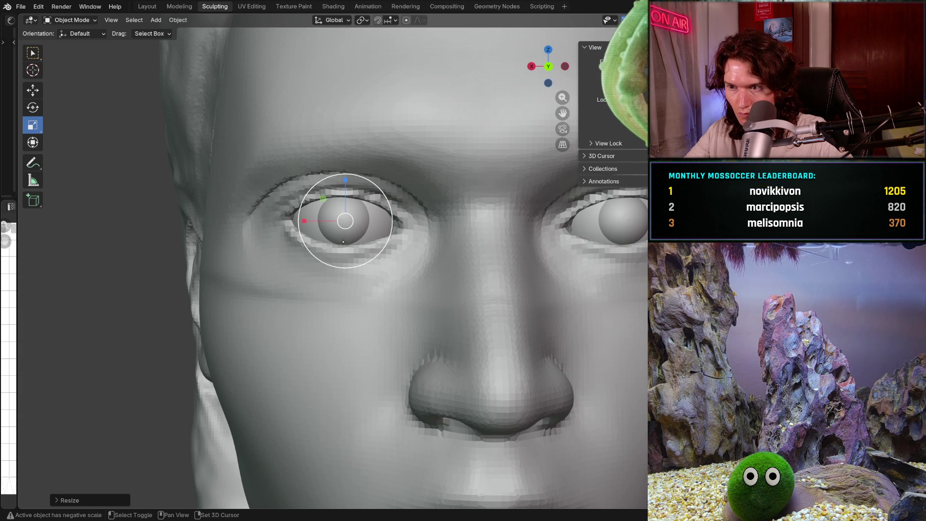
left_click(353, 239)
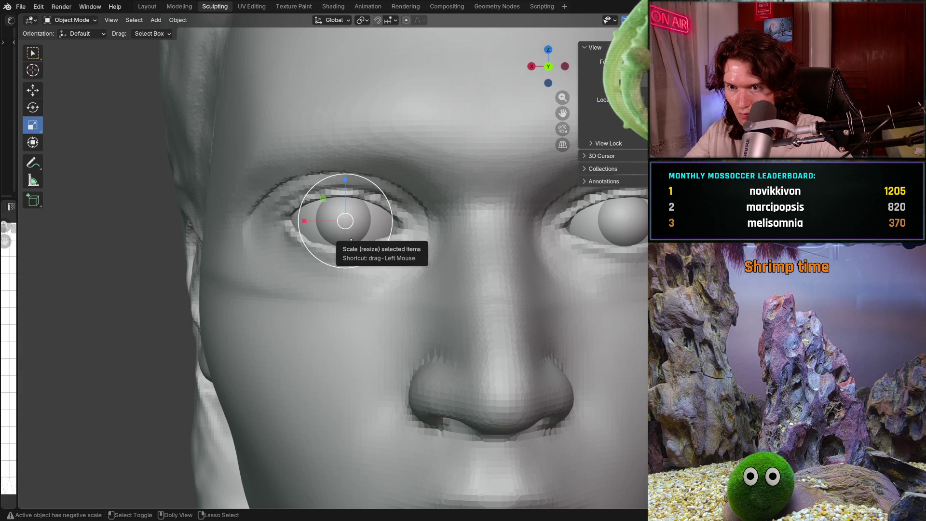
scroll(359, 232, "down", 5)
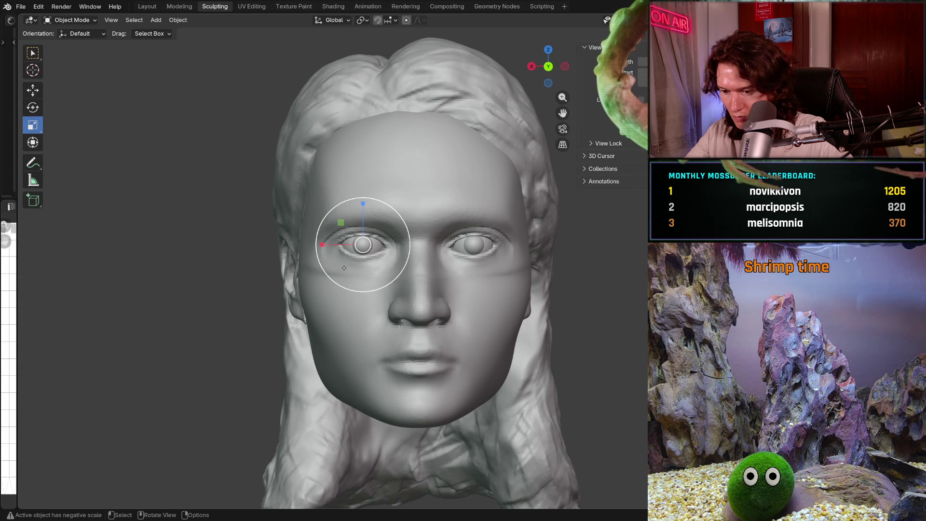
scroll(344, 268, "up", 5)
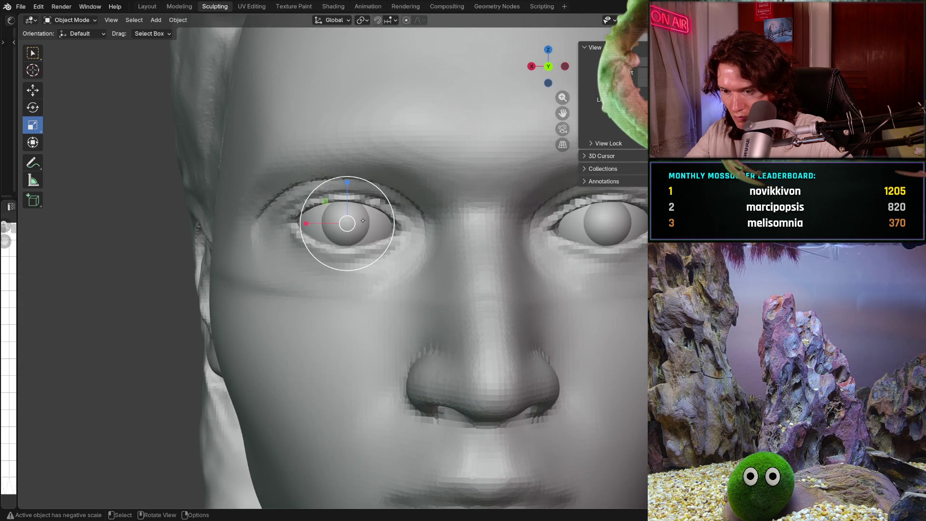
Step: Shrink the eyeball a little more and inspect it from angled and three-quarter views
middle_click_drag(350, 243, 357, 226)
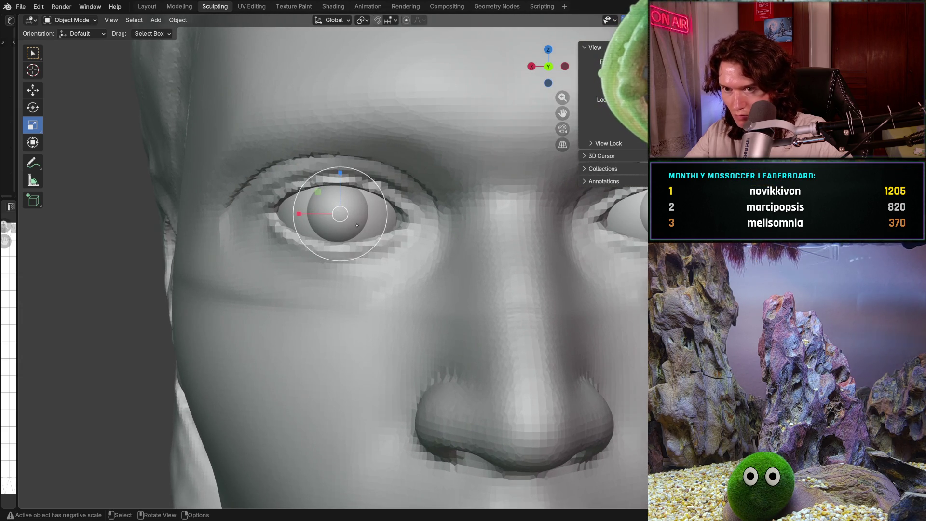
left_click_drag(346, 246, 347, 237)
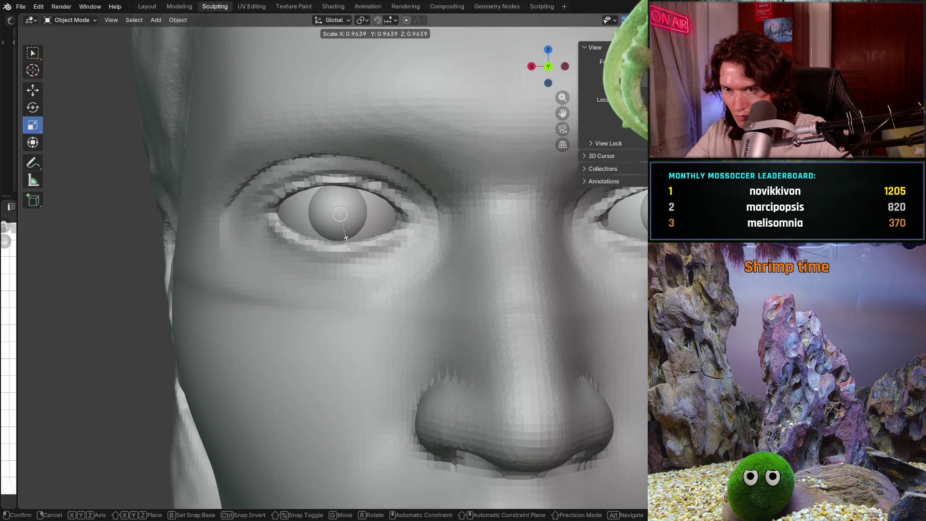
left_click(346, 238)
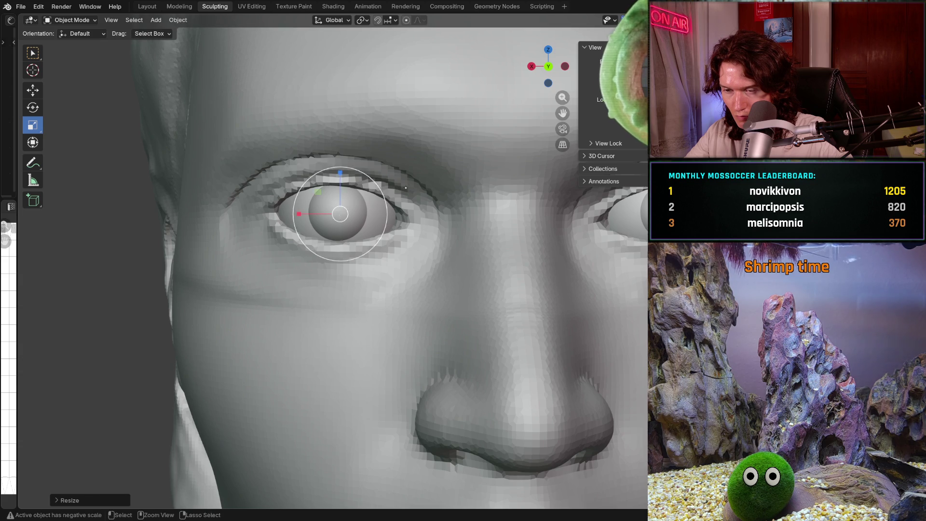
scroll(346, 237, "down", 6)
scroll(347, 237, "down", 3)
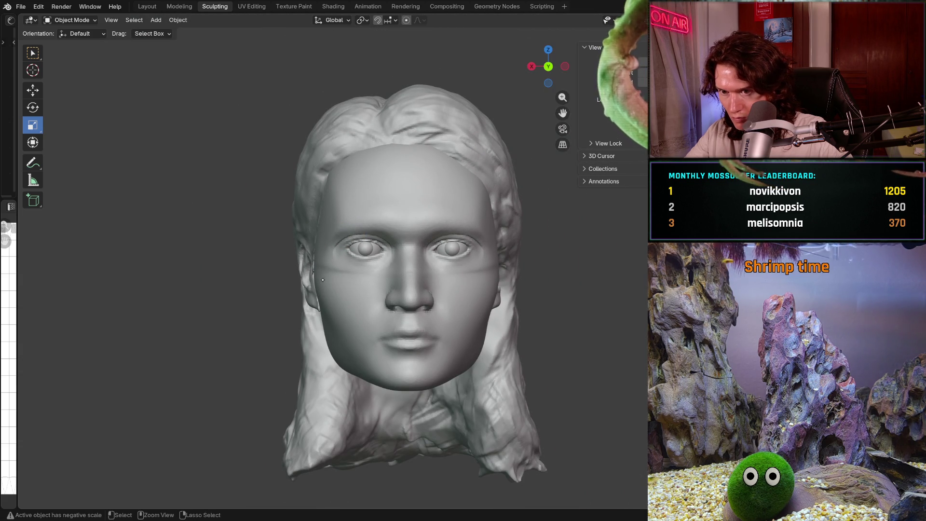
scroll(323, 280, "up", 6)
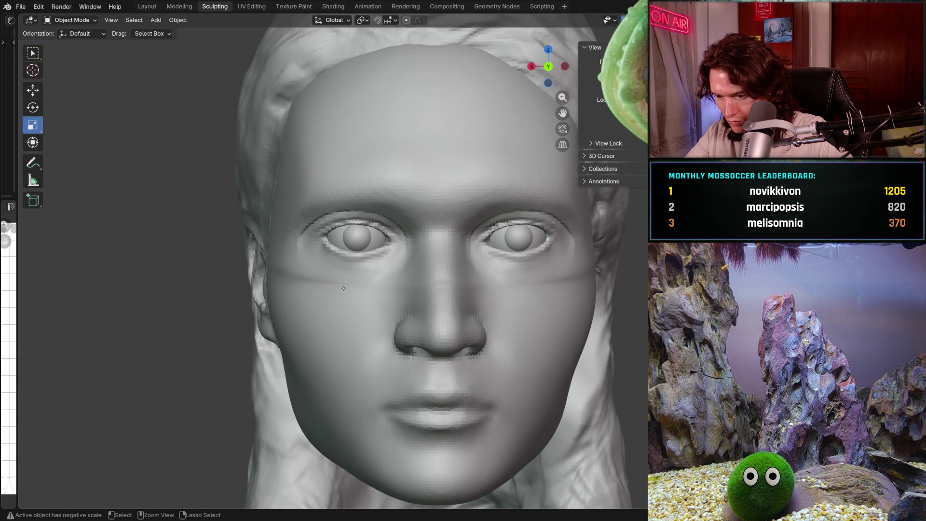
scroll(344, 289, "up", 3)
middle_click_drag(344, 288, 357, 242)
scroll(420, 175, "down", 6)
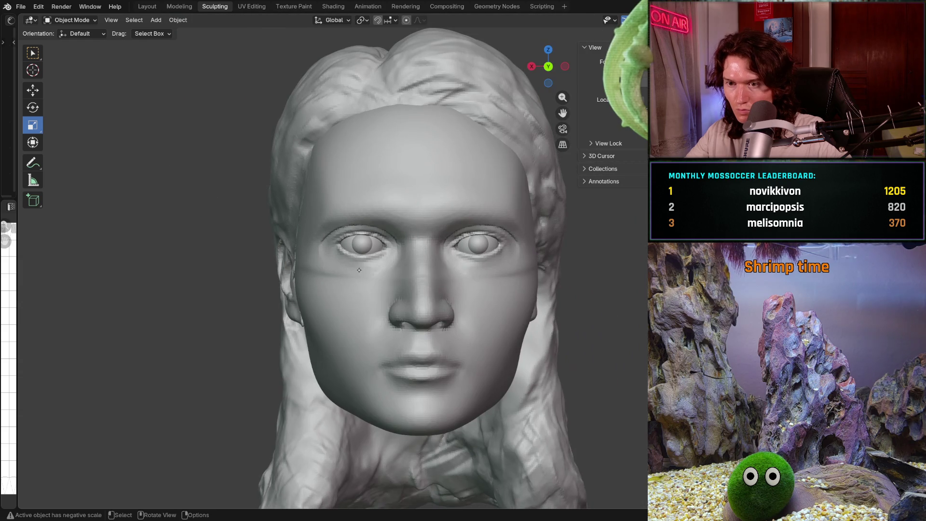
mouse_move(427, 216)
middle_mouse_down()
mouse_move(511, 184)
mouse_move(593, 181)
mouse_move(433, 236)
middle_mouse_up()
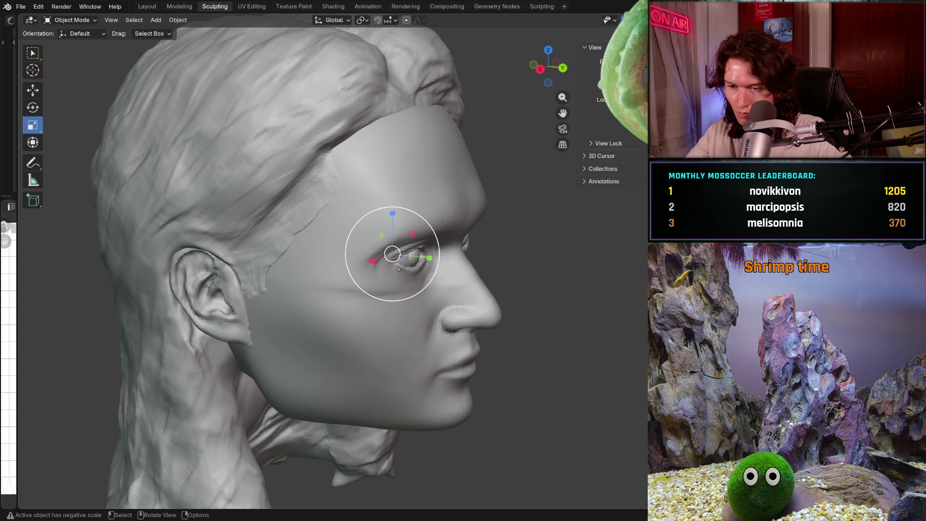
Step: With the Move tool, nudge the left eyeball front-to-back along Y, checking from profile and front
key("g")
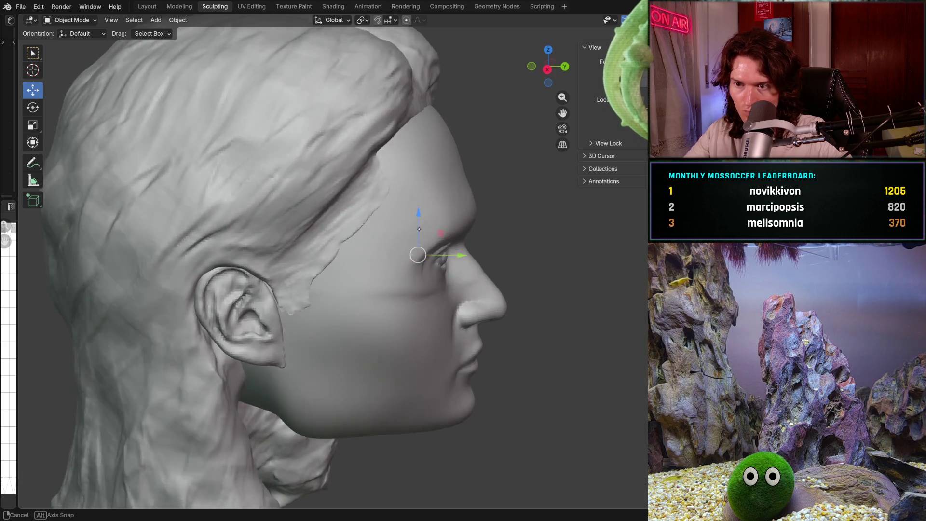
mouse_move(434, 238)
middle_mouse_down()
mouse_move(507, 239)
mouse_move(498, 218)
middle_mouse_up()
scroll(434, 239, "up", 3)
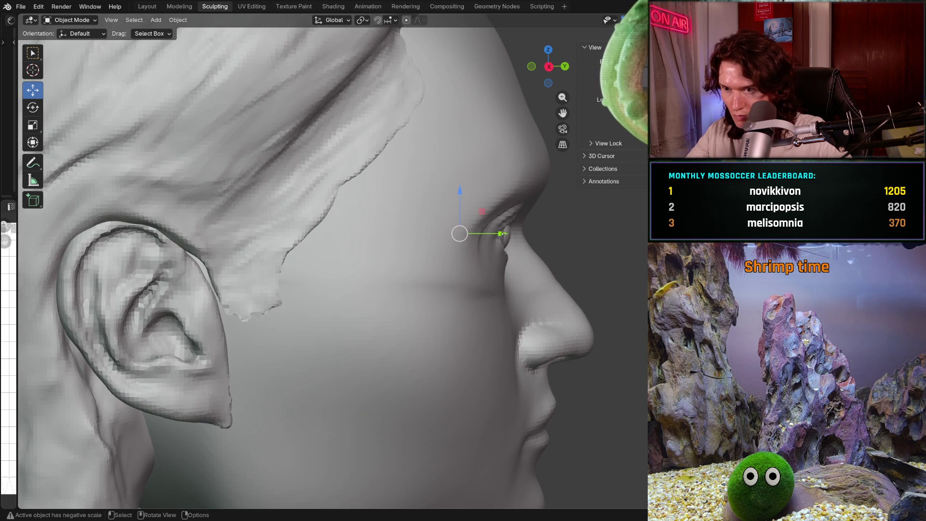
left_click_drag(501, 234, 510, 236)
middle_click_drag(507, 235, 360, 213)
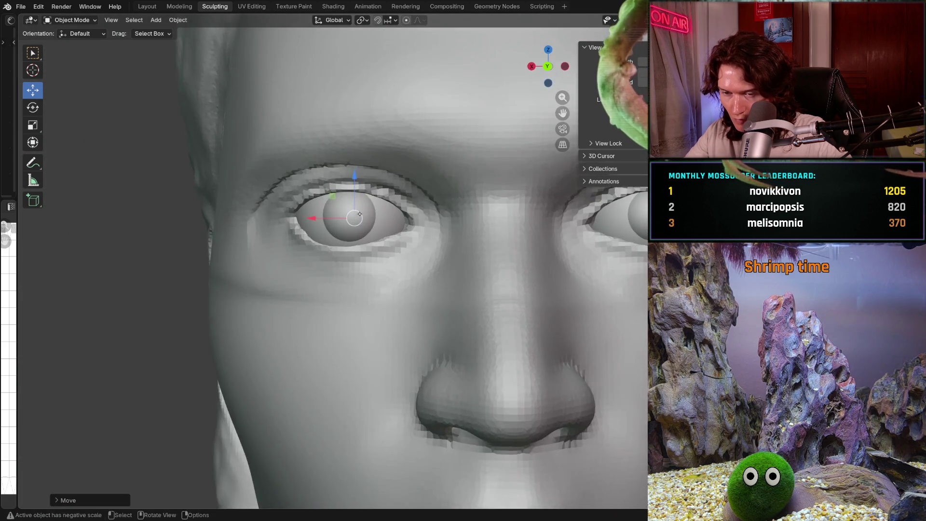
scroll(358, 217, "down", 3)
left_click(364, 251)
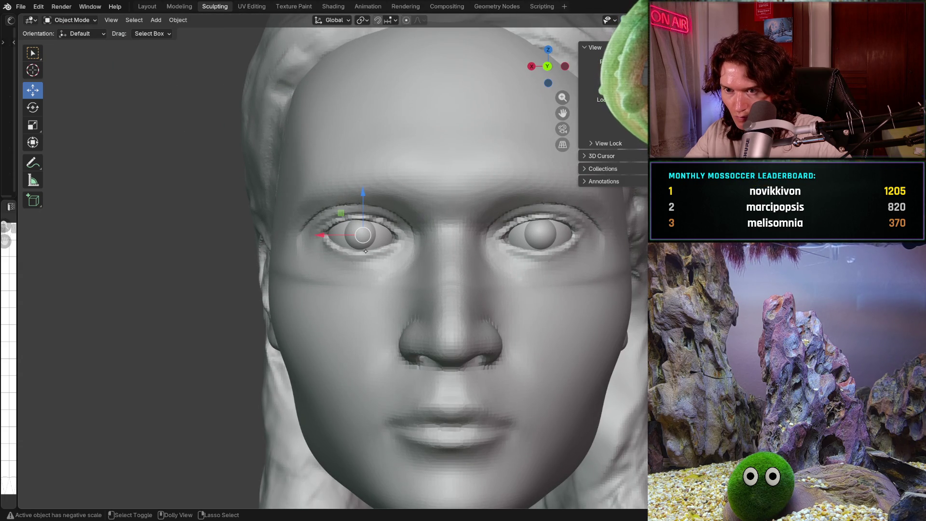
middle_click_drag(364, 251, 448, 239)
scroll(471, 217, "up", 3)
scroll(485, 214, "up", 2)
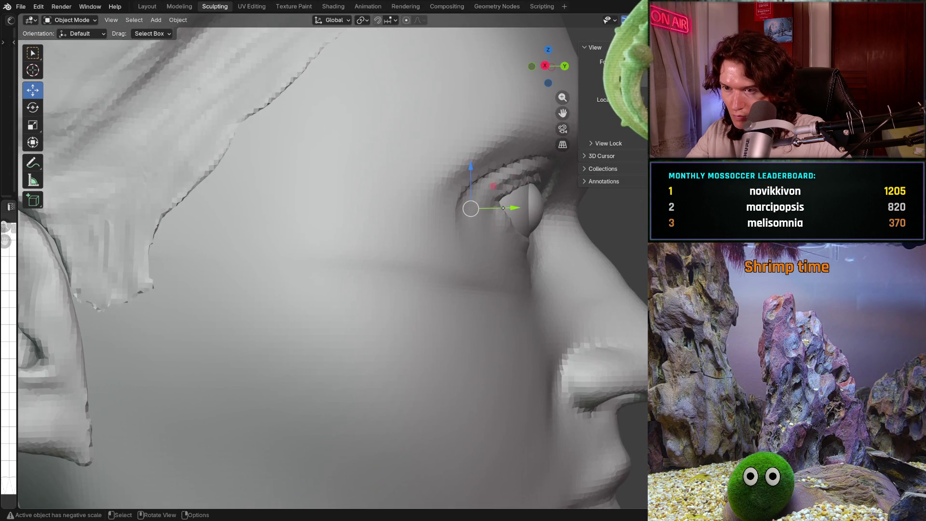
mouse_move(509, 208)
left_mouse_down()
mouse_move(501, 210)
mouse_move(511, 208)
left_mouse_up()
Step: Fine-tune the eyeball's depth from side and below views, then Ctrl+Tab into Sculpt Mode
middle_click_drag(511, 209, 399, 232)
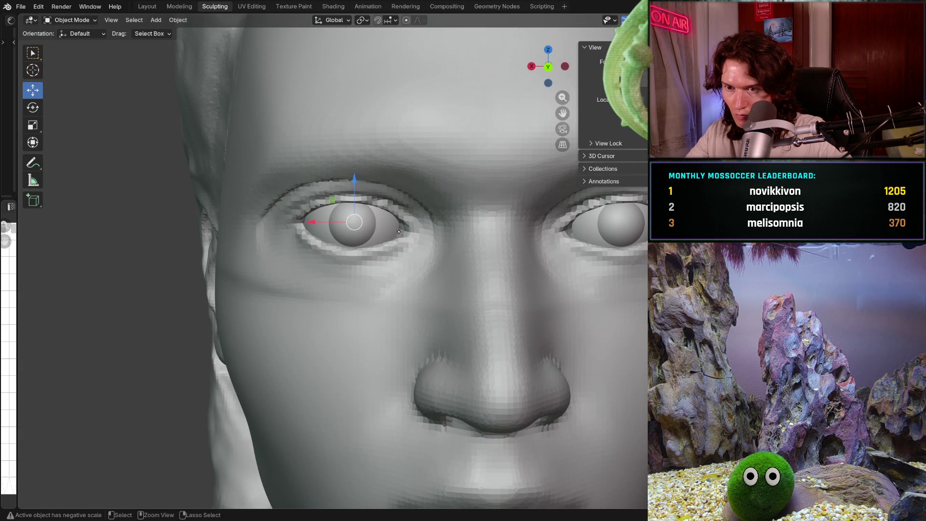
middle_click_drag(399, 232, 478, 228)
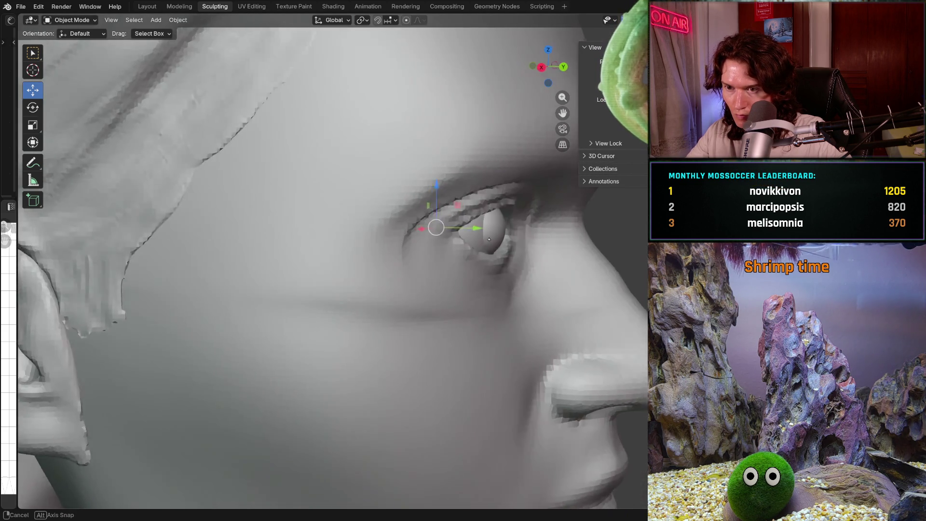
left_click_drag(498, 225, 503, 223)
mouse_move(502, 223)
middle_mouse_down()
mouse_move(449, 202)
mouse_move(407, 150)
mouse_move(403, 307)
mouse_move(522, 297)
middle_mouse_up()
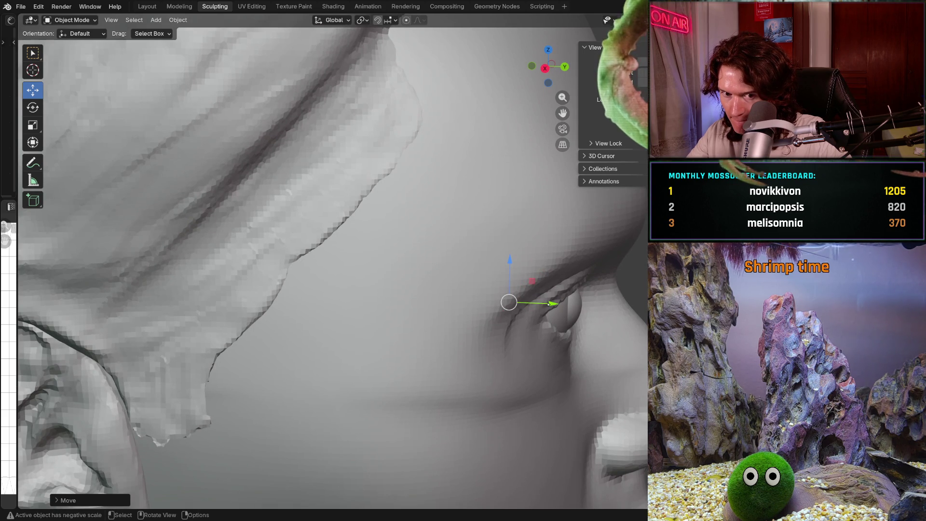
left_click_drag(551, 303, 552, 304)
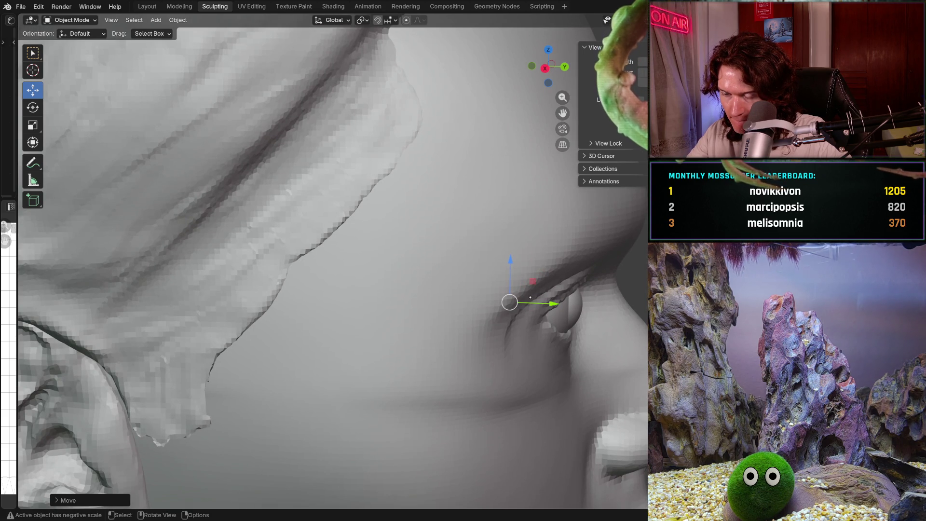
scroll(406, 289, "down", 5)
mouse_move(405, 290)
middle_mouse_down()
mouse_move(422, 224)
mouse_move(421, 302)
mouse_move(406, 181)
mouse_move(417, 239)
mouse_move(420, 221)
mouse_move(441, 290)
mouse_move(489, 317)
mouse_move(507, 290)
mouse_move(427, 282)
mouse_move(397, 306)
mouse_move(290, 275)
mouse_move(454, 334)
mouse_move(367, 310)
mouse_move(372, 329)
mouse_move(340, 282)
mouse_move(304, 275)
mouse_move(424, 291)
mouse_move(399, 313)
mouse_move(409, 278)
mouse_move(406, 338)
mouse_move(377, 318)
mouse_move(406, 312)
mouse_move(406, 260)
mouse_move(397, 330)
mouse_move(392, 320)
middle_mouse_up()
scroll(422, 301, "down", 1)
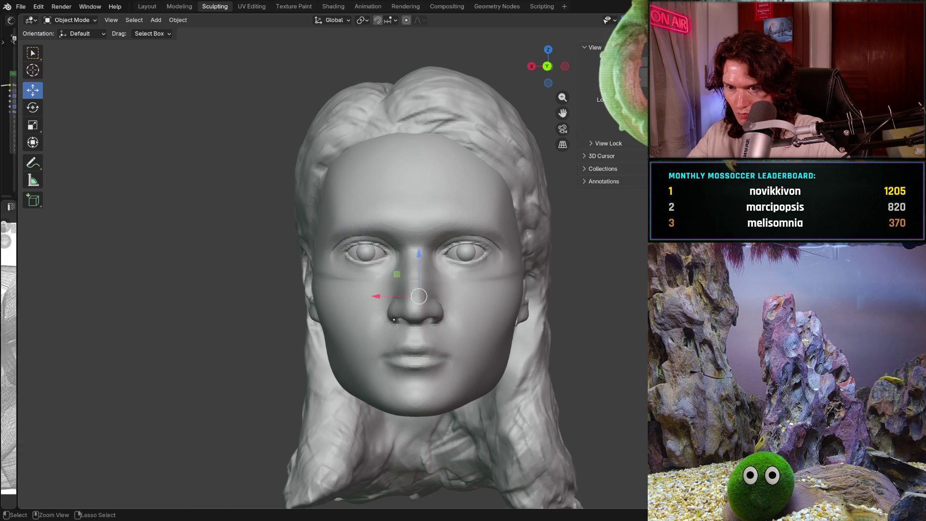
key("ctrl+Tab")
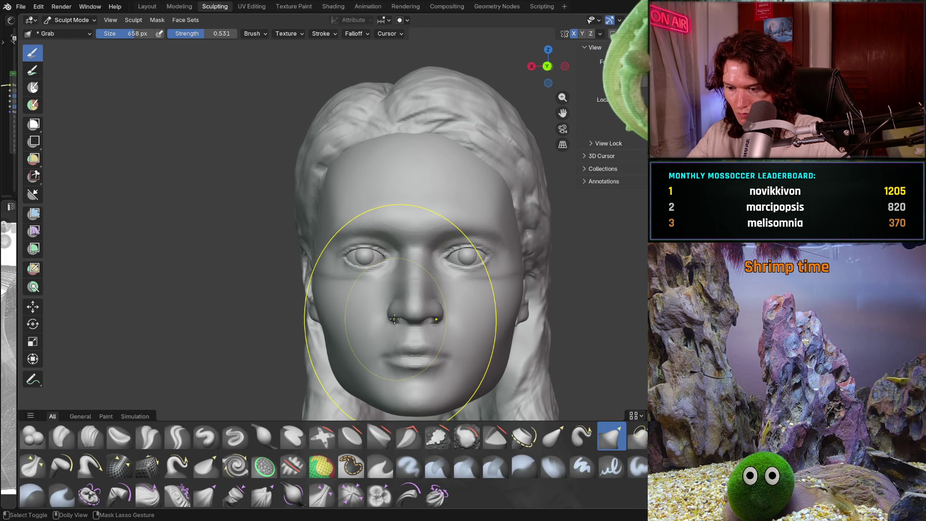
Step: Return to Object Mode, view the head at three-quarters, then choose Sculpt Mode from the mode dropdown
key("ctrl+Tab")
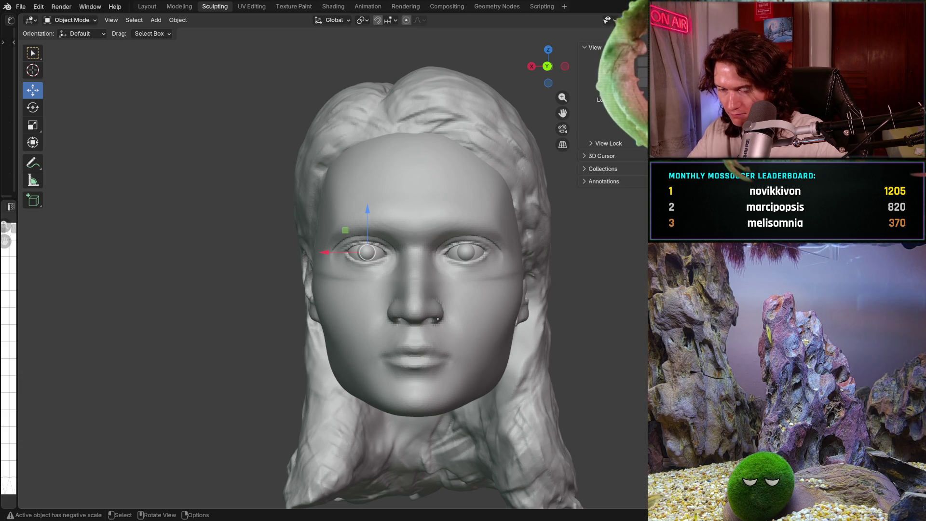
scroll(424, 334, "up", 1)
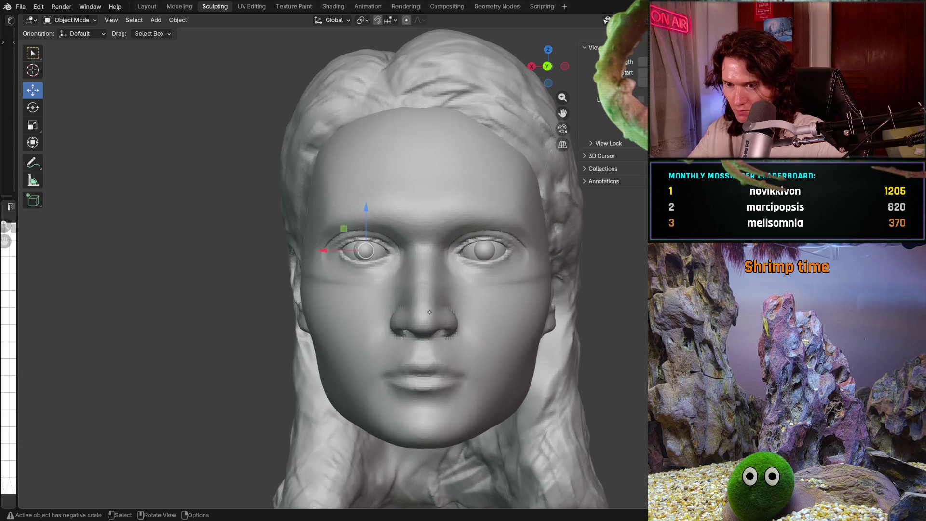
scroll(424, 334, "up", 1)
mouse_move(424, 334)
middle_mouse_down()
mouse_move(484, 310)
mouse_move(466, 298)
middle_mouse_up()
scroll(484, 311, "up", 1)
scroll(429, 323, "up", 4)
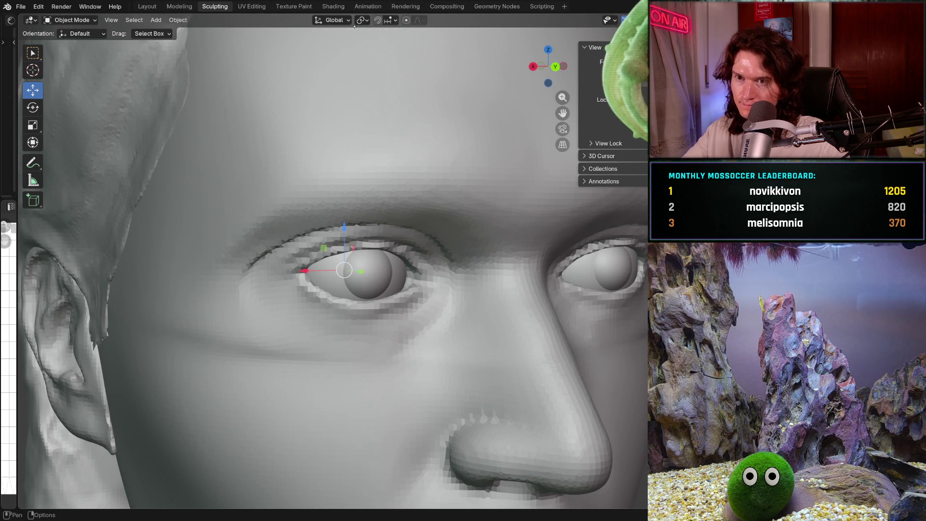
left_click(73, 19)
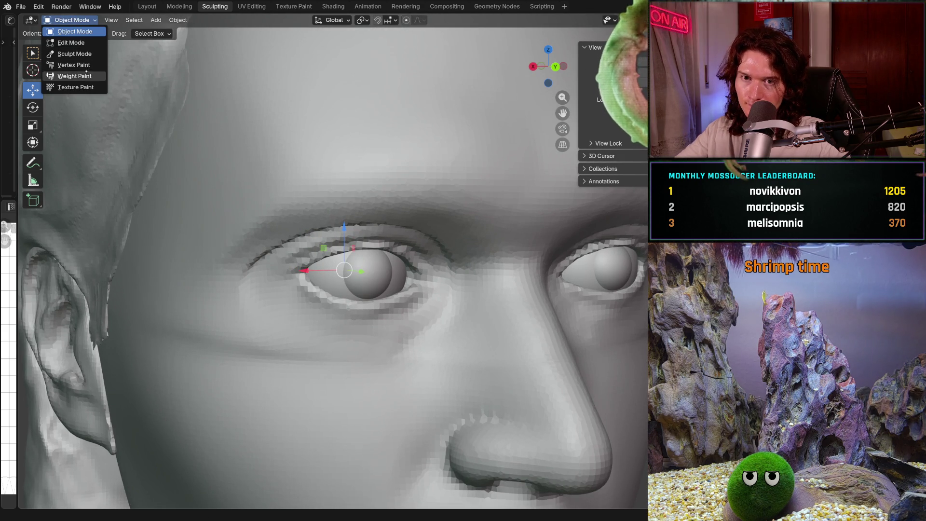
left_click(74, 54)
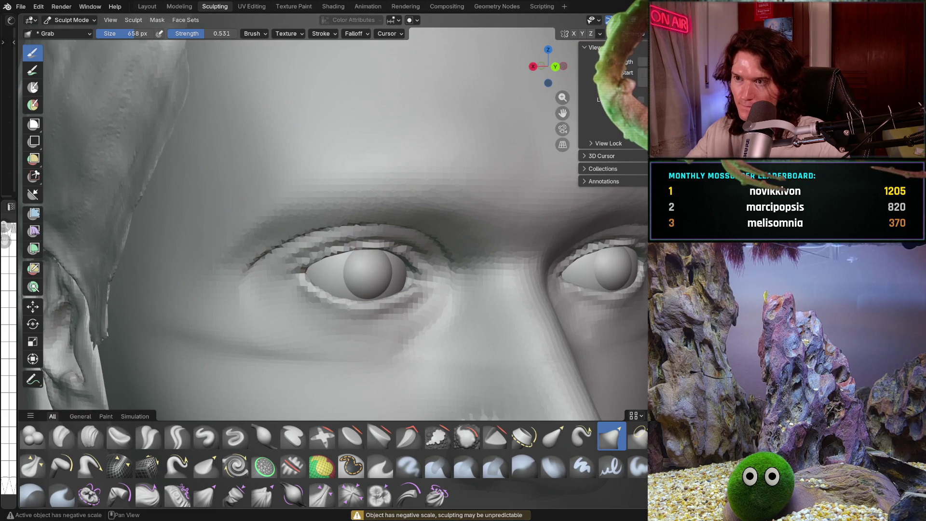
scroll(489, 219, "down", 5)
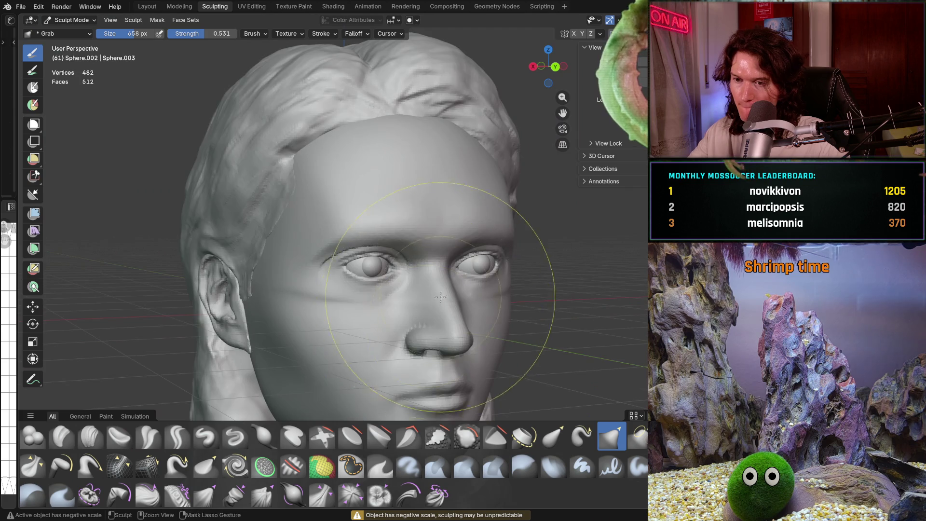
Step: Check the symmetry popover, then Alt-click the head to make it the active sculpt object
middle_click_drag(435, 254, 399, 307)
scroll(400, 306, "up", 2)
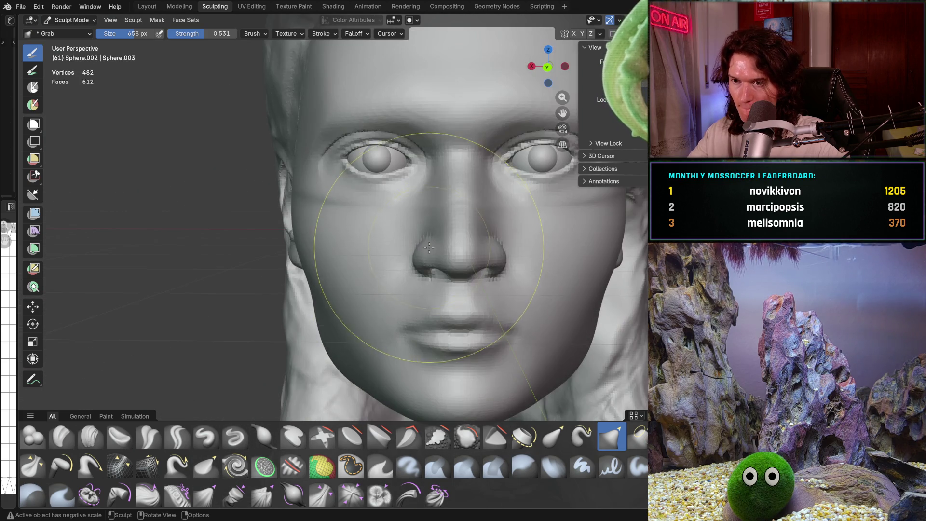
scroll(406, 290, "up", 2)
scroll(409, 275, "up", 1)
scroll(414, 257, "up", 2)
middle_click_drag(414, 256, 304, 261)
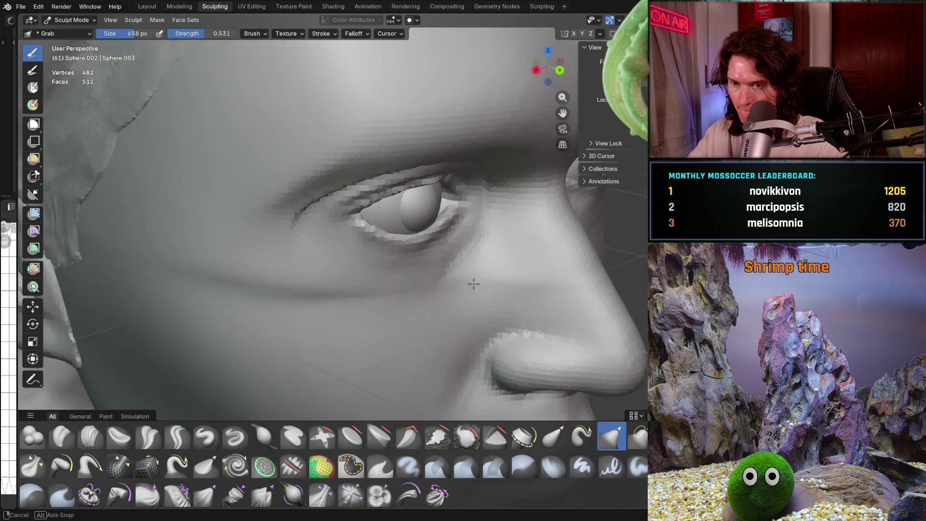
left_click(602, 33)
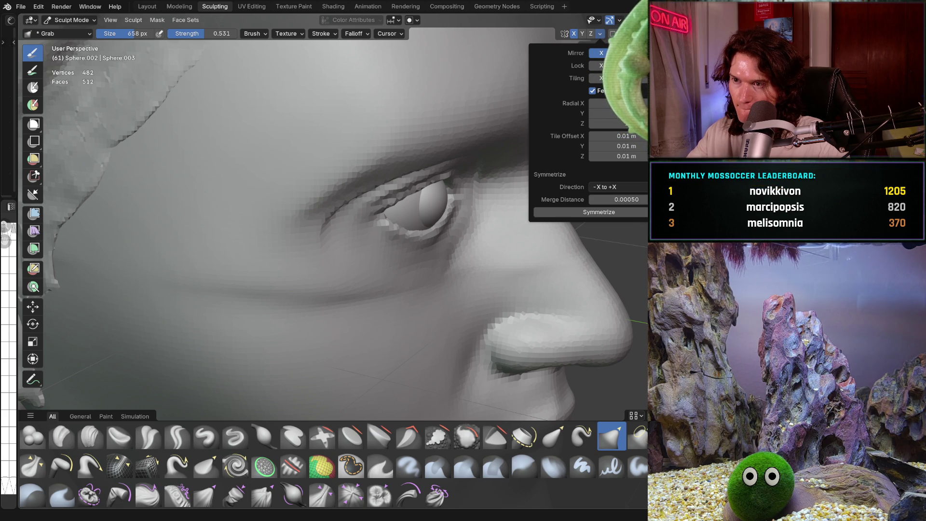
key("Escape")
middle_click_drag(592, 202, 373, 303)
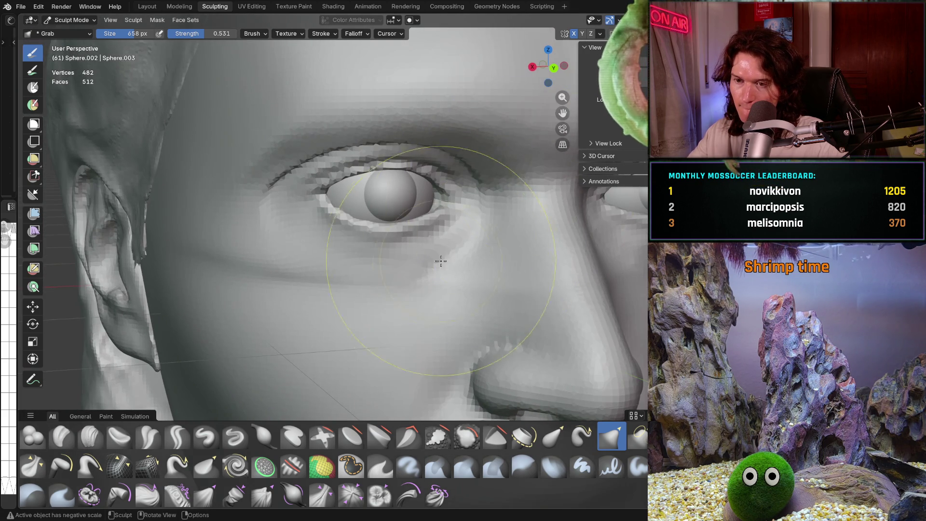
left_click(373, 303, "alt")
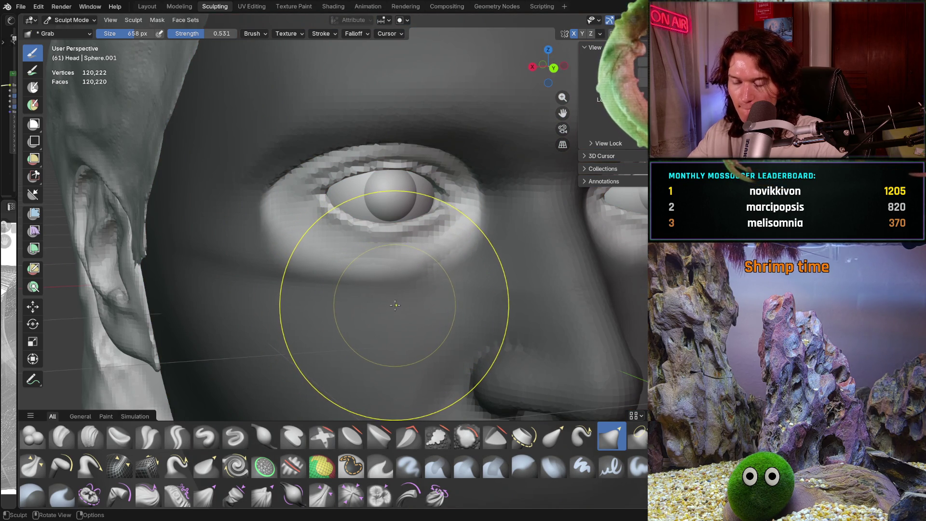
key("alt+z")
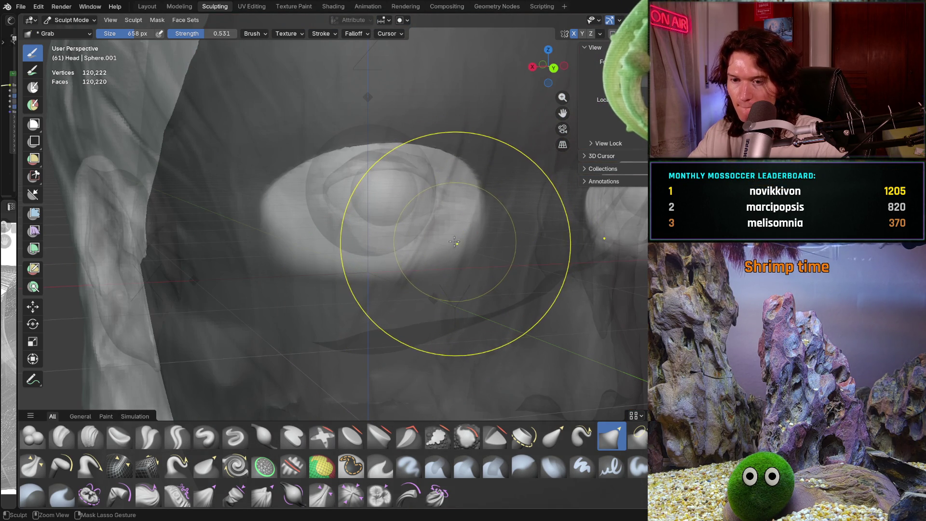
key("alt+q")
key("alt+z")
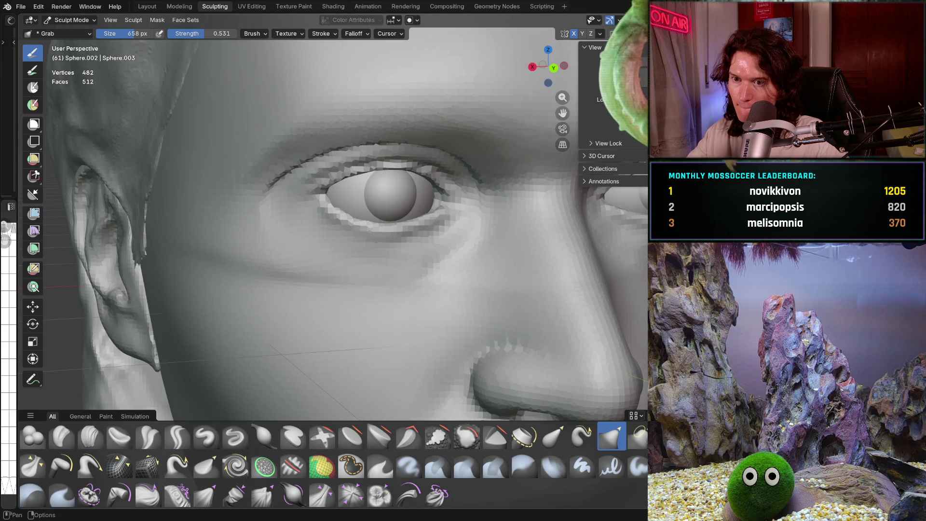
left_click(601, 33)
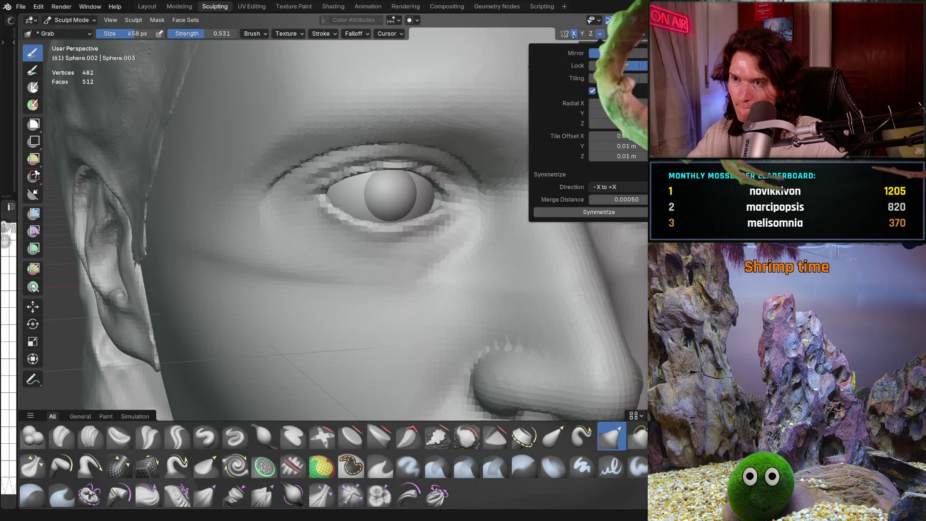
left_click(600, 34)
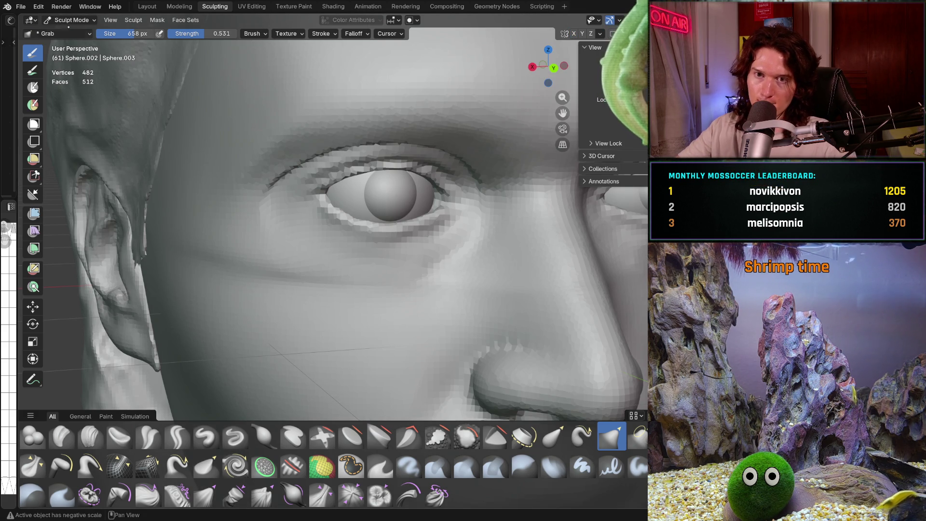
key("alt+q")
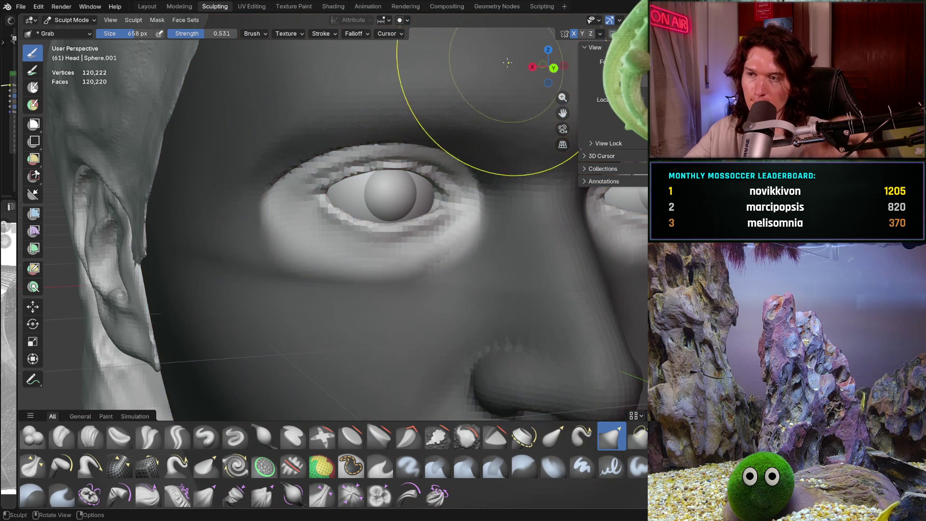
left_click(601, 33)
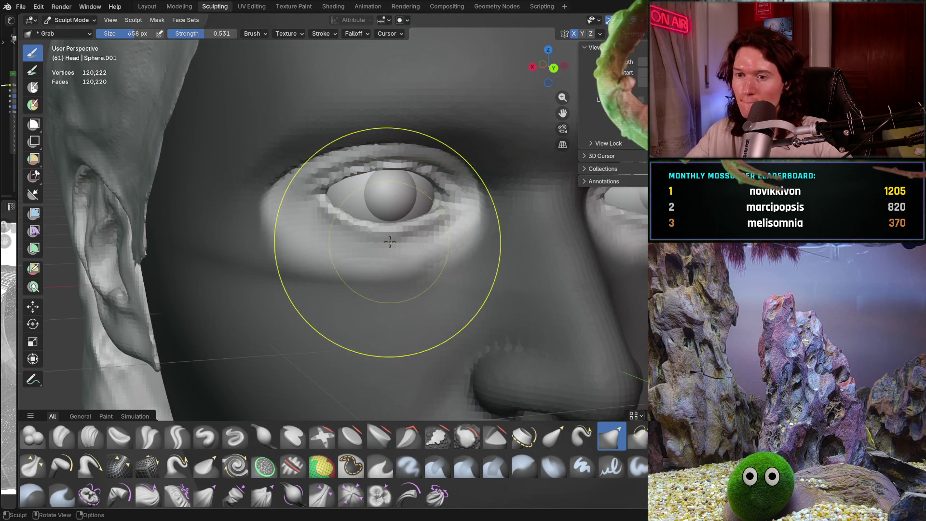
mouse_move(405, 217)
middle_mouse_down()
mouse_move(449, 225)
mouse_move(405, 217)
mouse_move(425, 265)
mouse_move(406, 238)
mouse_move(344, 237)
mouse_move(386, 305)
mouse_move(449, 189)
mouse_move(423, 176)
mouse_move(356, 259)
middle_mouse_up()
scroll(438, 229, "up", 3)
scroll(438, 229, "up", 5)
scroll(438, 229, "down", 3)
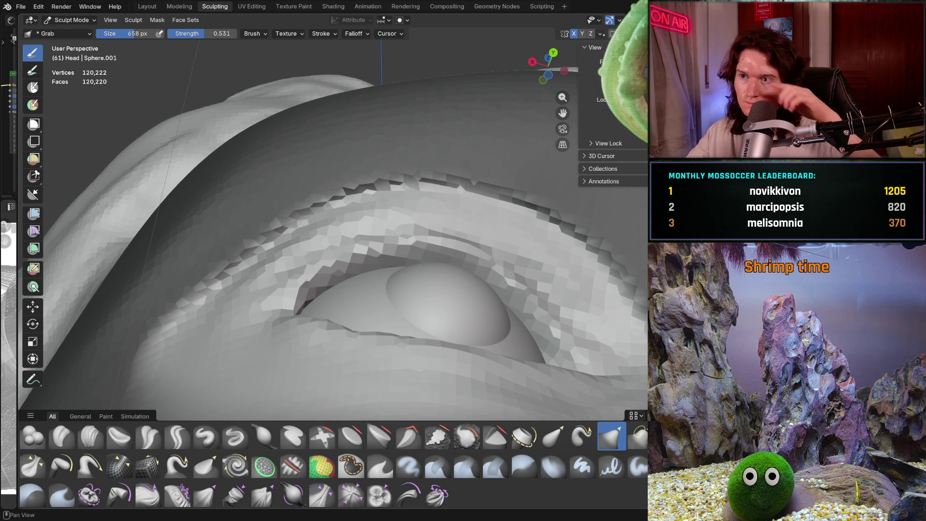
left_click(599, 34)
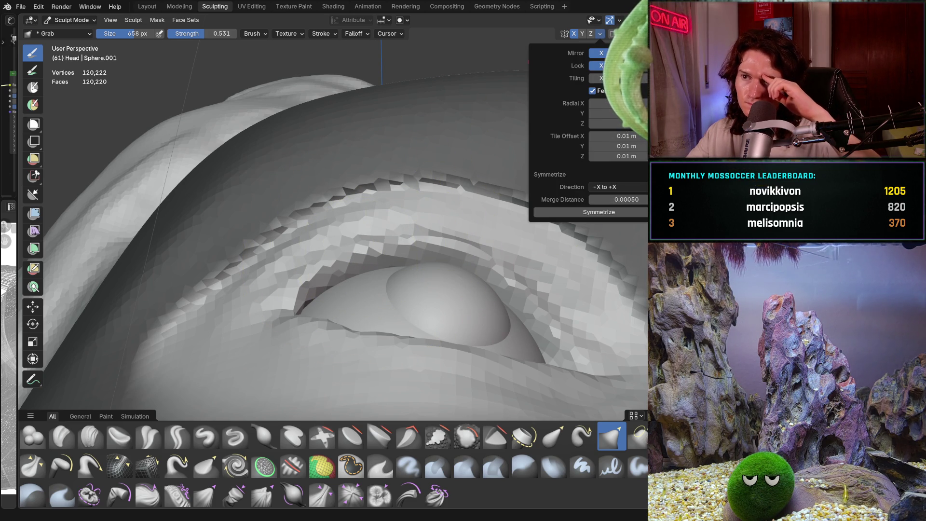
left_click(362, 246)
middle_click_drag(362, 250, 359, 249)
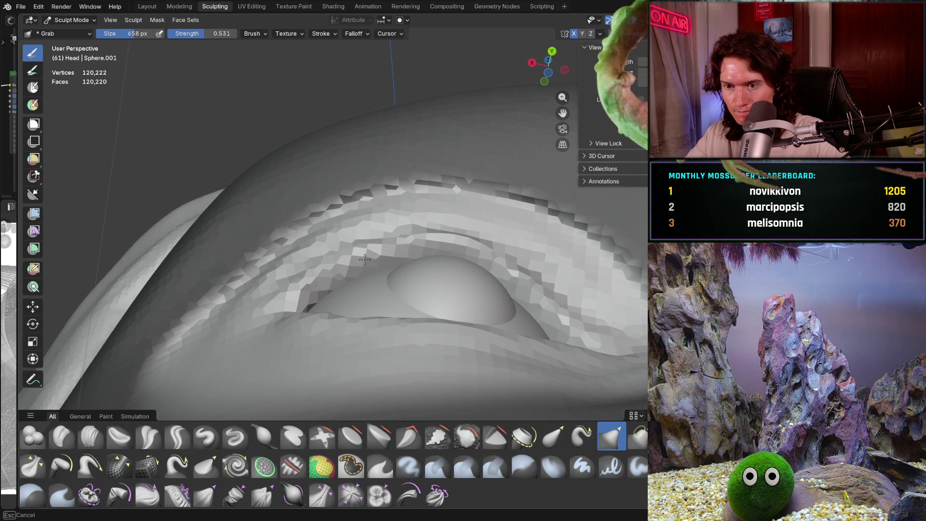
mouse_move(364, 259)
middle_mouse_down()
mouse_move(416, 233)
mouse_move(443, 310)
mouse_move(471, 224)
mouse_move(406, 240)
mouse_move(326, 274)
middle_mouse_up()
scroll(290, 289, "down", 4)
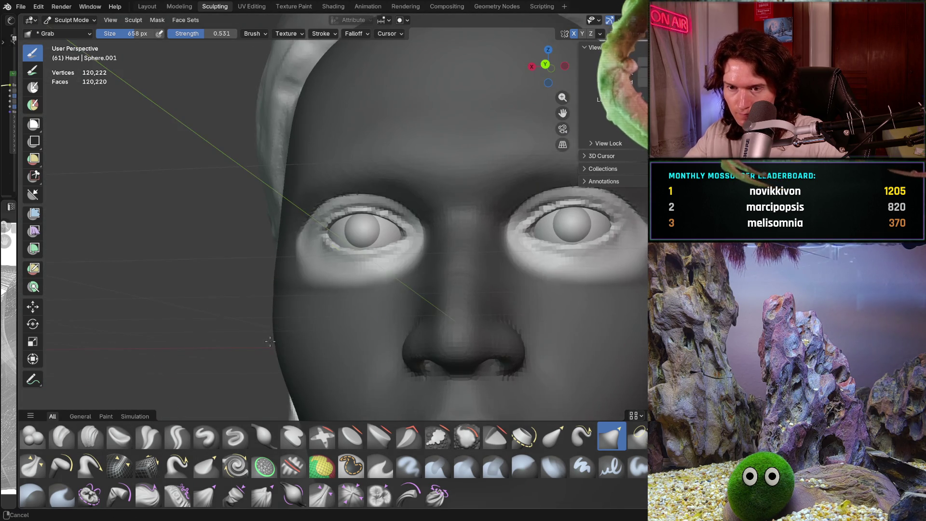
scroll(276, 217, "up", 5)
Step: Grab the left lower eyelid tighter around the eyeball, check symmetry, and Tab back to Object Mode
middle_click_drag(290, 218, 260, 186)
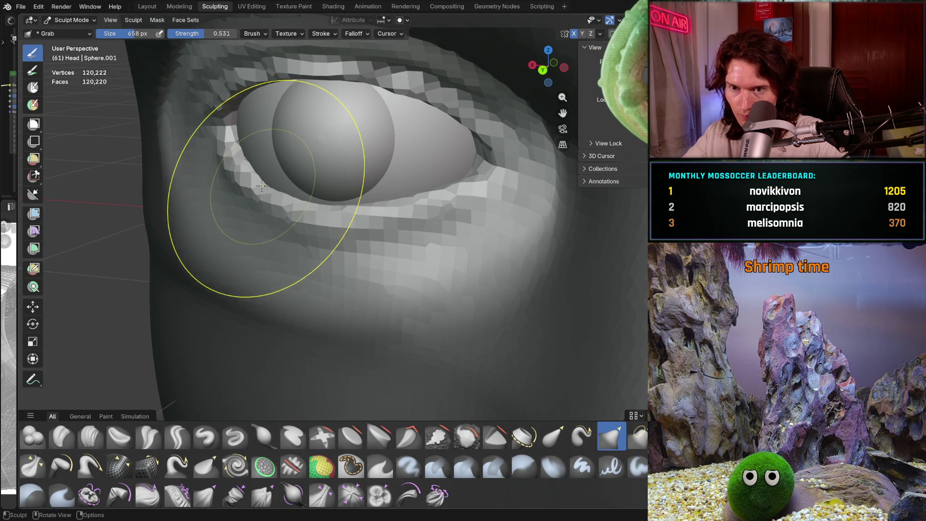
left_click_drag(260, 186, 268, 189)
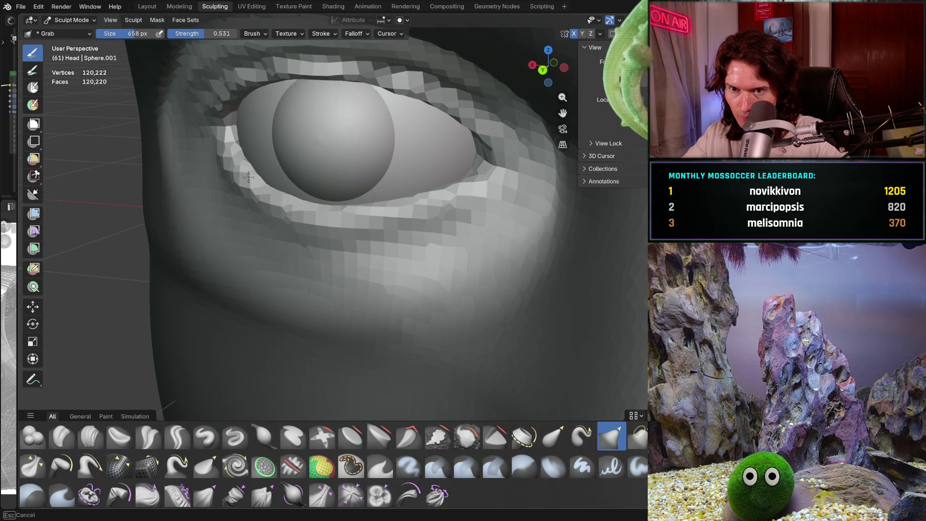
mouse_move(268, 190)
middle_mouse_down()
mouse_move(421, 178)
mouse_move(377, 239)
mouse_move(333, 224)
mouse_move(435, 109)
mouse_move(478, 80)
middle_mouse_up()
scroll(328, 216, "up", 4)
left_click(600, 33)
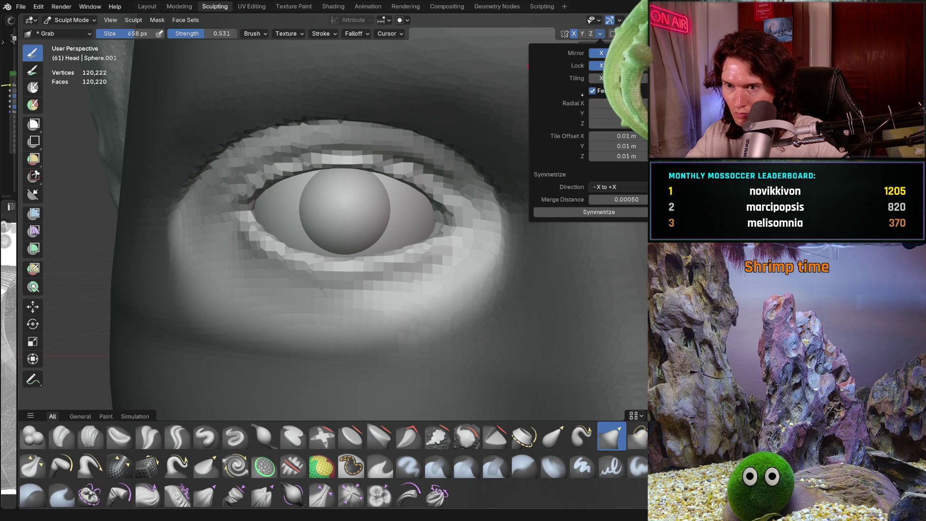
scroll(330, 248, "up", 2)
scroll(318, 249, "up", 2)
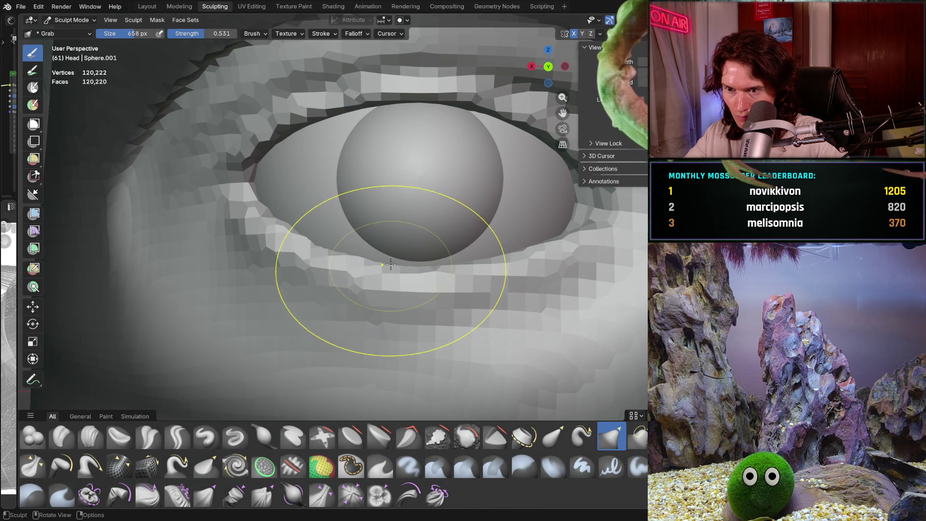
scroll(403, 269, "down", 4)
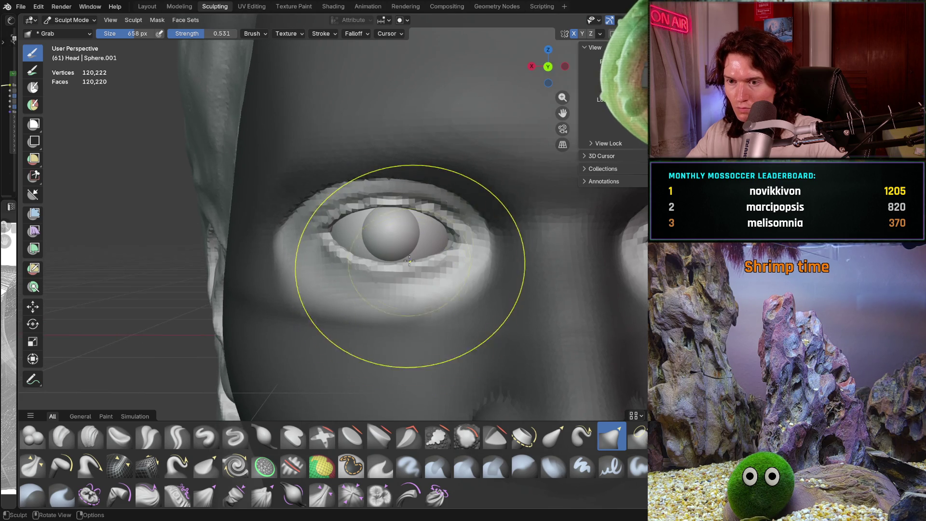
scroll(404, 304, "down", 3)
scroll(404, 314, "down", 2)
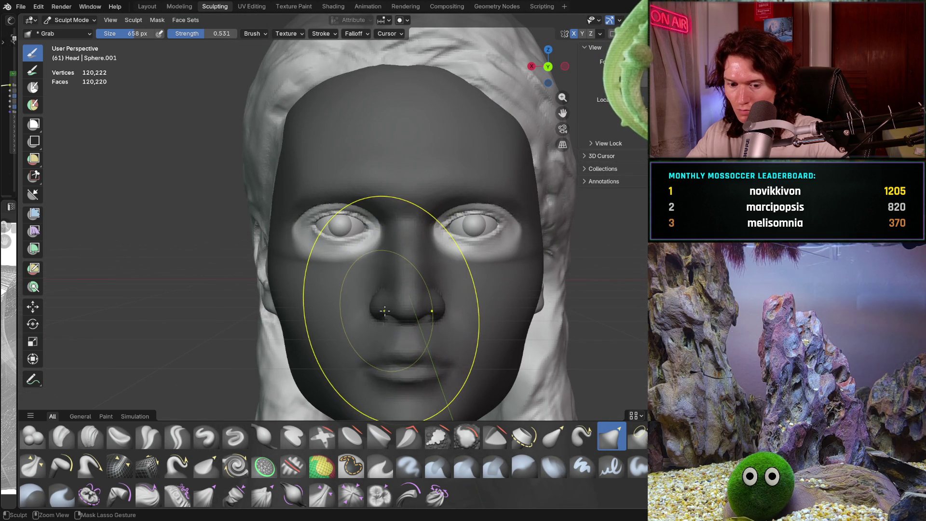
key("Tab")
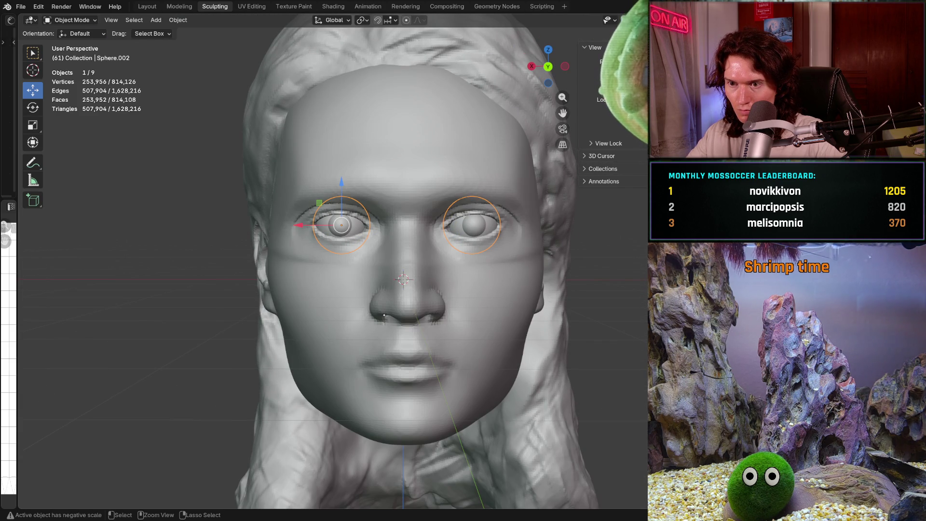
Step: Re-enter sculpting on the head, pick the Transform tool, then return to object editing
left_click(384, 314)
key("Tab")
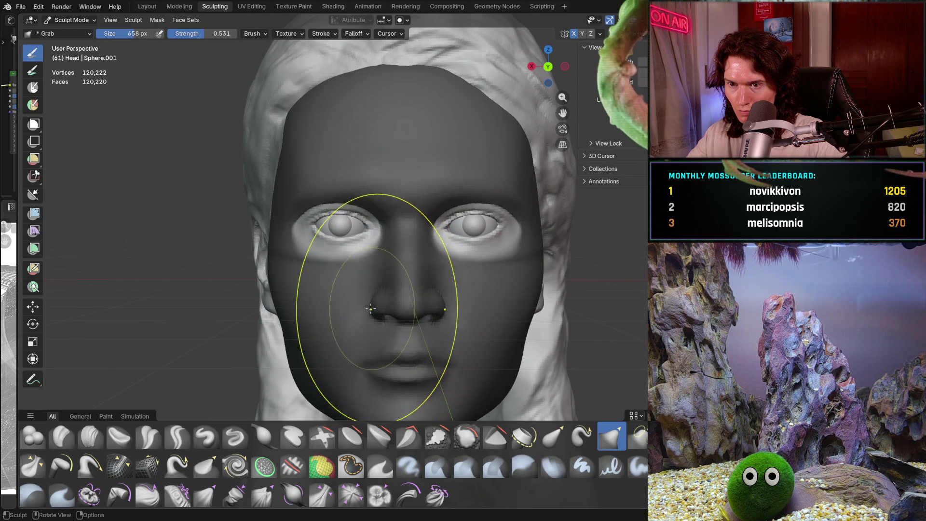
scroll(290, 253, "up", 2)
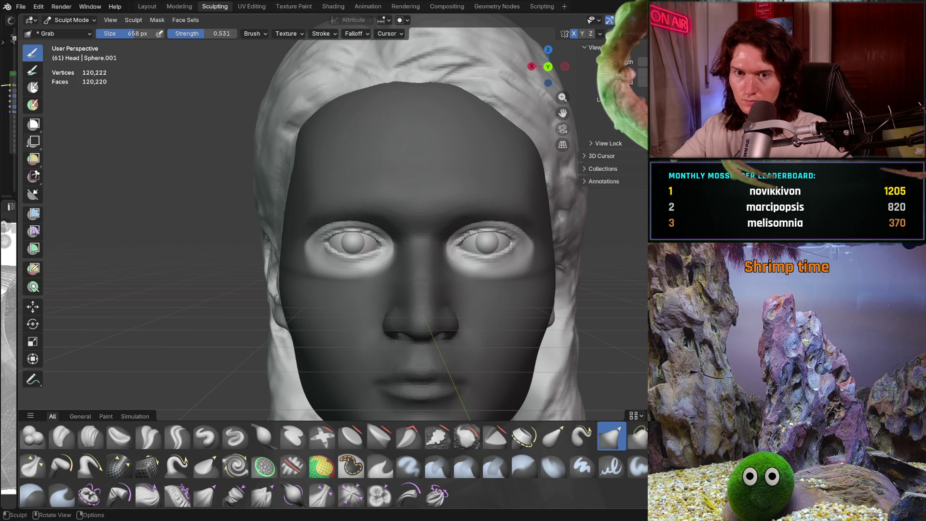
left_click(34, 306)
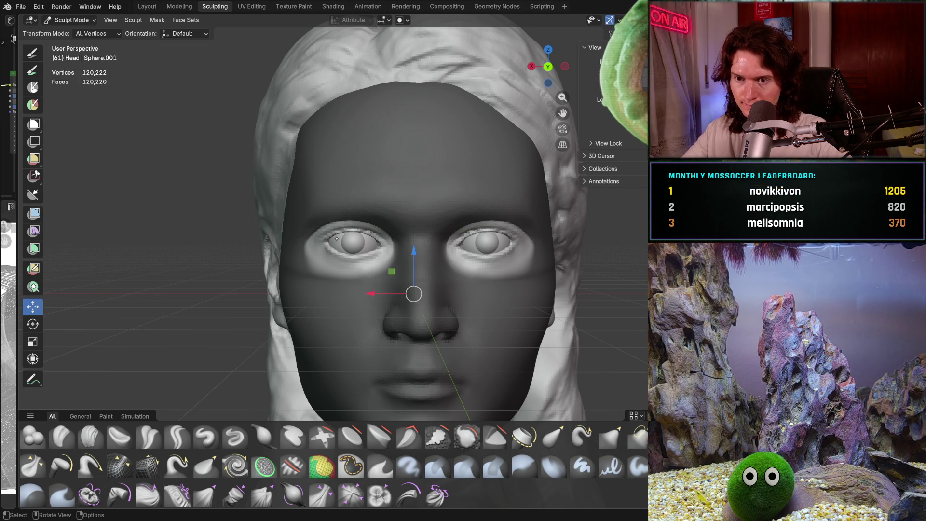
left_click(72, 20)
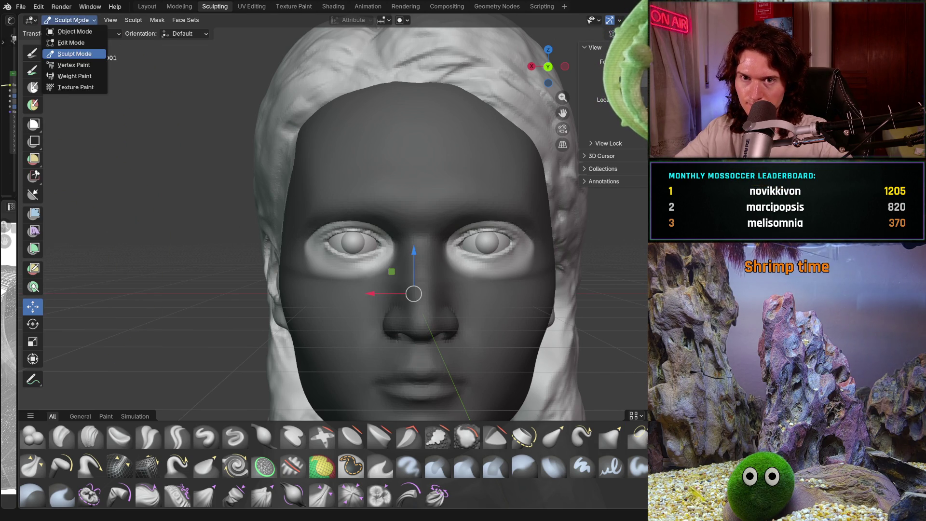
Step: Select both eyeballs and nudge them slightly sideways along X, then deselect
left_click(341, 241)
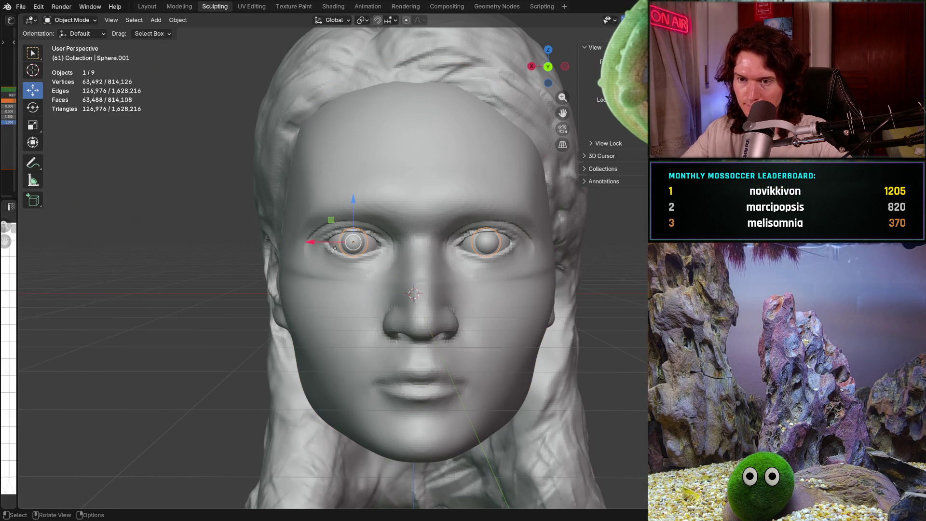
left_click(486, 241, "shift")
scroll(434, 253, "up", 3)
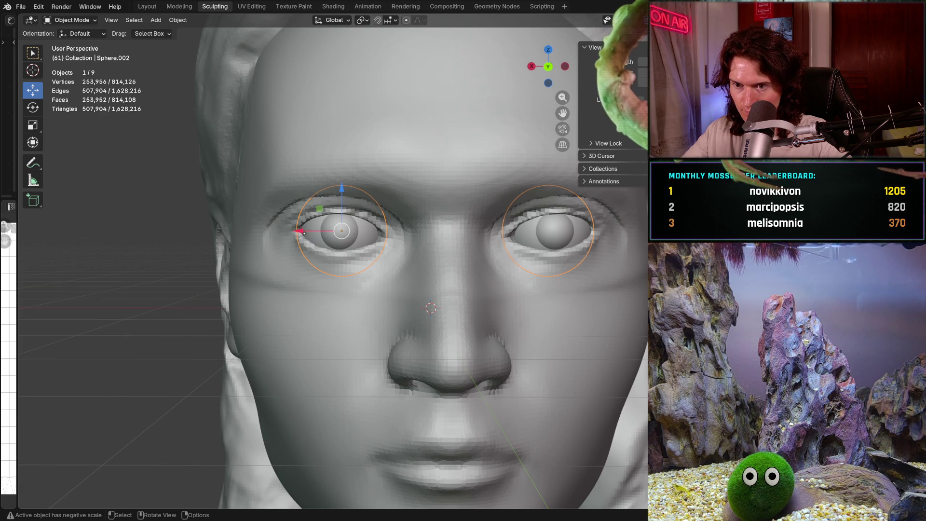
left_click_drag(303, 232, 307, 233)
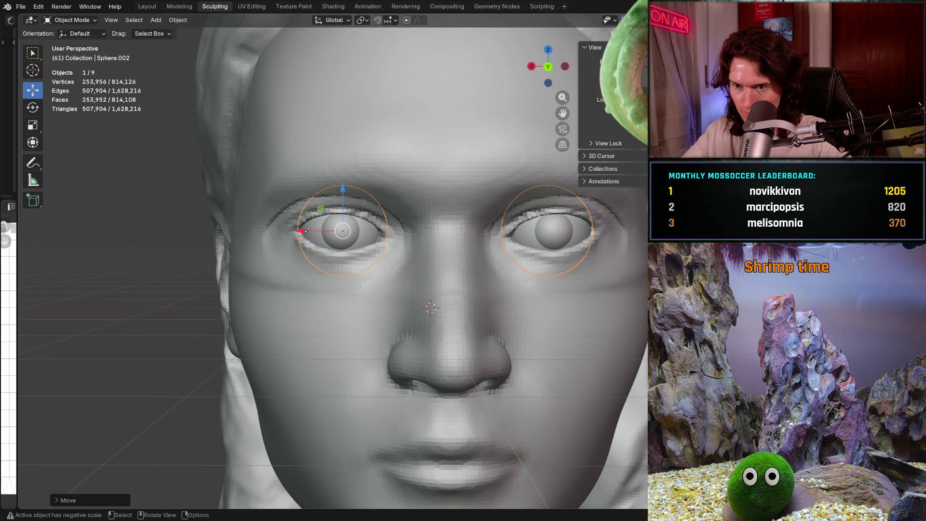
scroll(319, 209, "down", 4)
left_click(255, 343)
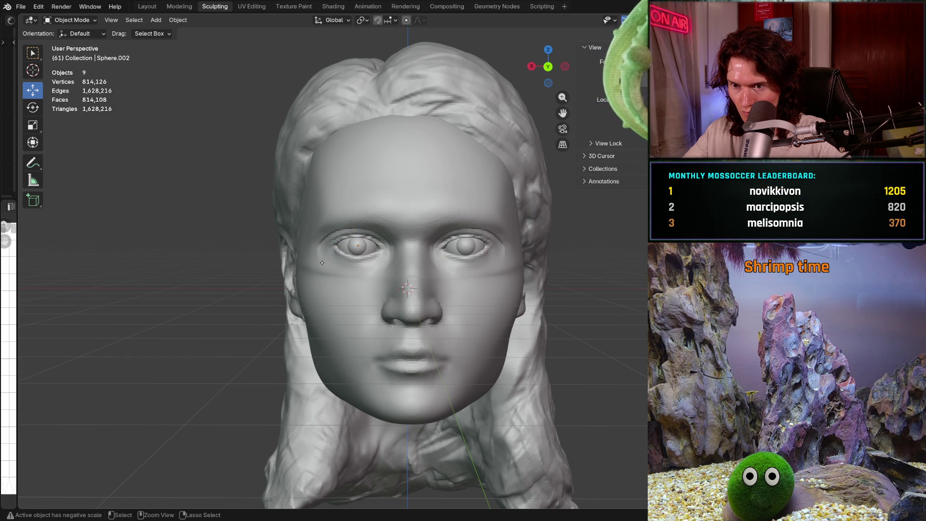
Step: Select both eyeballs and raise them slightly along Z within the sockets
left_click(322, 262)
left_click(322, 262)
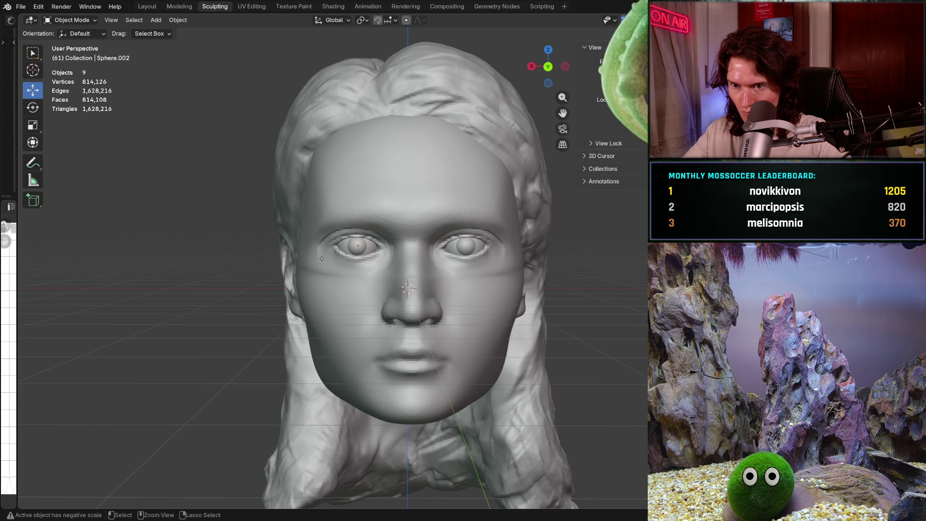
scroll(322, 259, "up", 3)
left_click(330, 238)
scroll(329, 238, "up", 3)
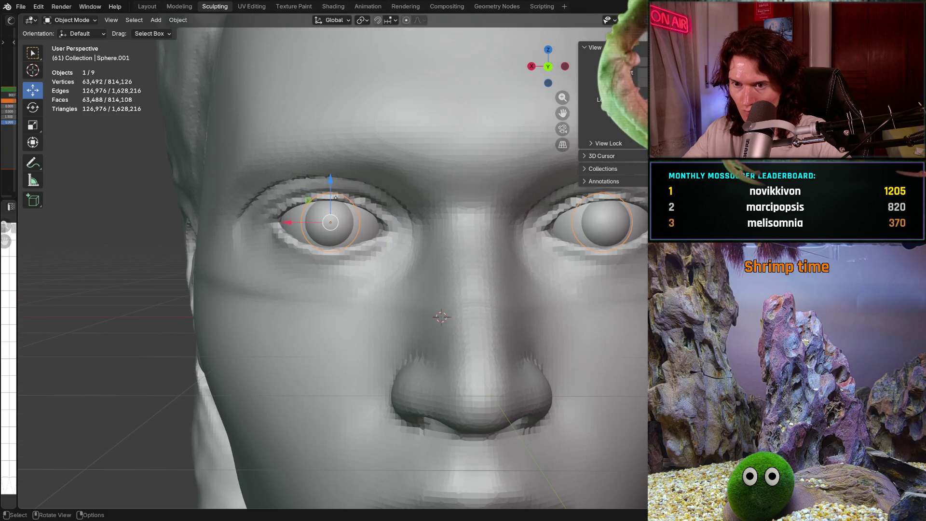
left_click(315, 192)
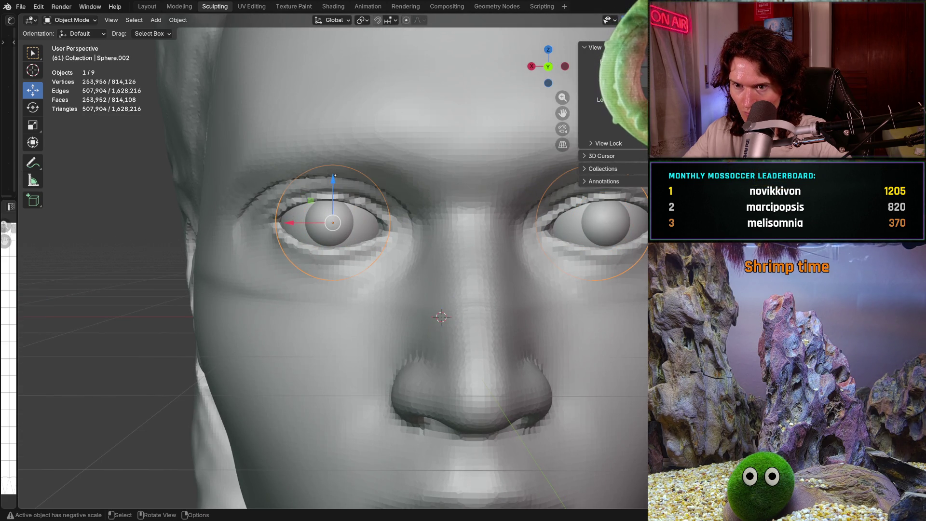
left_click_drag(334, 177, 337, 172)
Step: From profile view, stretch the eyeball front-to-back with the Scale tool's Y handle
left_click(337, 173)
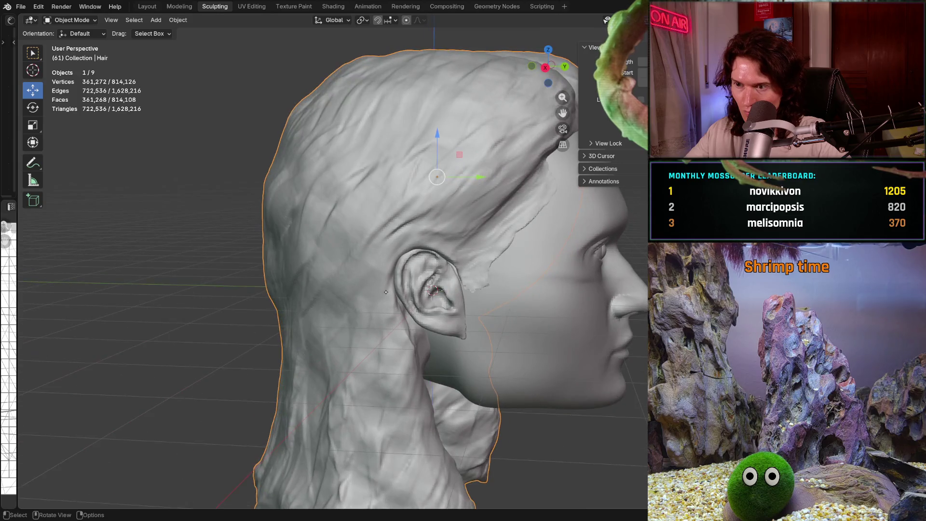
middle_click_drag(336, 217, 377, 232)
scroll(368, 236, "up", 4)
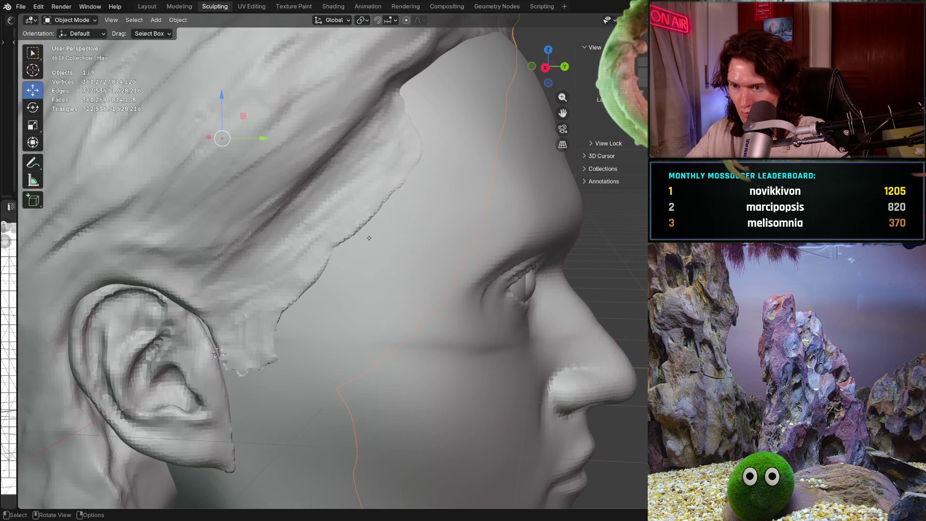
left_click(512, 290)
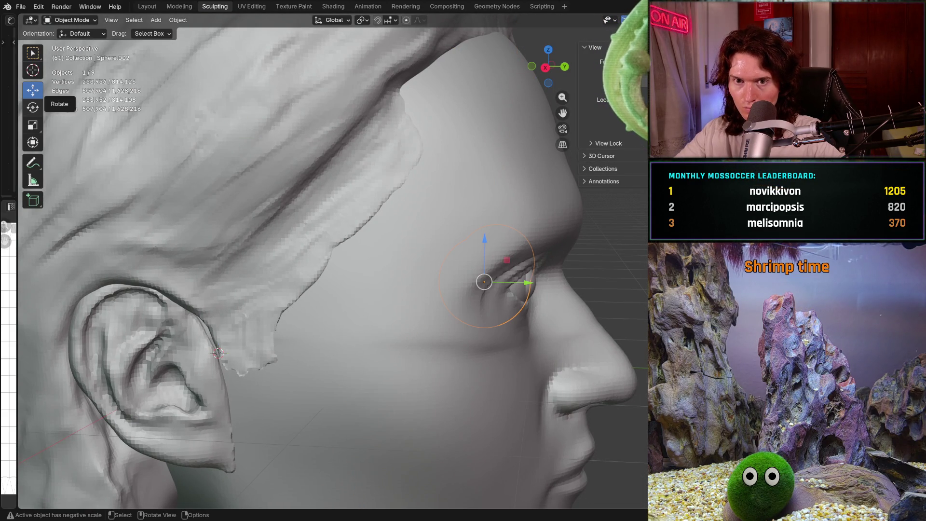
left_click(32, 125)
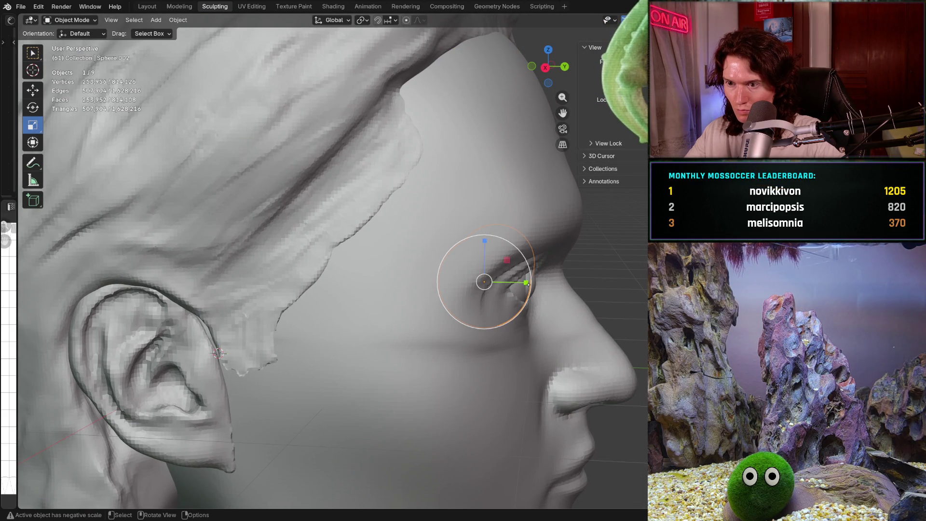
left_click_drag(524, 284, 608, 284)
Step: Deselect the eyes and orbit around the head to check how they sit in the face
middle_click_drag(477, 275, 498, 210)
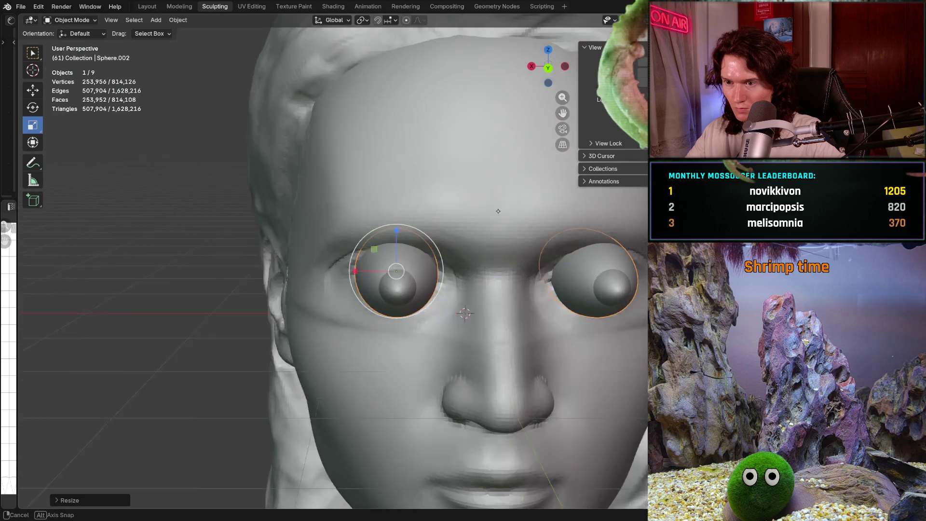
scroll(478, 275, "down", 5)
scroll(477, 275, "down", 4)
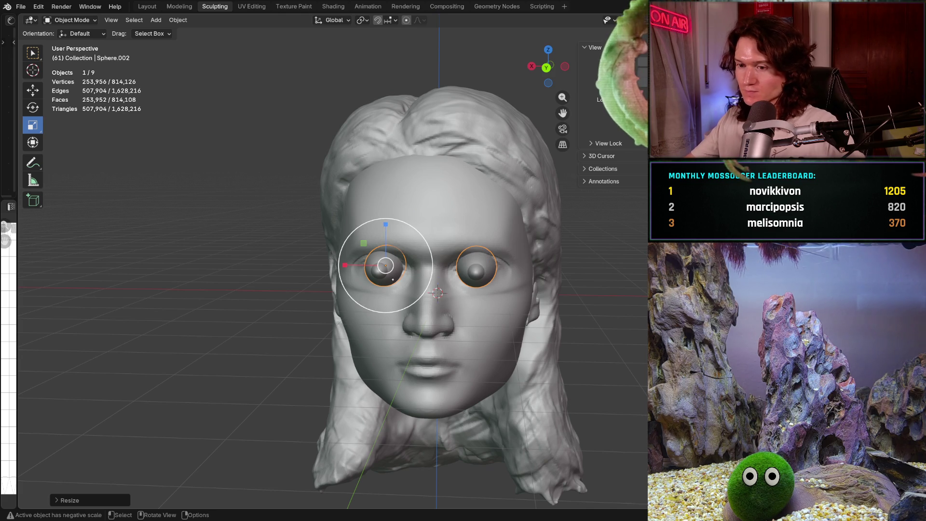
mouse_move(436, 291)
middle_mouse_down()
mouse_move(396, 290)
mouse_move(448, 308)
middle_mouse_up()
scroll(416, 295, "up", 2)
left_click(416, 295)
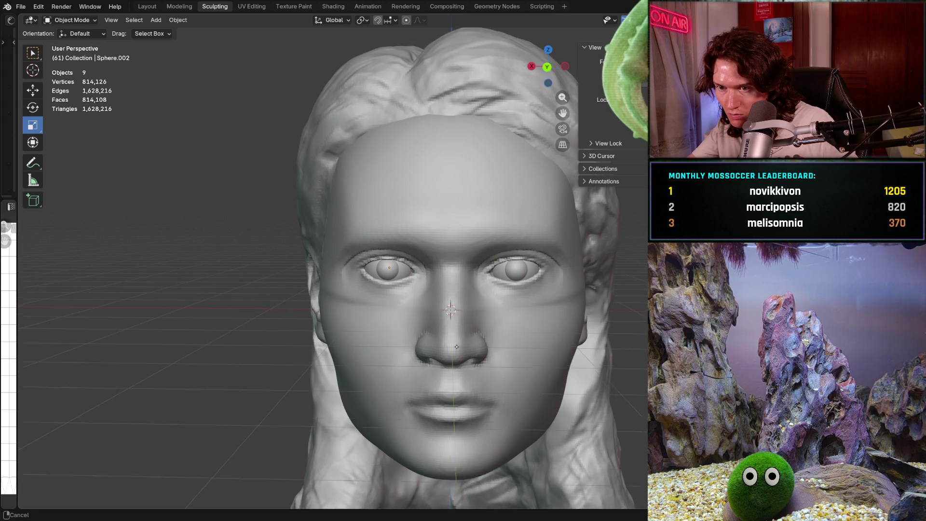
scroll(447, 307, "up", 2)
scroll(456, 297, "up", 2)
scroll(469, 286, "up", 2)
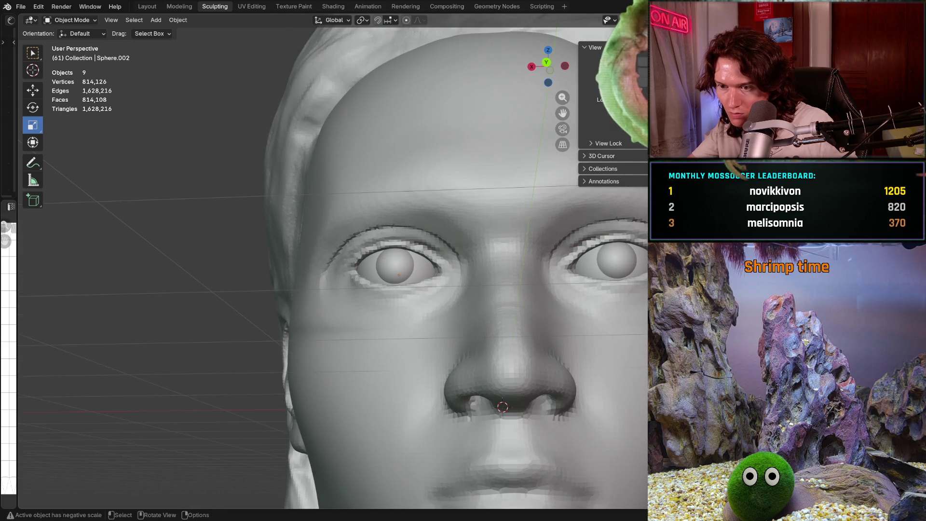
scroll(399, 275, "down", 4)
scroll(400, 275, "down", 3)
mouse_move(406, 290)
middle_mouse_down()
mouse_move(477, 343)
mouse_move(479, 332)
middle_mouse_up()
scroll(481, 300, "up", 4)
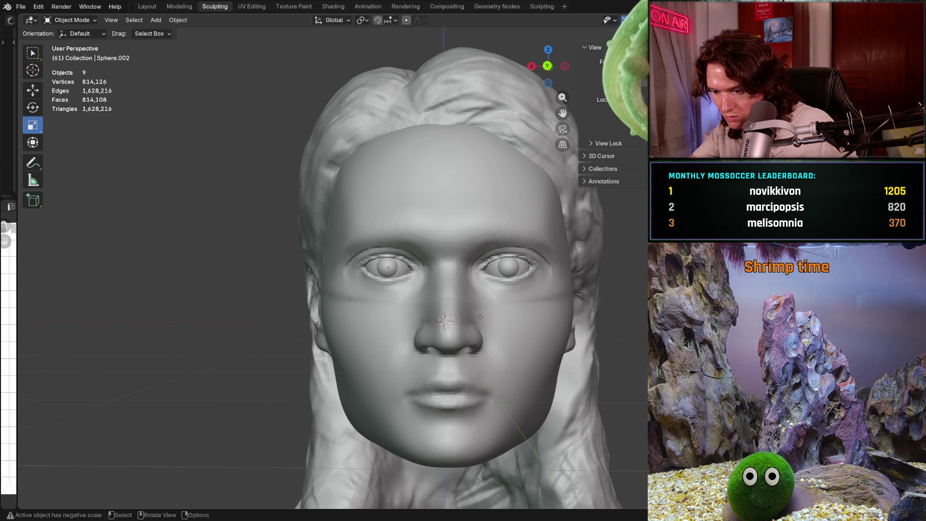
scroll(479, 319, "up", 2)
scroll(478, 315, "up", 2)
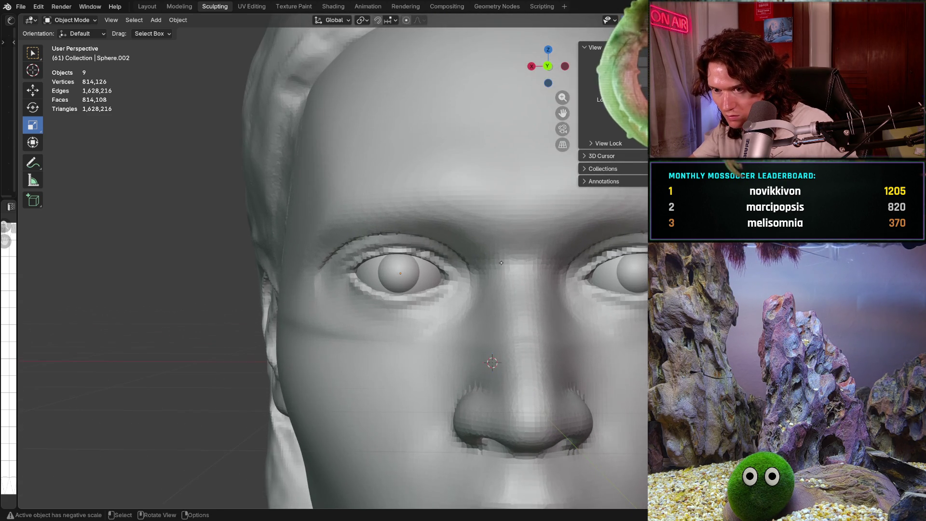
scroll(475, 307, "up", 2)
scroll(471, 304, "up", 1)
scroll(449, 282, "up", 3)
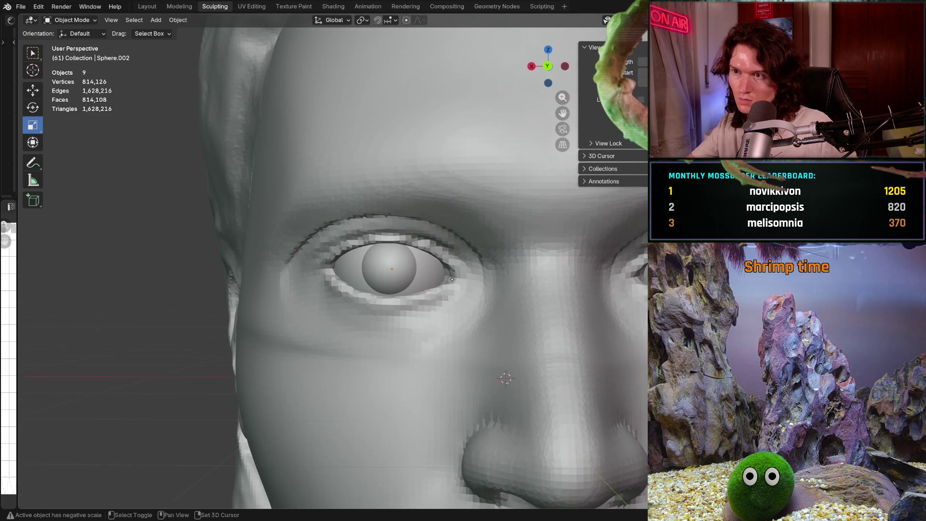
scroll(430, 258, "down", 5)
scroll(427, 258, "down", 2)
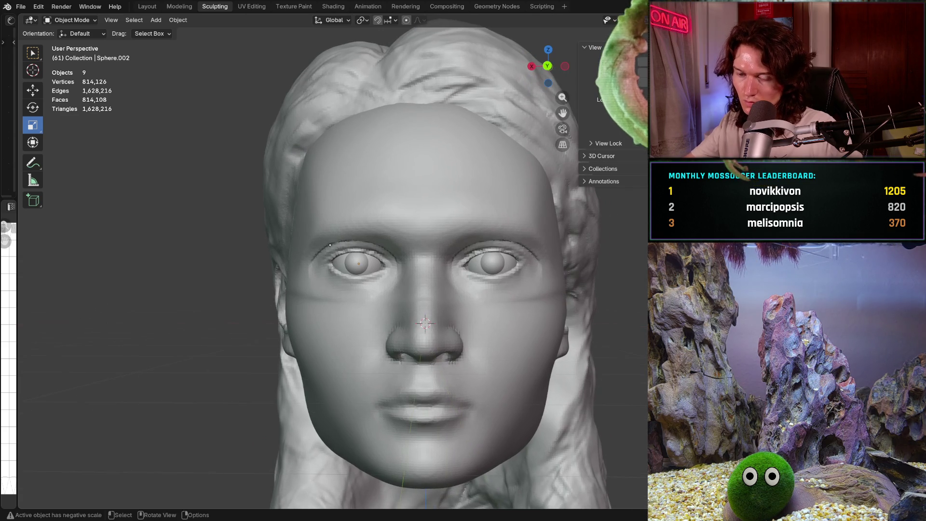
mouse_move(377, 261)
middle_mouse_down()
mouse_move(326, 252)
mouse_move(278, 308)
mouse_move(195, 116)
middle_mouse_up()
scroll(326, 252, "down", 3)
scroll(326, 251, "down", 3)
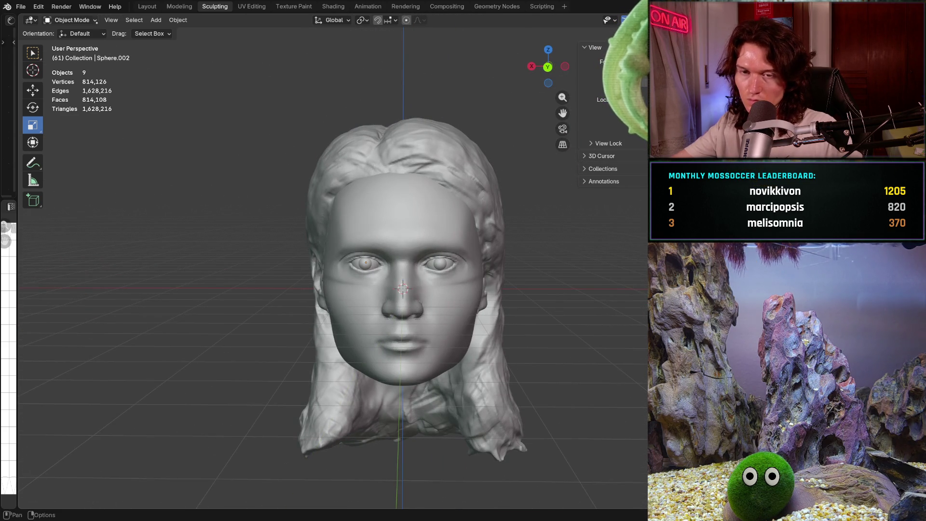
Step: Switch to Sculpt Mode and make the head the active sculpt mesh, zoomed on the face
left_click(73, 20)
left_click(74, 54)
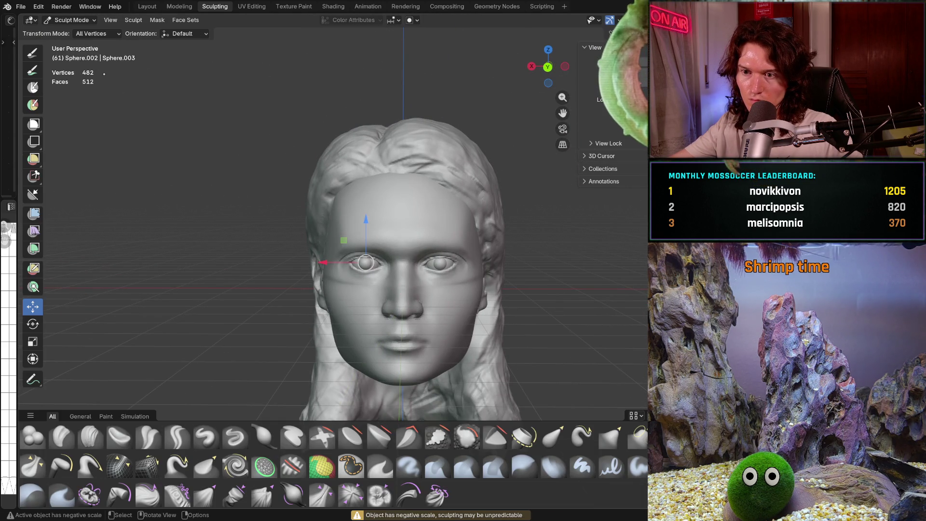
middle_click_drag(505, 303, 555, 225, "ctrl")
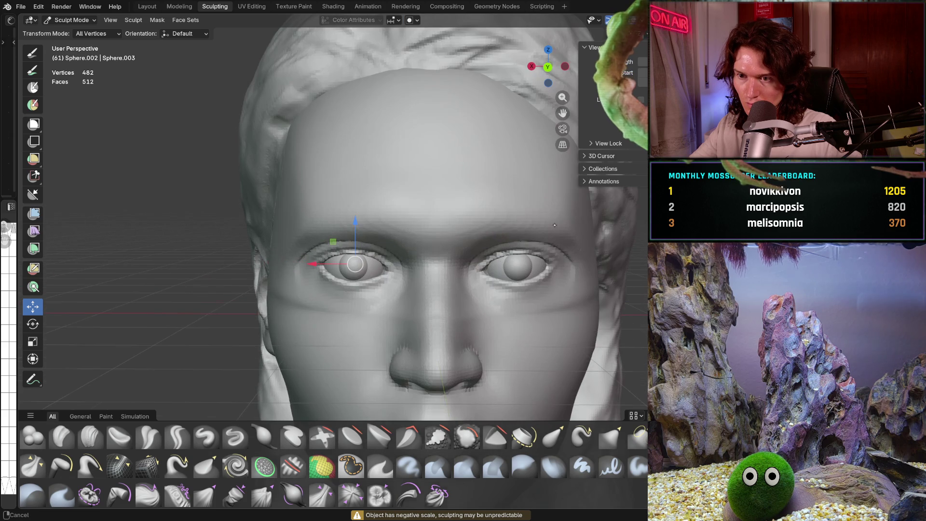
left_click(445, 224, "alt")
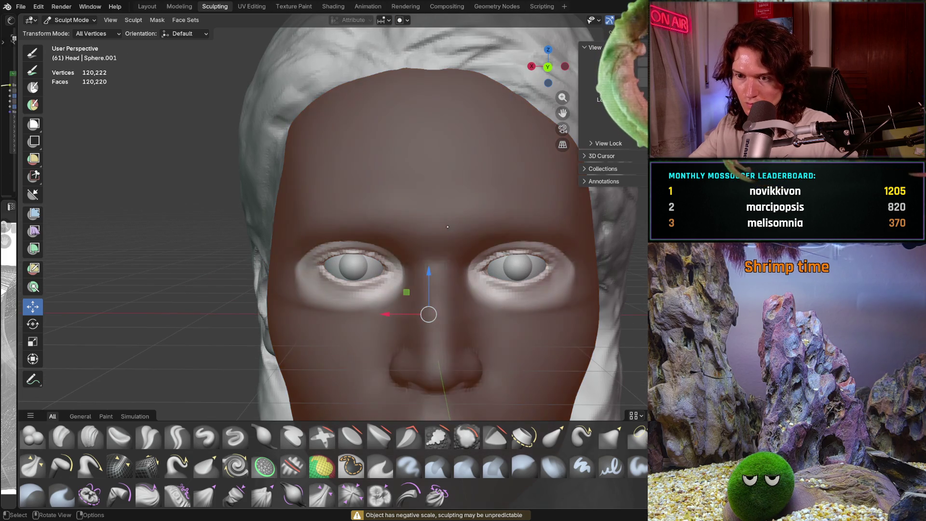
Step: Frame the eyes closely, check the symmetry options and switch to the Grab brush
mouse_move(434, 304)
middle_mouse_down()
mouse_move(458, 278)
mouse_move(480, 304)
mouse_move(440, 275)
middle_mouse_up()
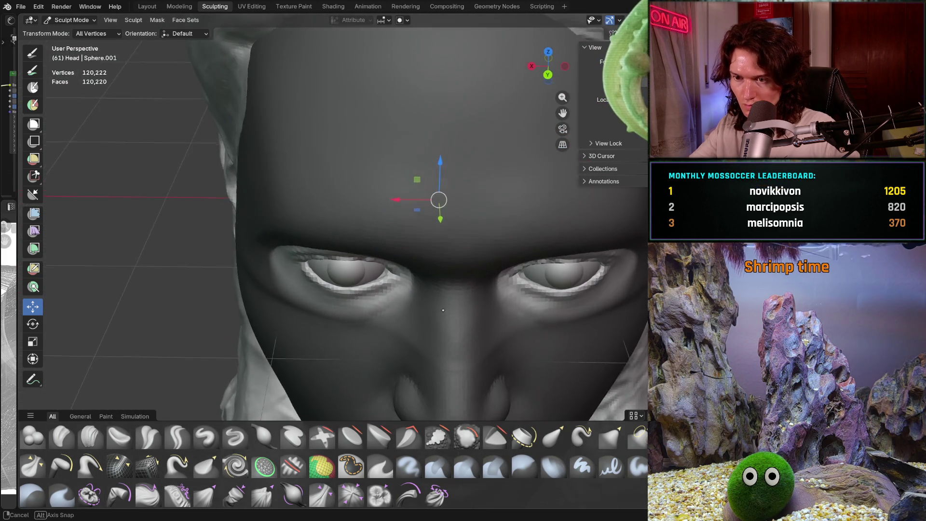
middle_click_drag(442, 239, 437, 326)
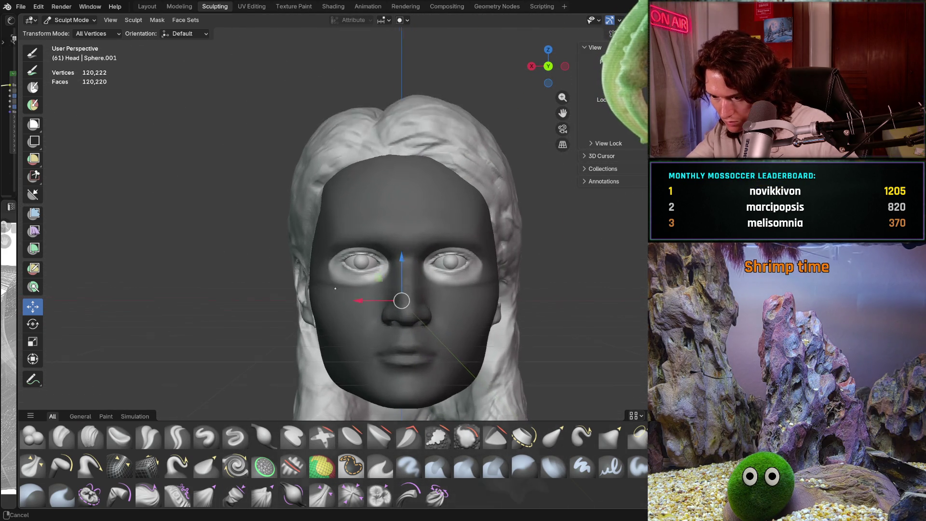
scroll(425, 319, "up", 6)
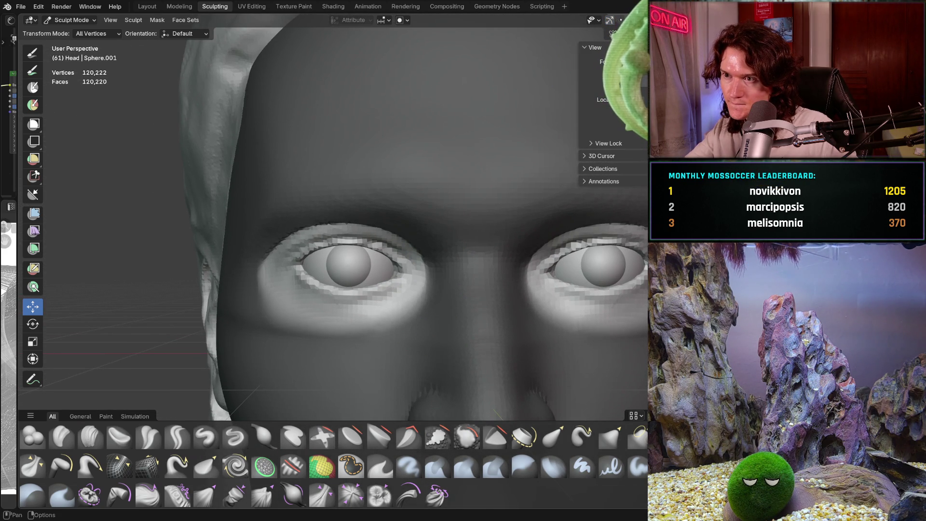
middle_click_drag(439, 329, 449, 326, "shift")
left_click(620, 20)
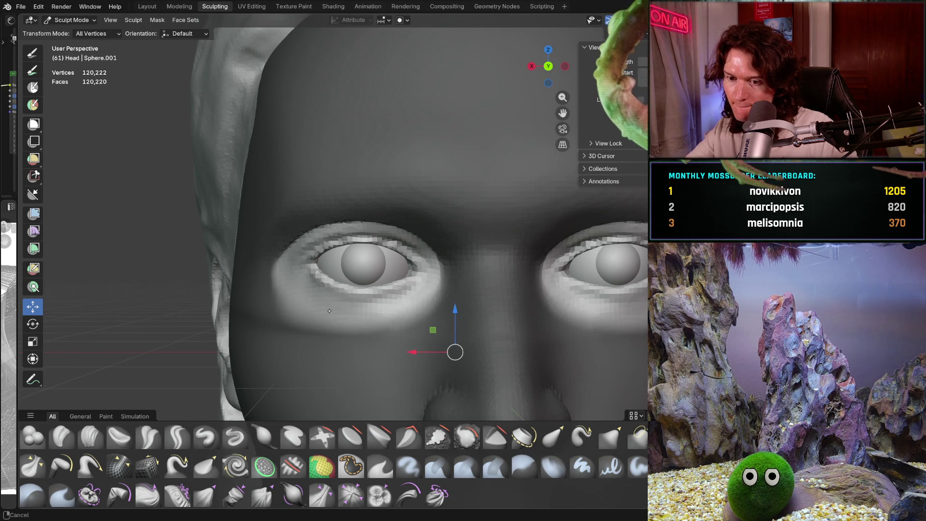
key("g")
scroll(329, 295, "up", 3)
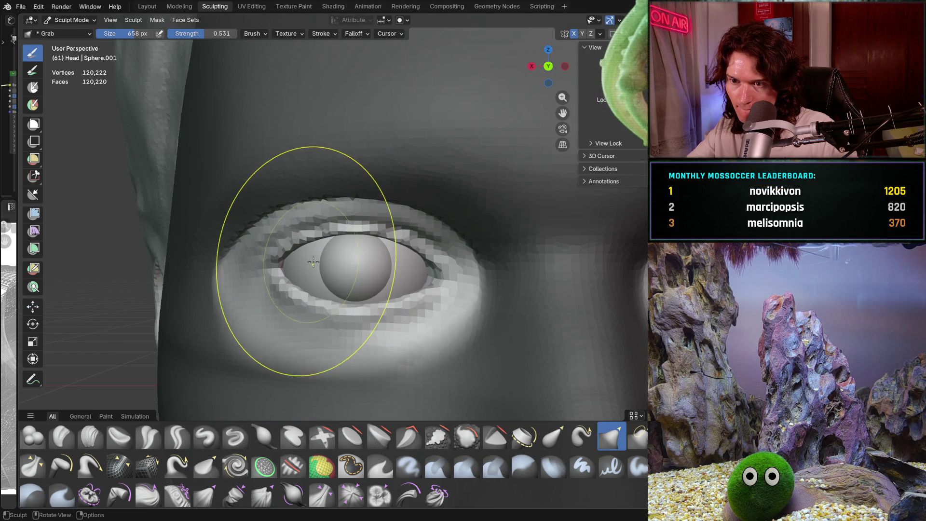
scroll(311, 268, "down", 4)
Step: Clear the sculpt mask (Alt+M) so the whole face is editable again
mouse_move(311, 304)
middle_mouse_down()
mouse_move(328, 360)
mouse_move(333, 340)
middle_mouse_up()
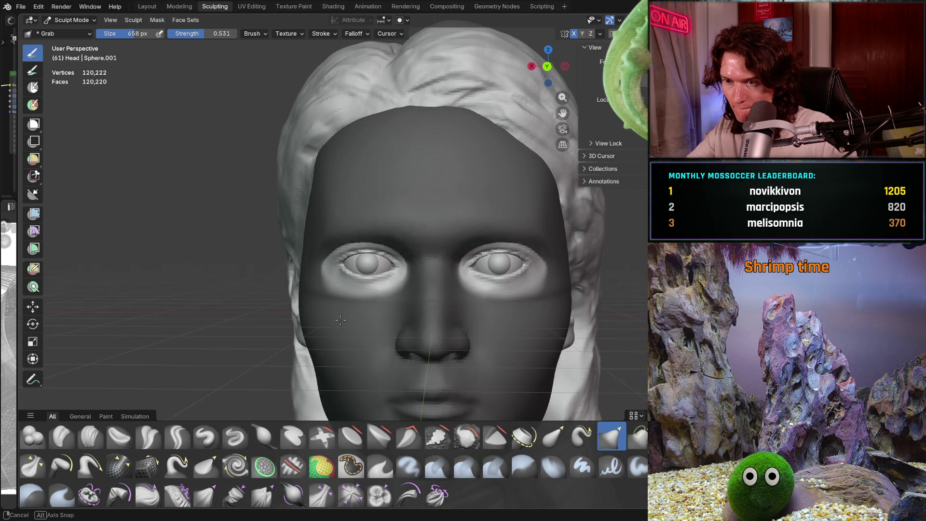
scroll(337, 329, "down", 2)
scroll(342, 322, "up", 3)
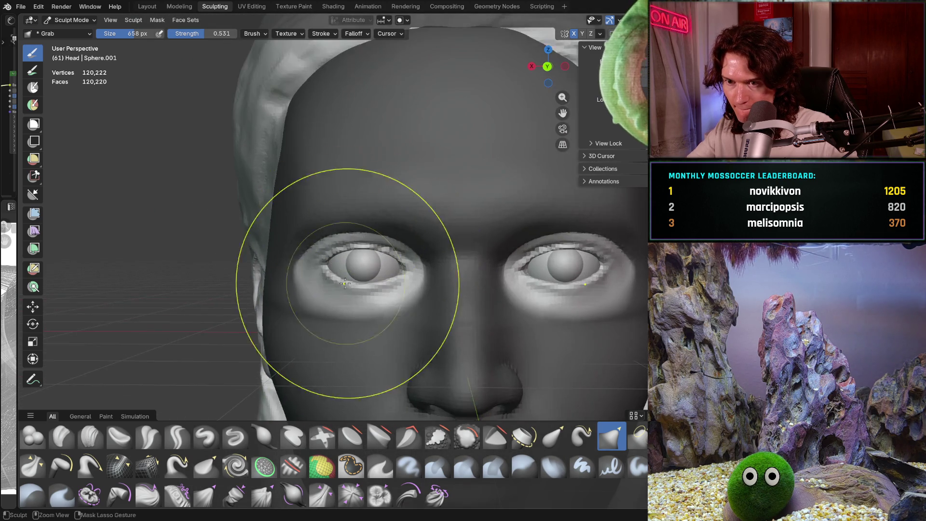
scroll(325, 290, "up", 2)
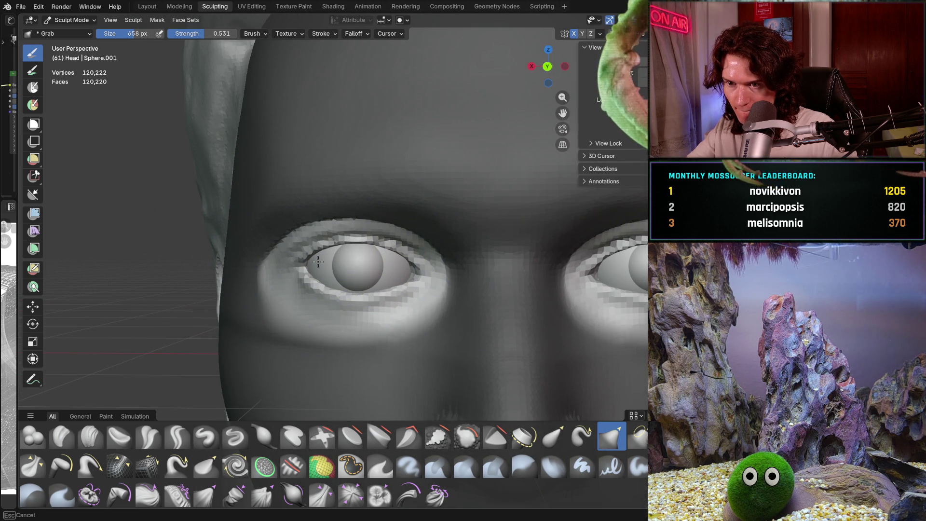
scroll(316, 262, "down", 3)
scroll(325, 253, "down", 3)
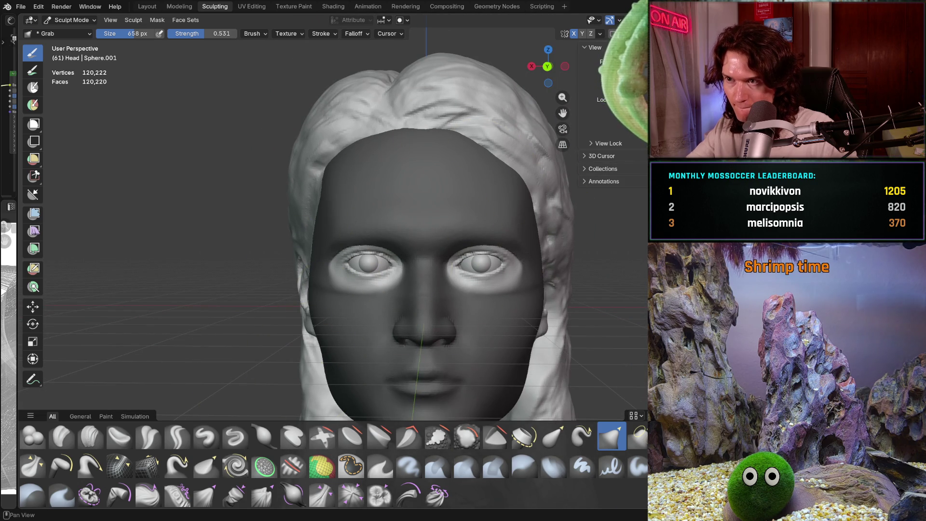
key("alt+m")
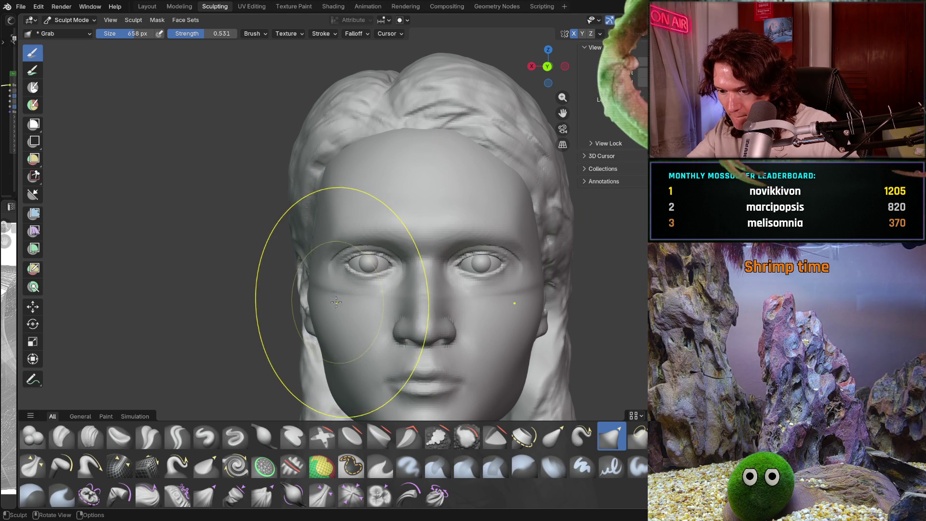
scroll(341, 267, "up", 4)
scroll(353, 249, "up", 3)
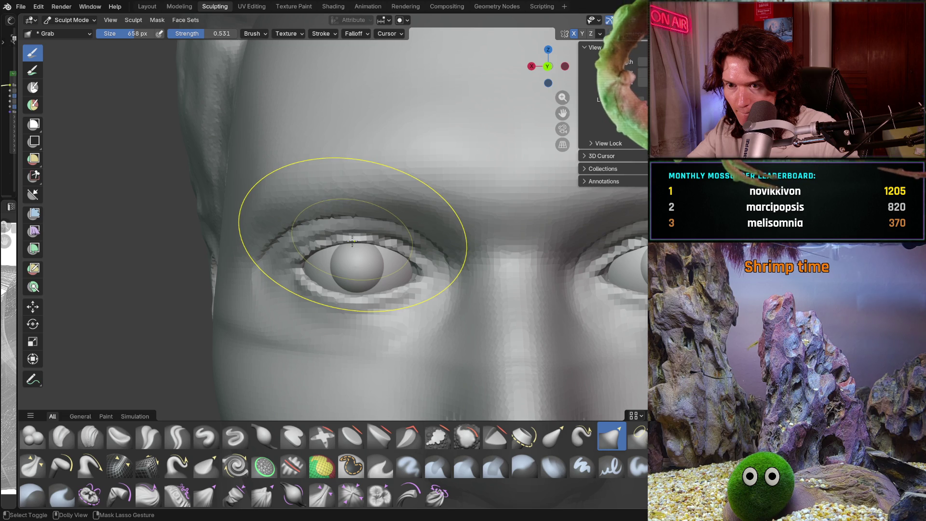
scroll(352, 240, "down", 3)
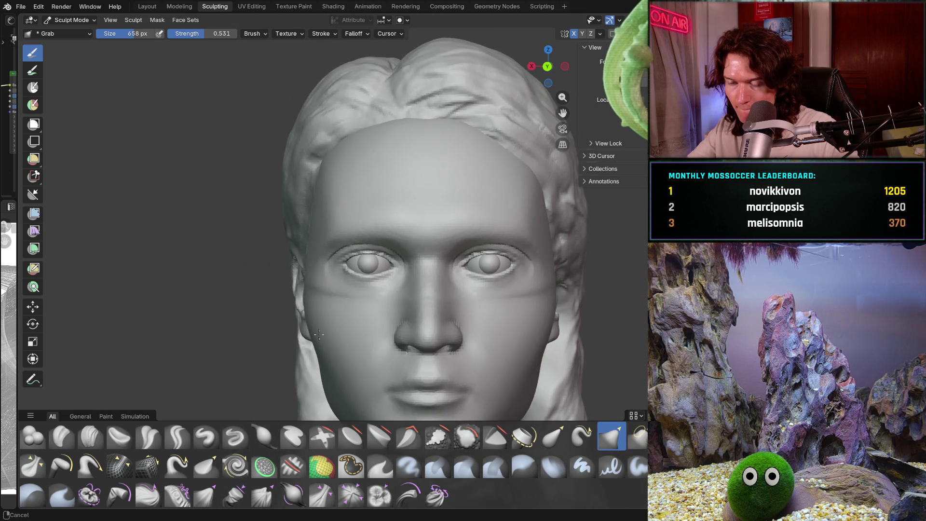
scroll(330, 261, "down", 4)
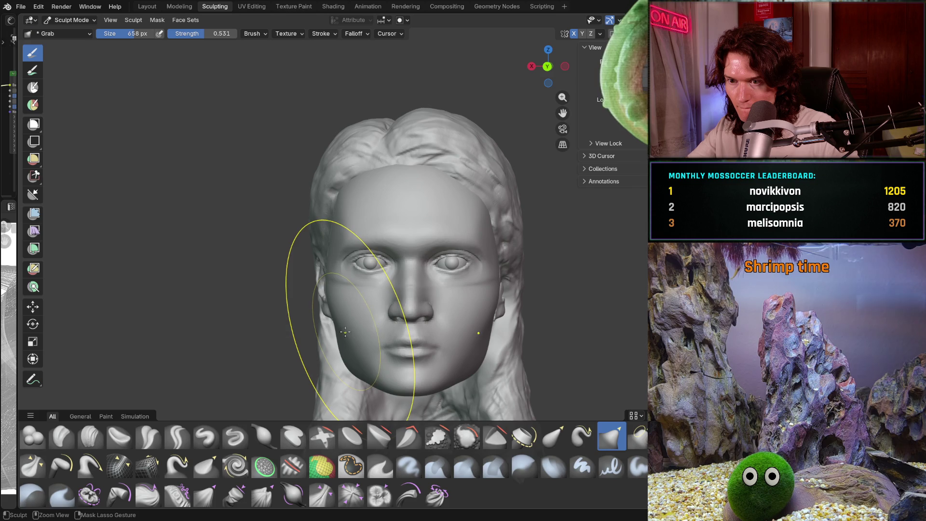
Step: Toggle sculpt mode off and on, frame the left eye and shrink the brush to 362 px
key("Tab")
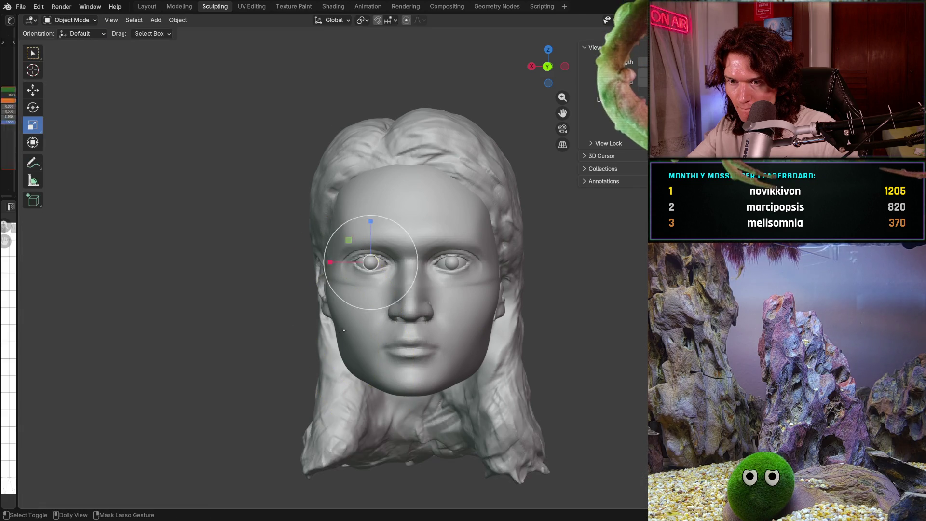
key("Tab")
scroll(362, 234, "up", 4)
scroll(362, 233, "up", 3)
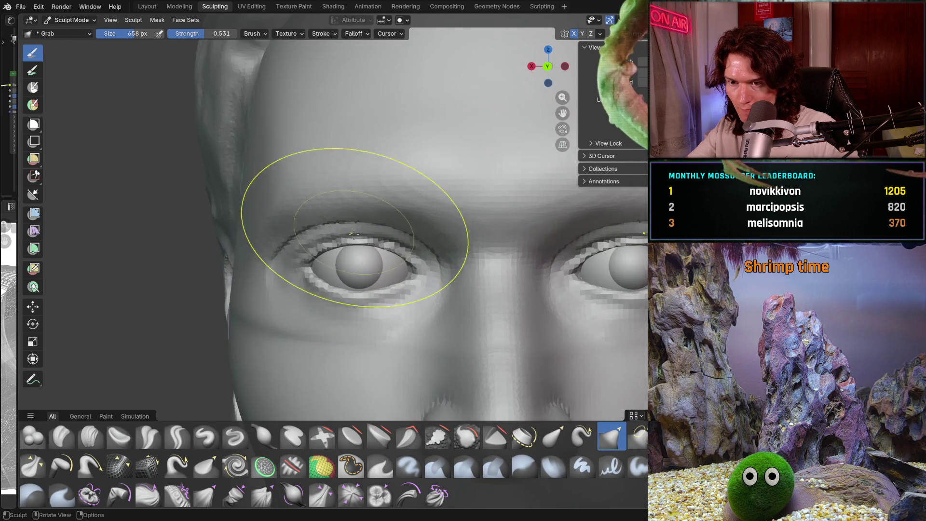
scroll(348, 239, "up", 3)
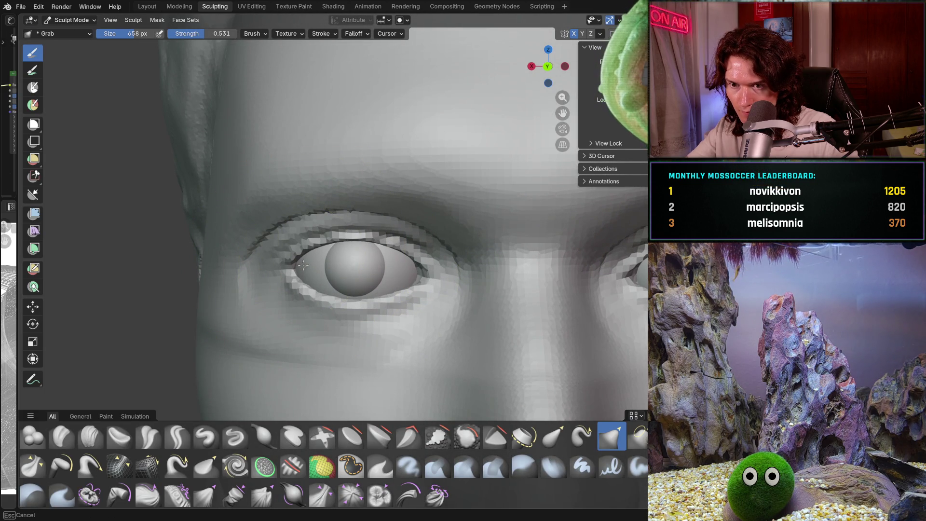
mouse_move(305, 266)
middle_mouse_down()
mouse_move(362, 269)
mouse_move(321, 303)
mouse_move(341, 289)
middle_mouse_up()
scroll(362, 269, "down", 4)
scroll(348, 275, "down", 4)
scroll(347, 283, "up", 3)
scroll(347, 283, "up", 3)
scroll(348, 282, "up", 3)
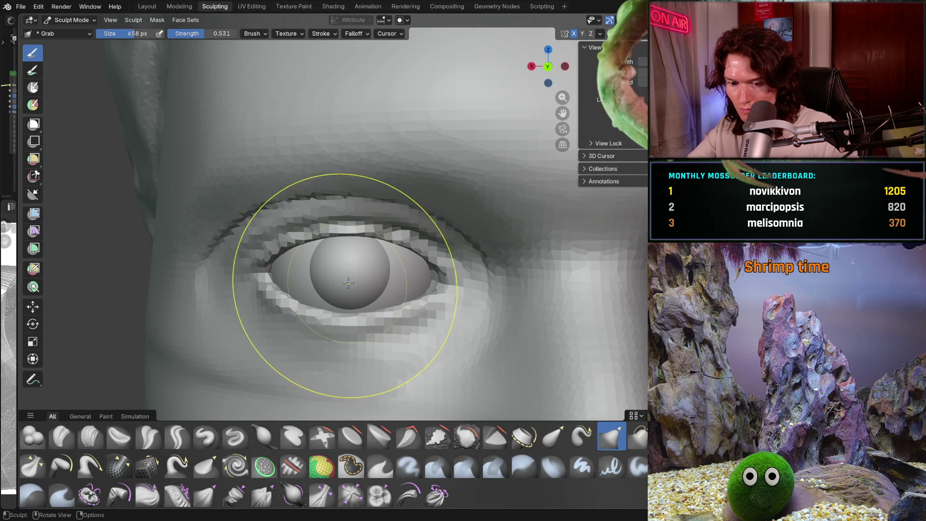
key("f")
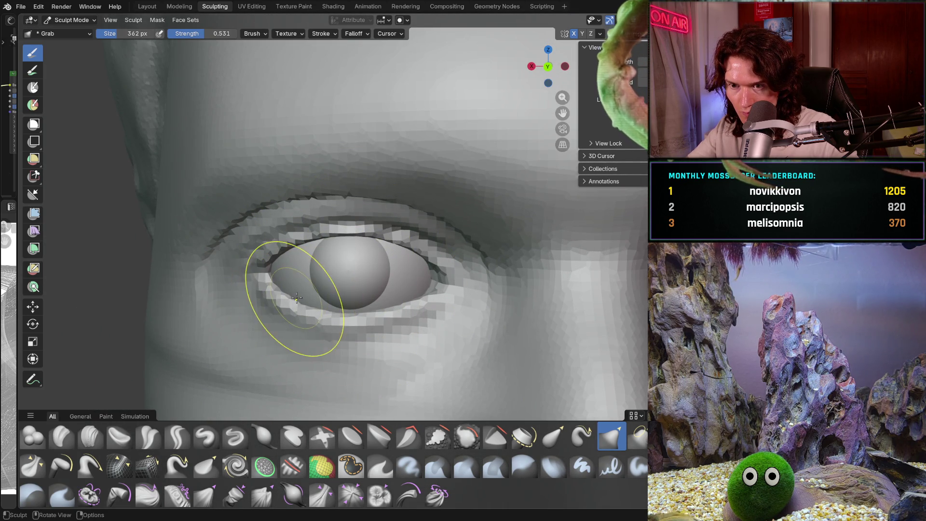
scroll(297, 298, "down", 3)
scroll(339, 305, "up", 3)
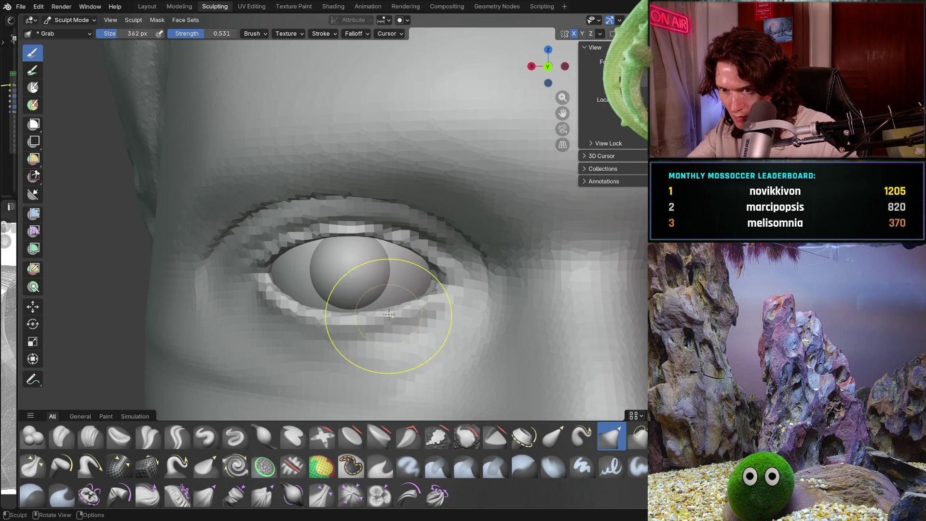
scroll(391, 300, "down", 3)
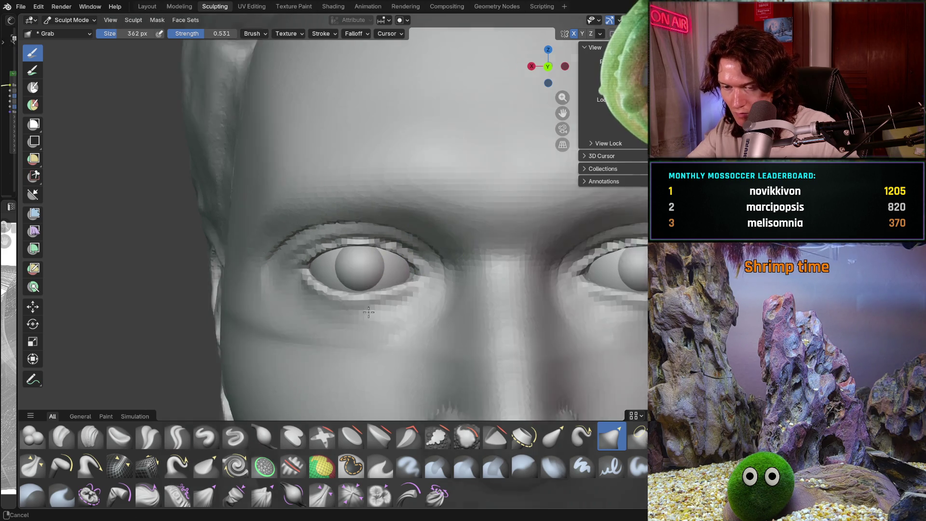
scroll(391, 301, "down", 2)
scroll(376, 300, "down", 2)
Step: Grab the left eye's lid edge and upper lid so they wrap snugly over the eyeball
middle_click_drag(340, 300, 358, 300)
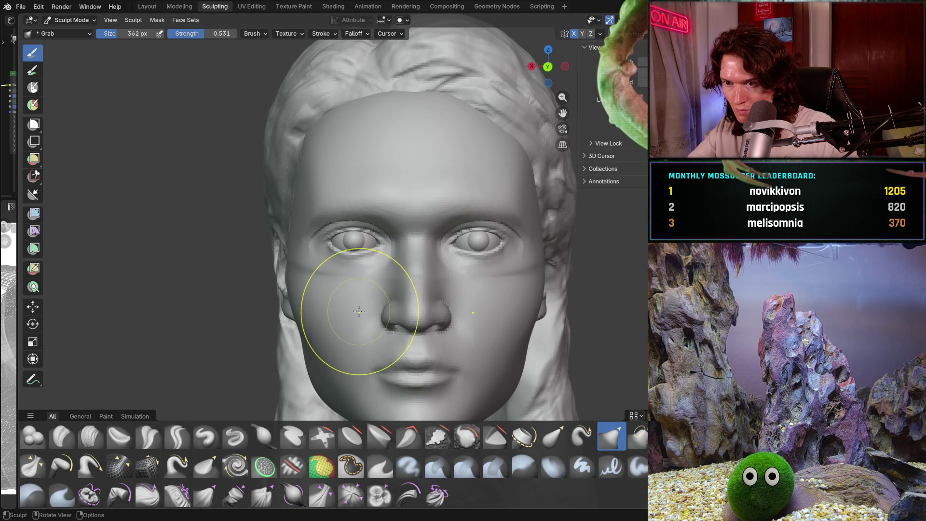
scroll(357, 311, "up", 3)
scroll(391, 217, "up", 3)
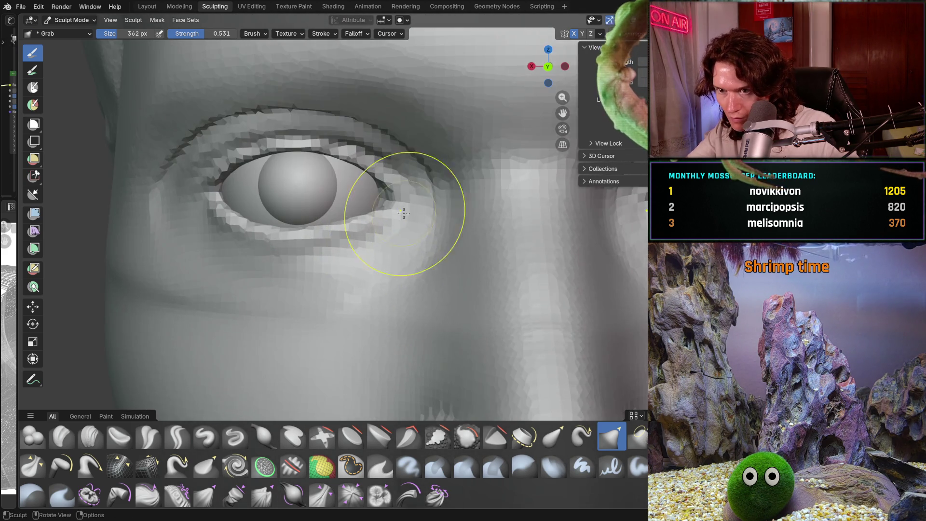
middle_click_drag(392, 210, 432, 216)
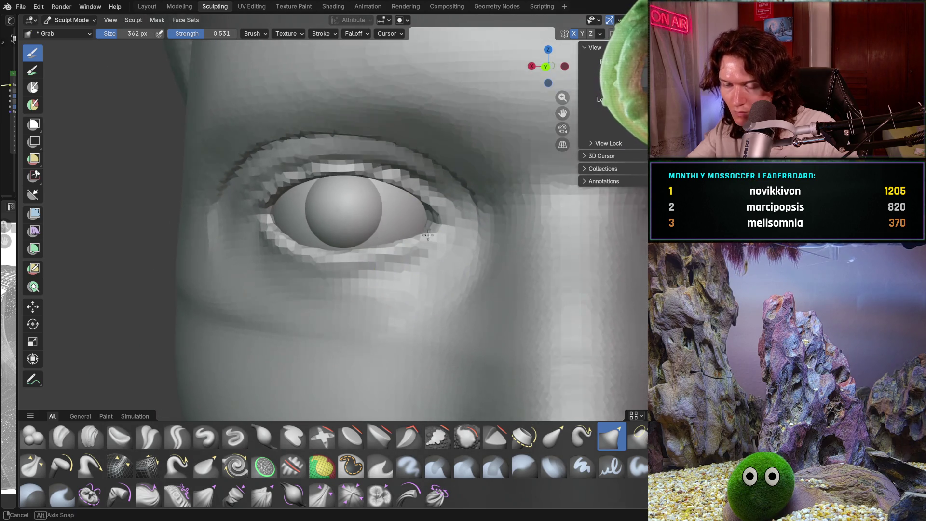
mouse_move(421, 235)
middle_mouse_down()
mouse_move(426, 221)
mouse_move(489, 213)
mouse_move(363, 249)
mouse_move(416, 253)
mouse_move(382, 217)
mouse_move(373, 237)
middle_mouse_up()
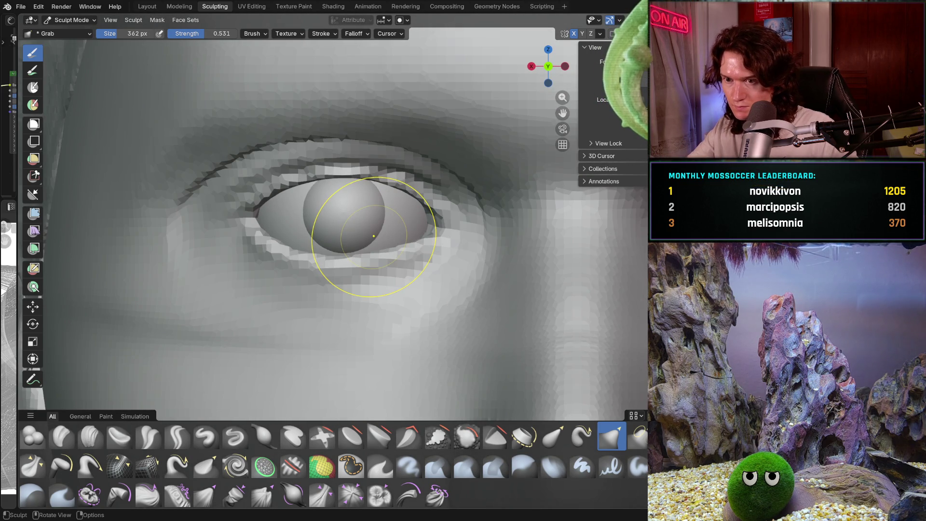
scroll(390, 244, "down", 3)
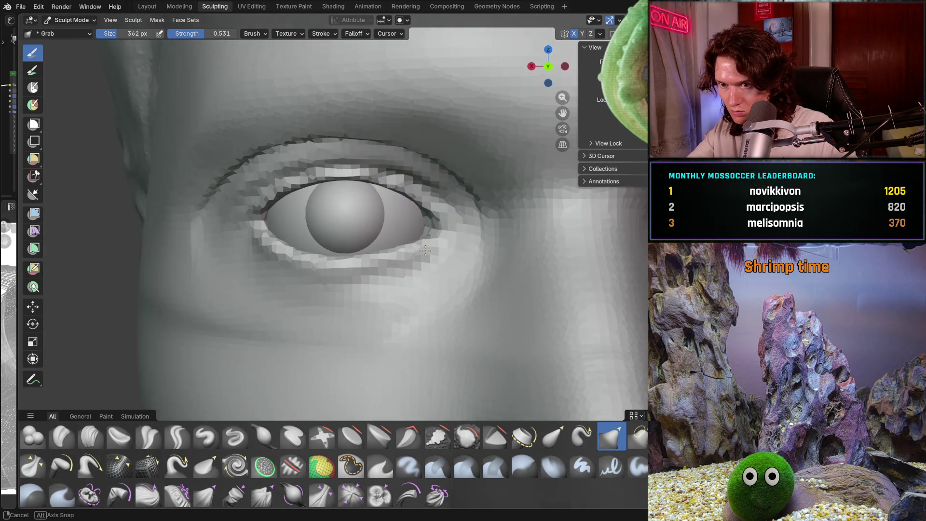
scroll(434, 243, "up", 3)
scroll(440, 243, "up", 1)
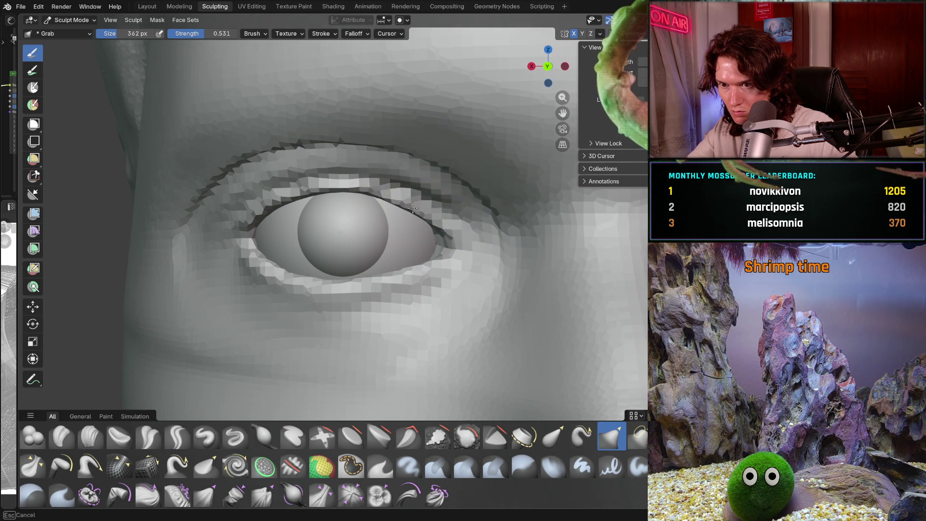
left_click_drag(414, 209, 429, 214)
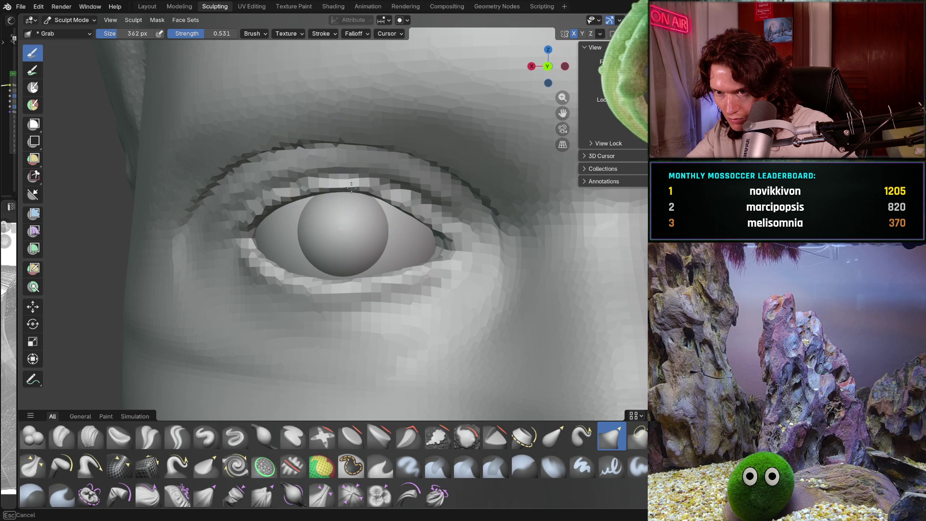
left_click_drag(351, 185, 385, 194)
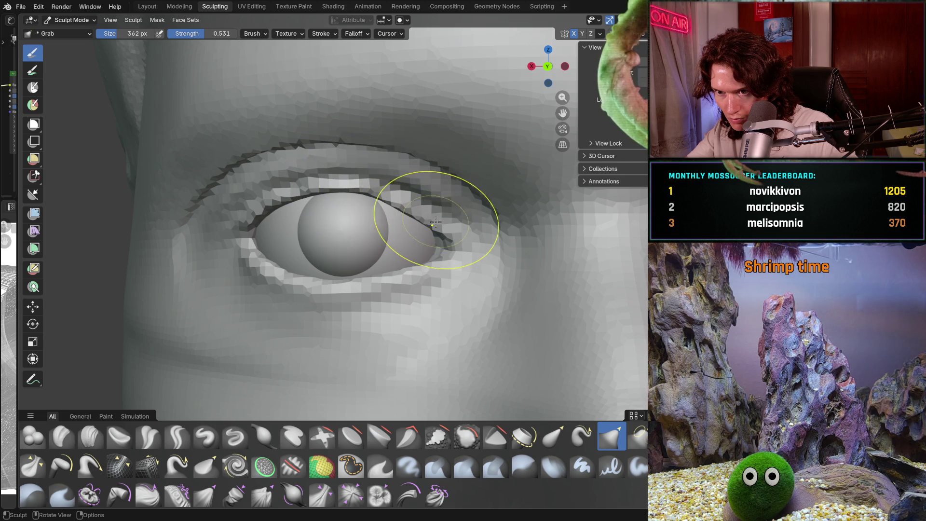
Step: Orbit back out to a front view of the full face to check the lids
middle_click_drag(431, 218, 425, 212)
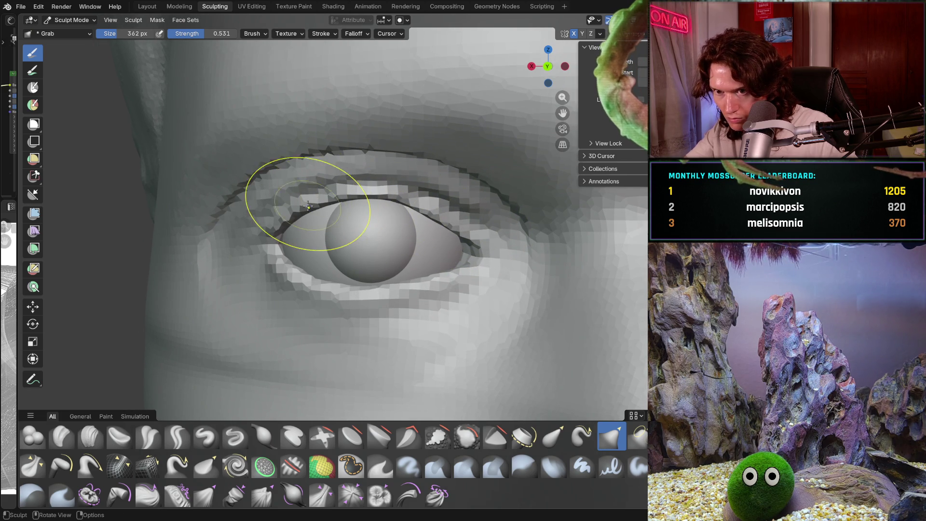
middle_click_drag(362, 217, 318, 287)
scroll(318, 288, "down", 2)
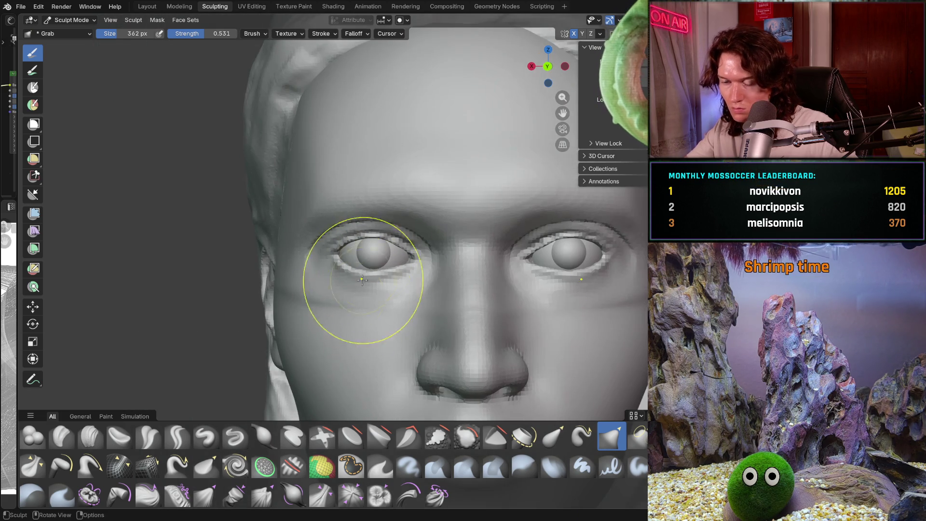
scroll(348, 276, "down", 2)
scroll(362, 289, "down", 3)
scroll(376, 305, "down", 2)
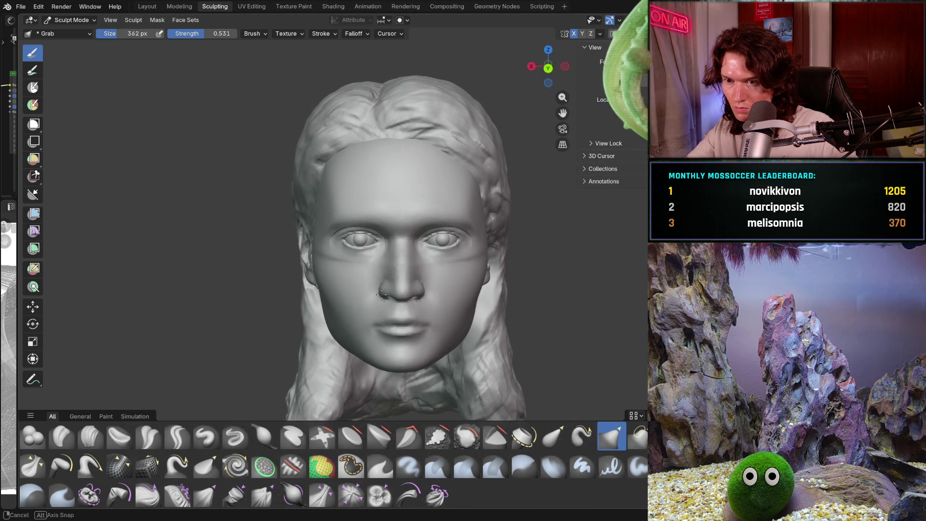
scroll(376, 305, "up", 2)
middle_click_drag(375, 297, 382, 261)
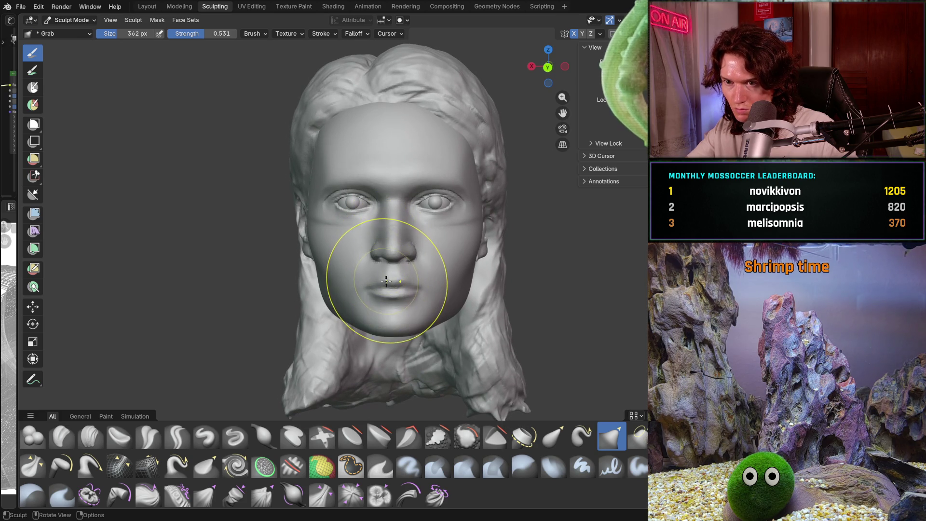
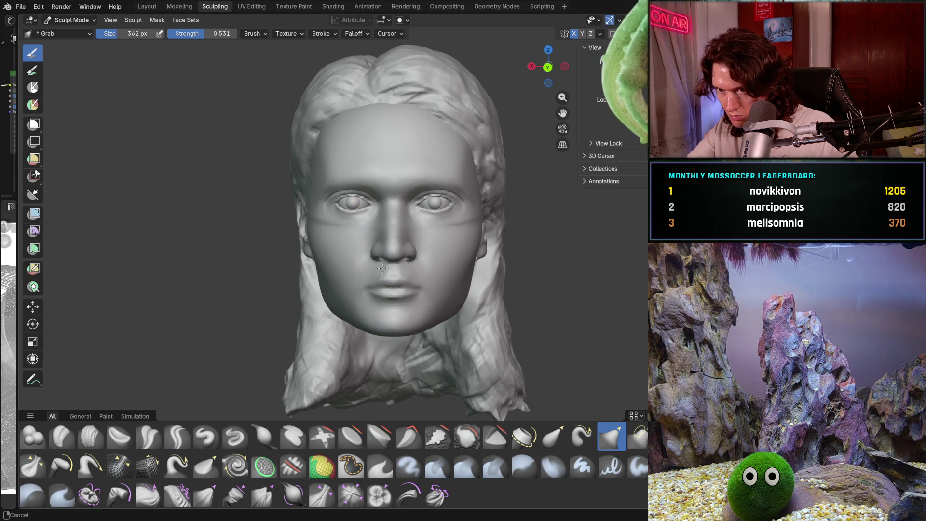
scroll(387, 253, "up", 1)
scroll(380, 275, "up", 1)
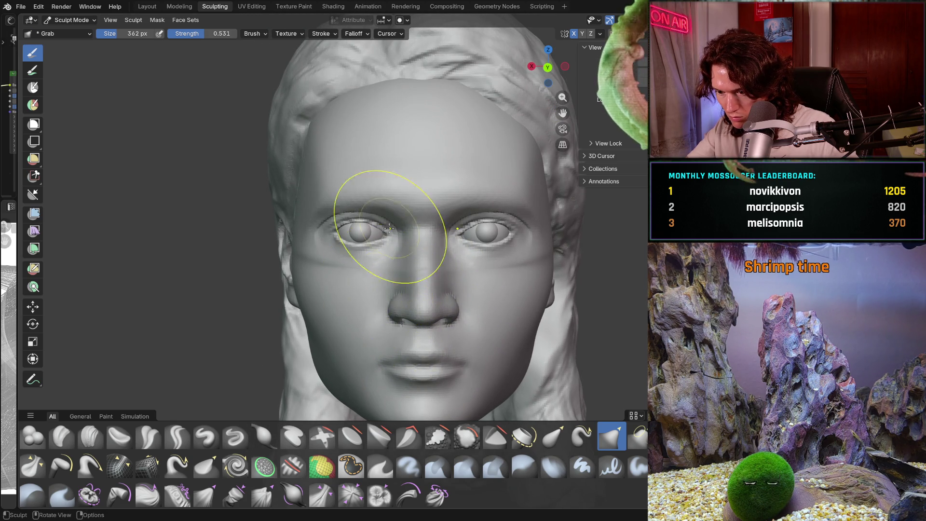
scroll(379, 288, "up", 1)
scroll(384, 275, "up", 1)
scroll(395, 250, "up", 2)
scroll(395, 250, "up", 2)
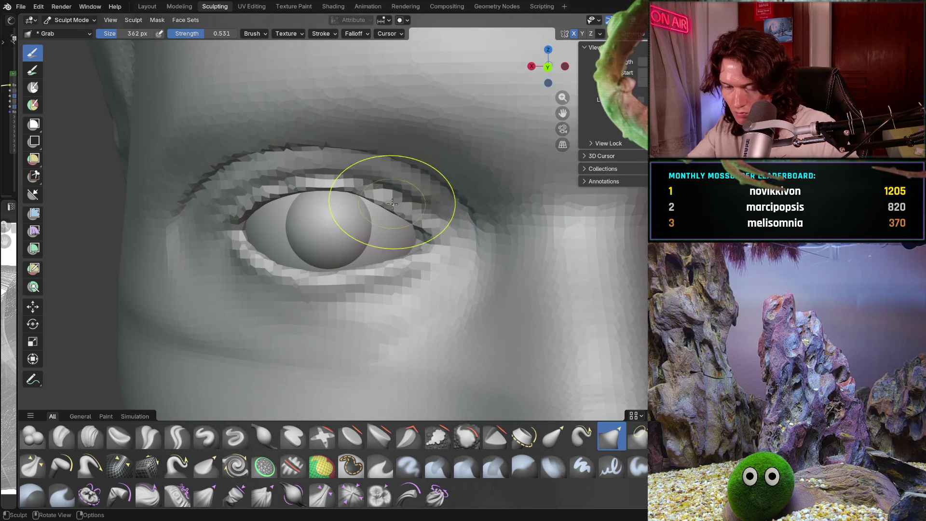
Step: Grab the left eye's upper lid into shape, shrink the brush to 240 px, then tighten the lower lid
left_click_drag(422, 226, 397, 212)
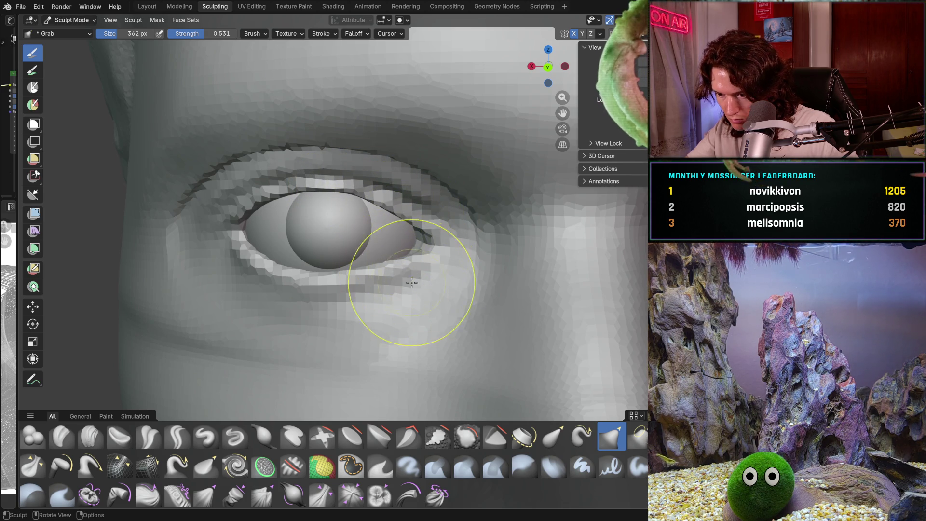
key("f")
left_click(397, 268)
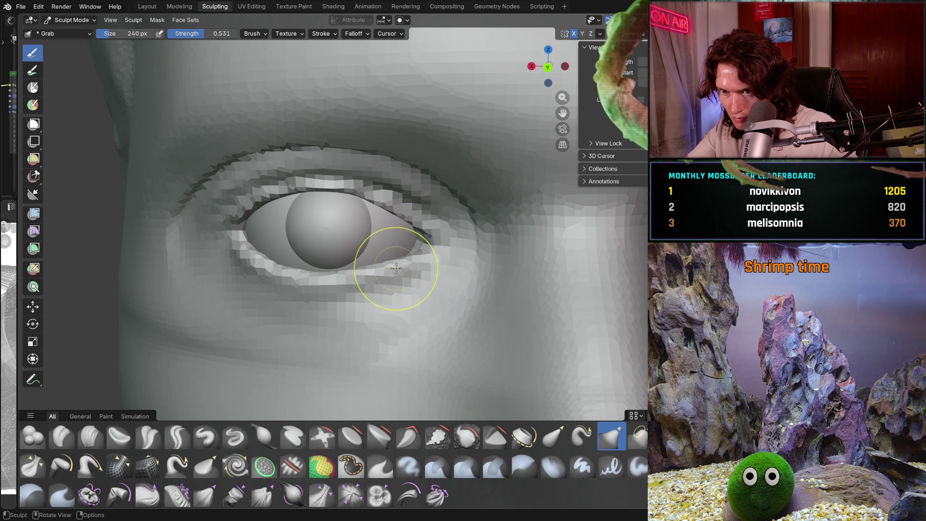
middle_click_drag(405, 261, 416, 239)
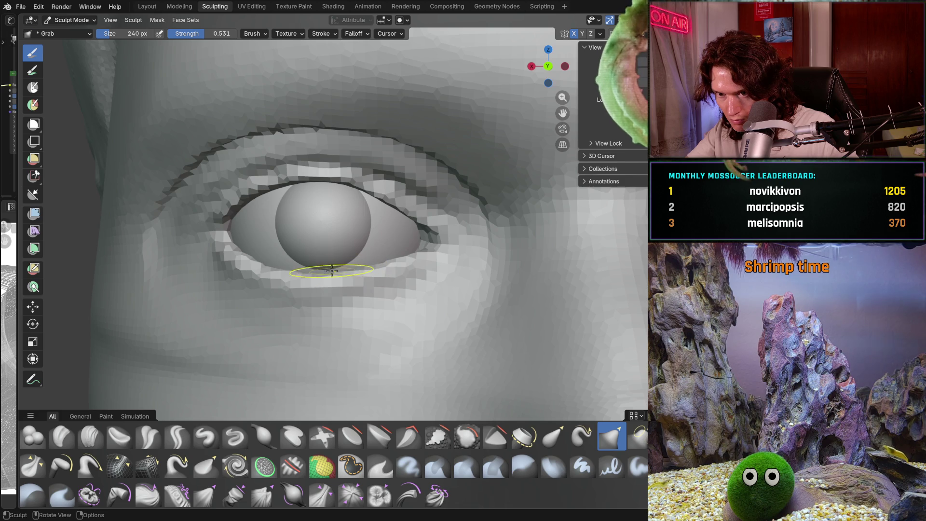
scroll(354, 270, "down", 5)
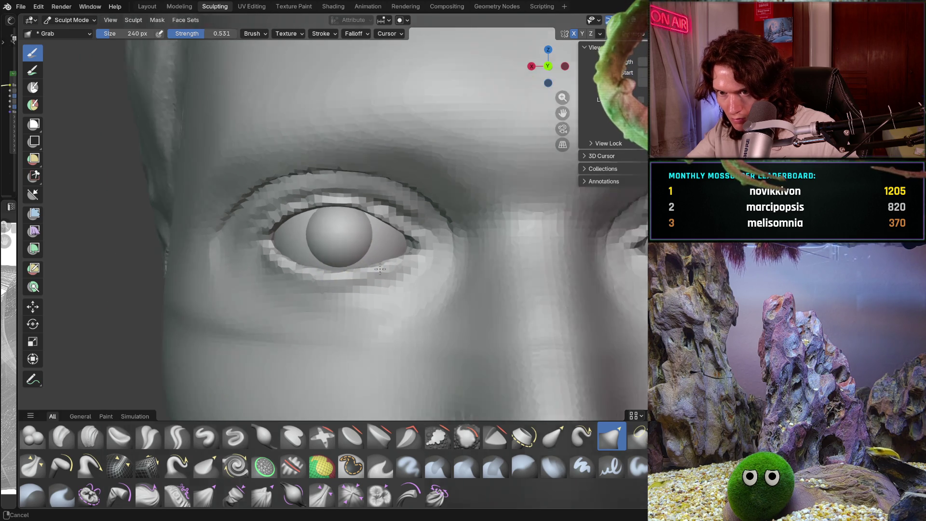
middle_click_drag(359, 269, 384, 279)
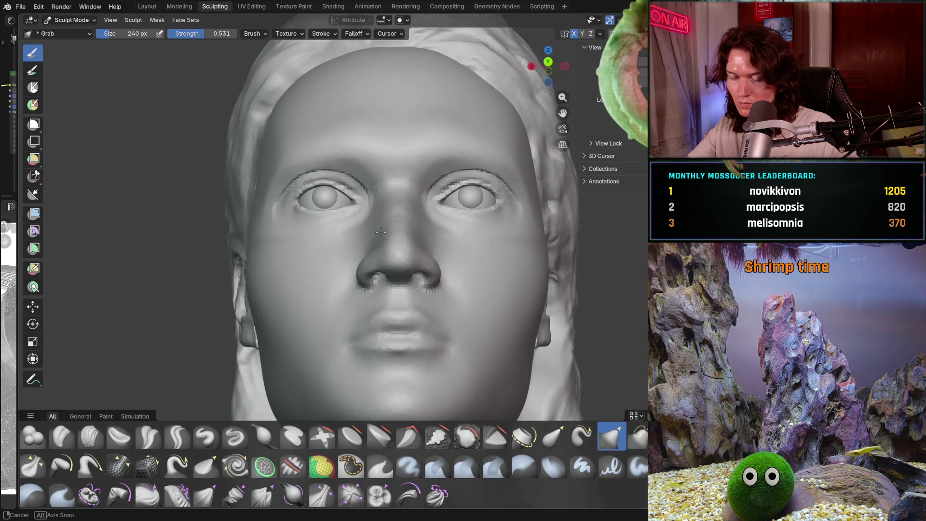
scroll(390, 282, "down", 3)
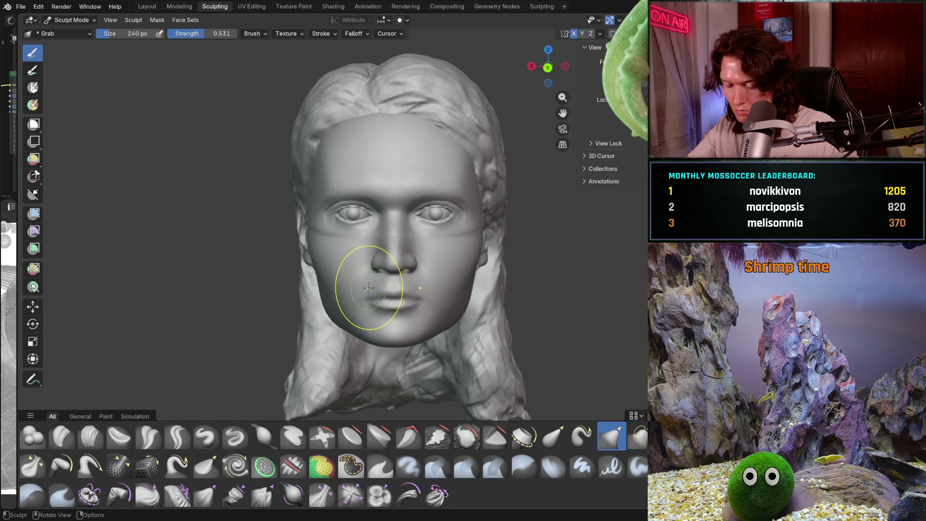
scroll(341, 273, "up", 2)
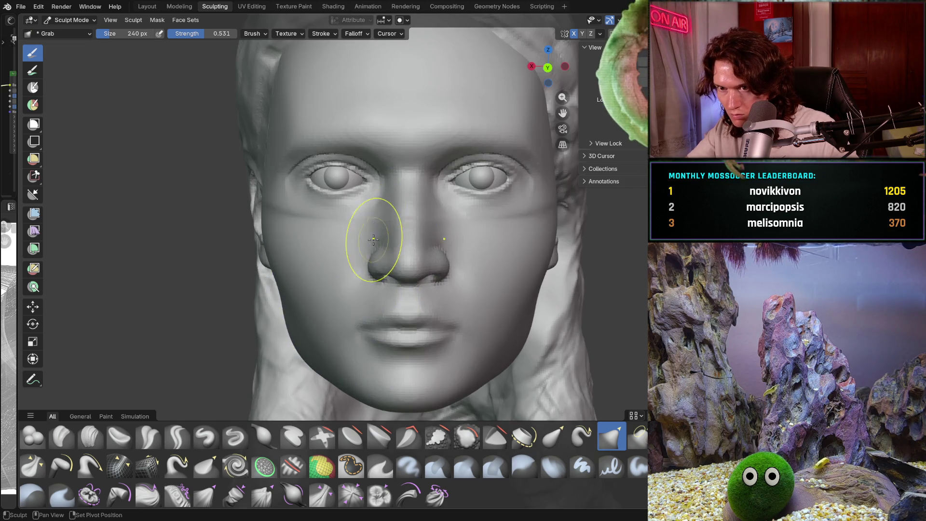
scroll(362, 260, "up", 2)
scroll(377, 251, "up", 1)
scroll(368, 269, "down", 3)
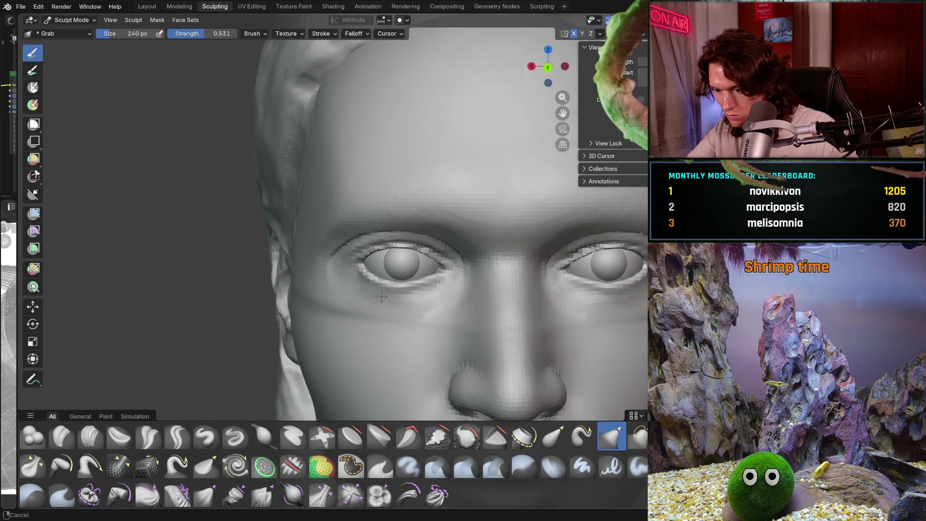
scroll(368, 270, "up", 3)
scroll(362, 272, "up", 3)
middle_click_drag(363, 271, 359, 275)
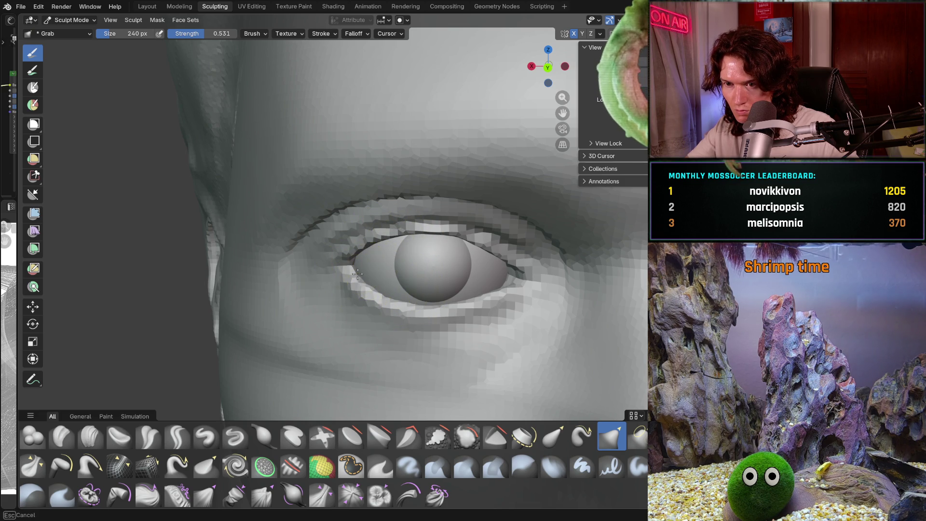
scroll(382, 273, "down", 5)
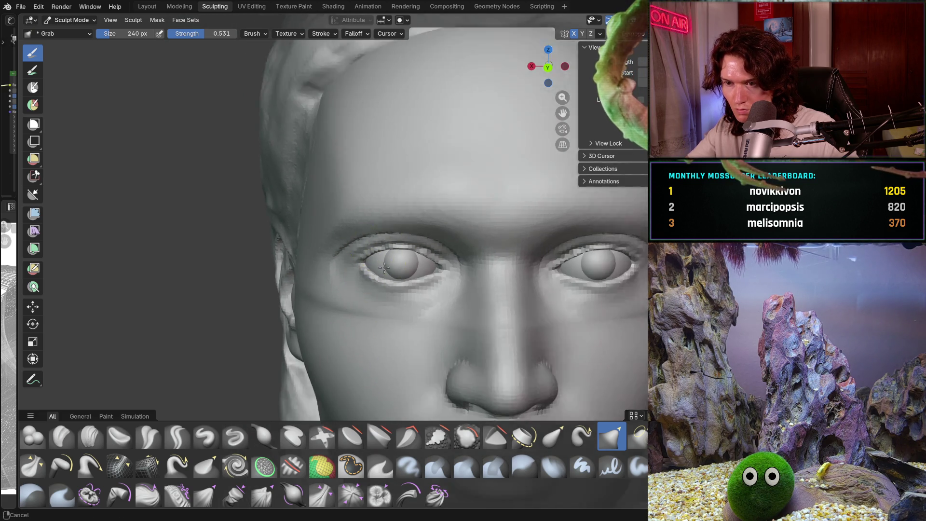
scroll(376, 282, "down", 2)
scroll(371, 293, "up", 2)
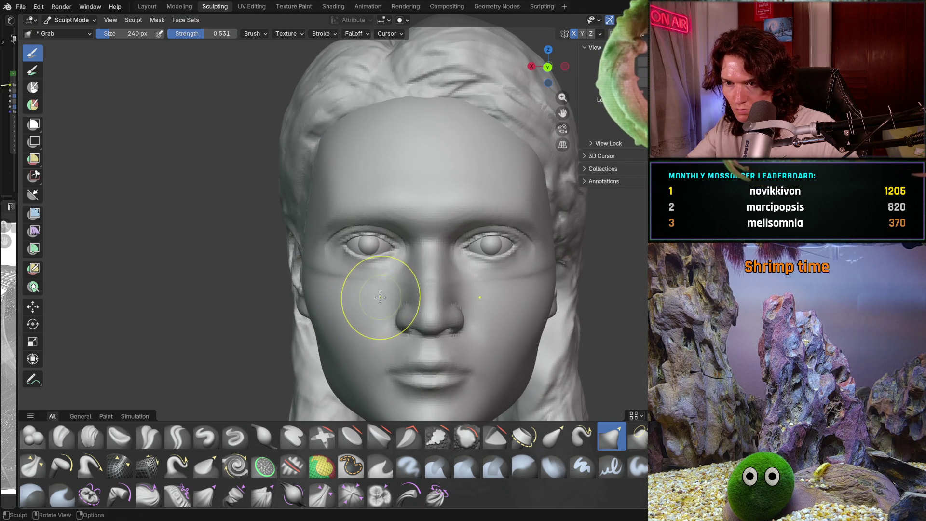
scroll(376, 275, "up", 4)
scroll(380, 249, "up", 3)
middle_click_drag(380, 249, 334, 262)
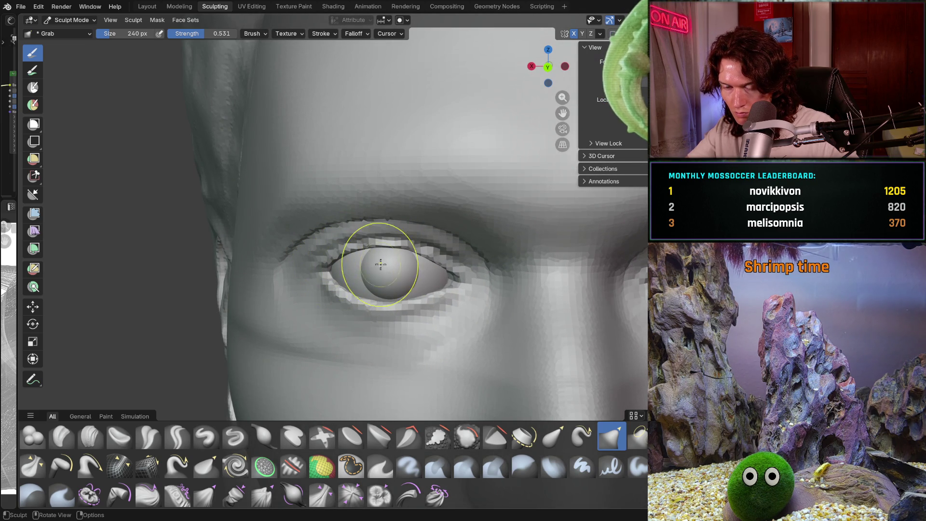
scroll(382, 307, "down", 2)
middle_click_drag(381, 307, 392, 305)
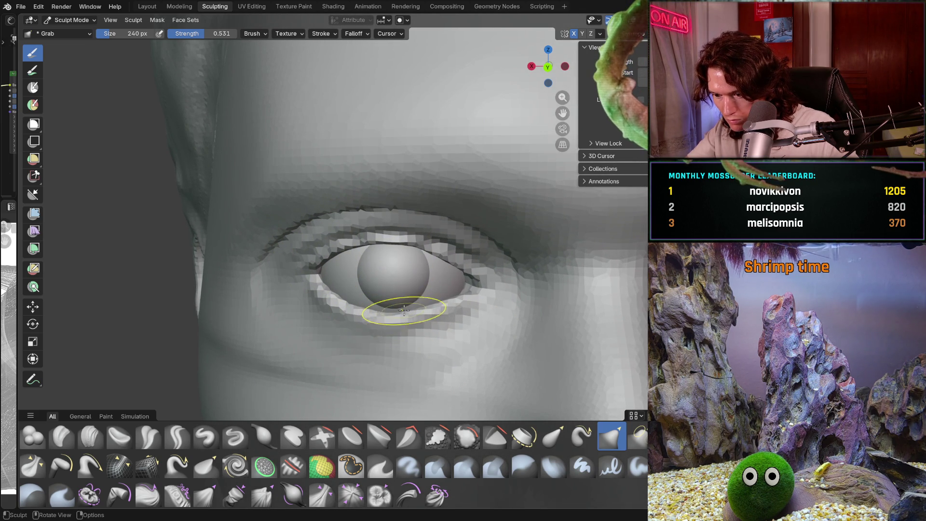
scroll(417, 276, "down", 4)
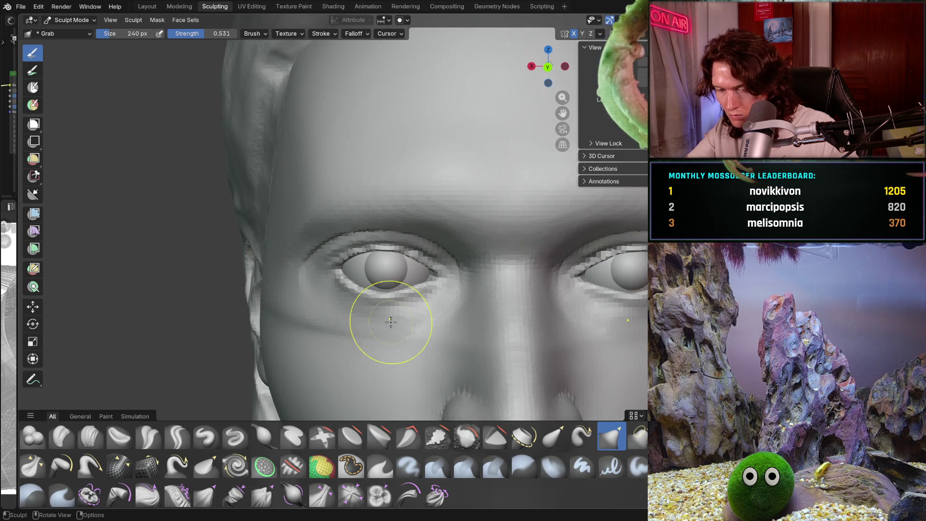
middle_click_drag(391, 319, 378, 291)
scroll(378, 291, "down", 5)
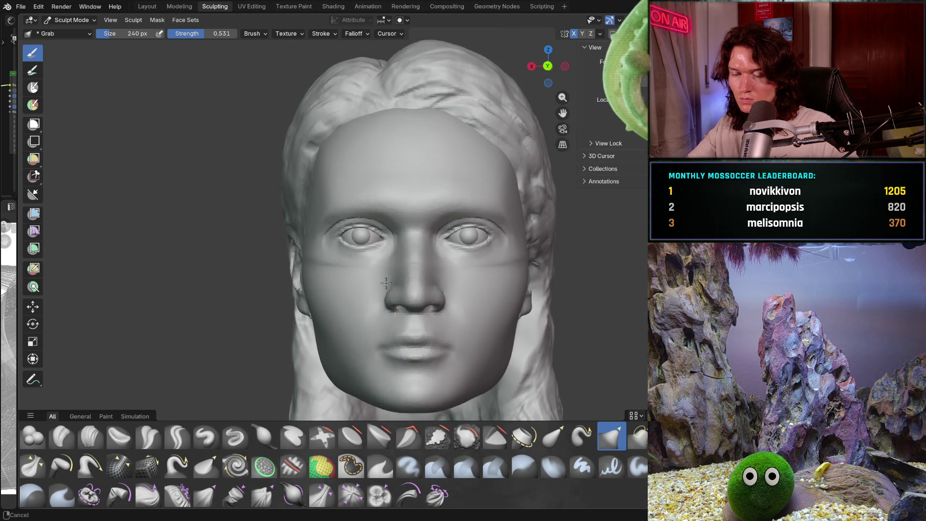
scroll(379, 318, "up", 2)
scroll(381, 287, "up", 3)
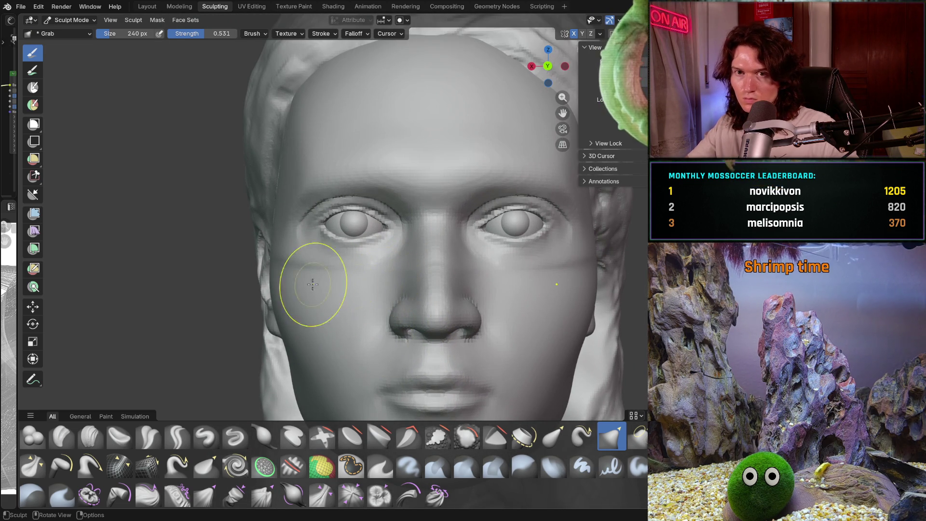
Step: Leave sculpting for Object Mode and select the left eyeball
left_click(71, 20)
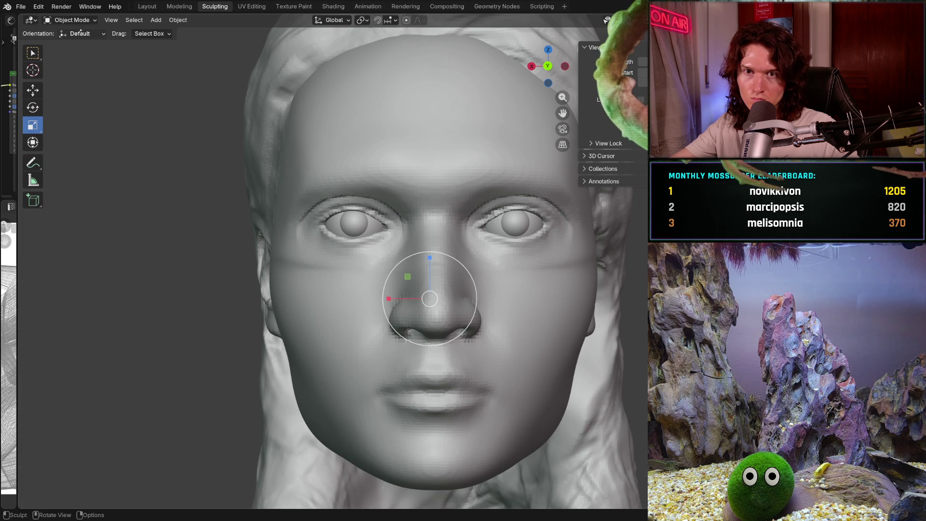
left_click(327, 208)
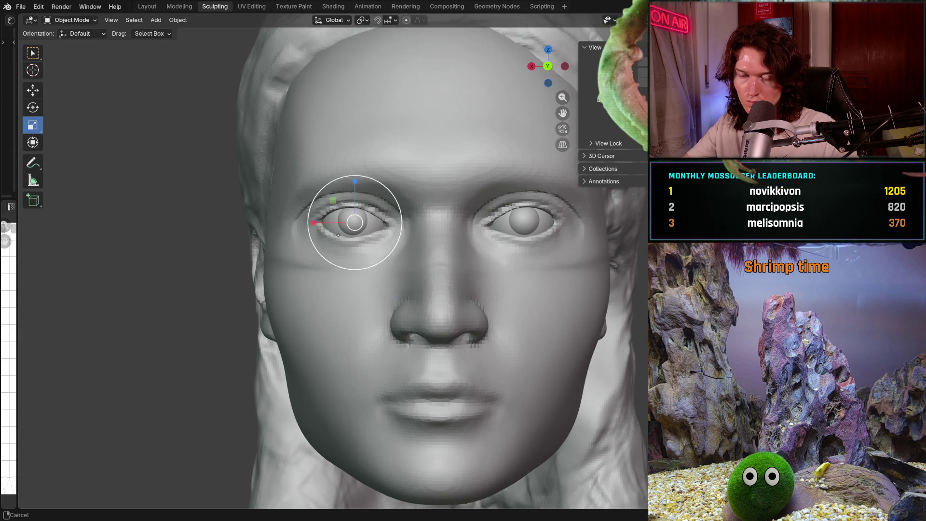
scroll(327, 208, "up", 2)
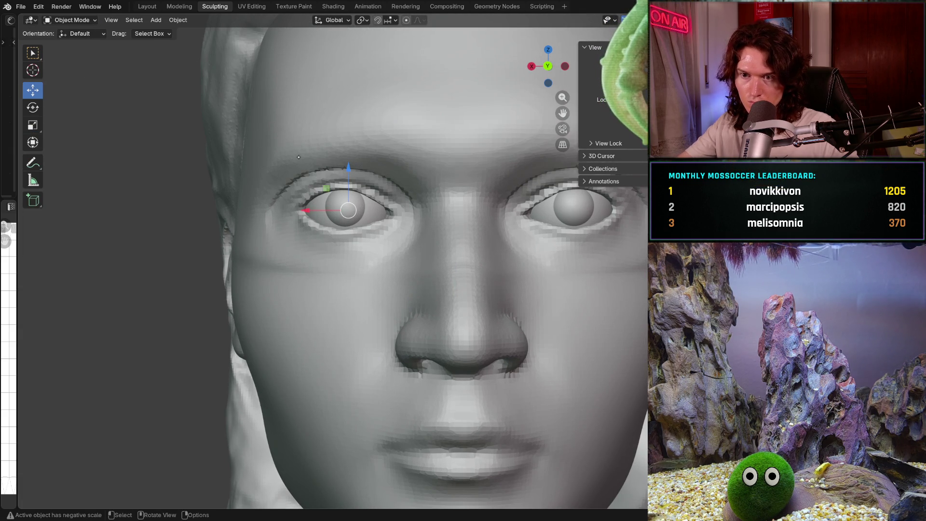
left_click(350, 167)
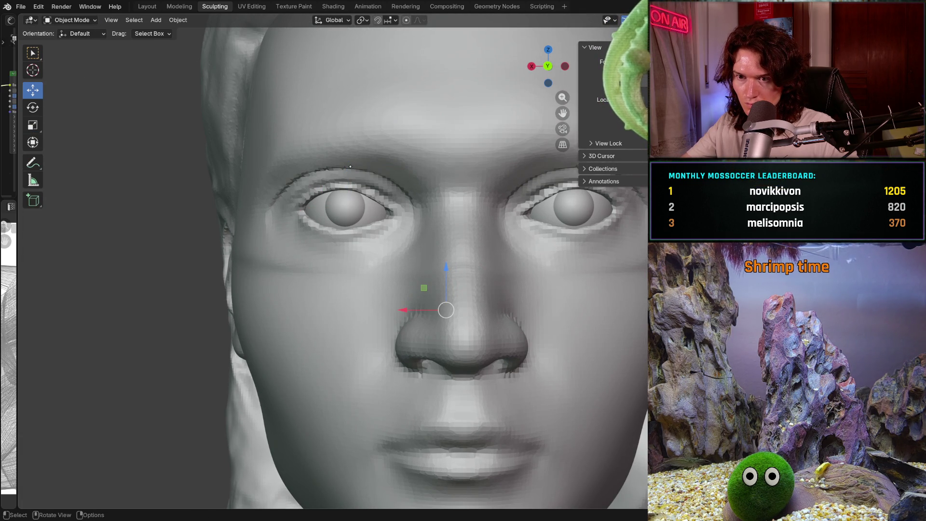
left_click(319, 210)
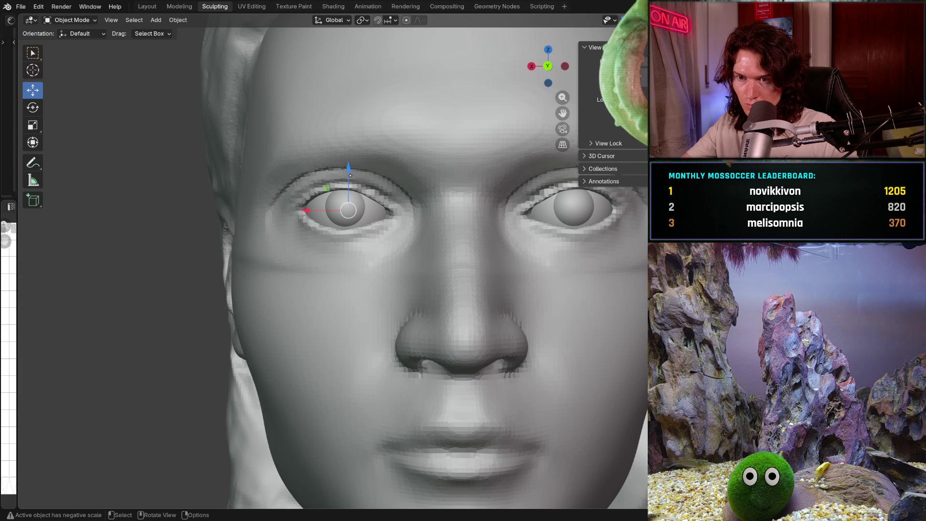
Step: Slide the left eyeball a tiny distance along X so it sits within its lids
key("g")
left_click(333, 218)
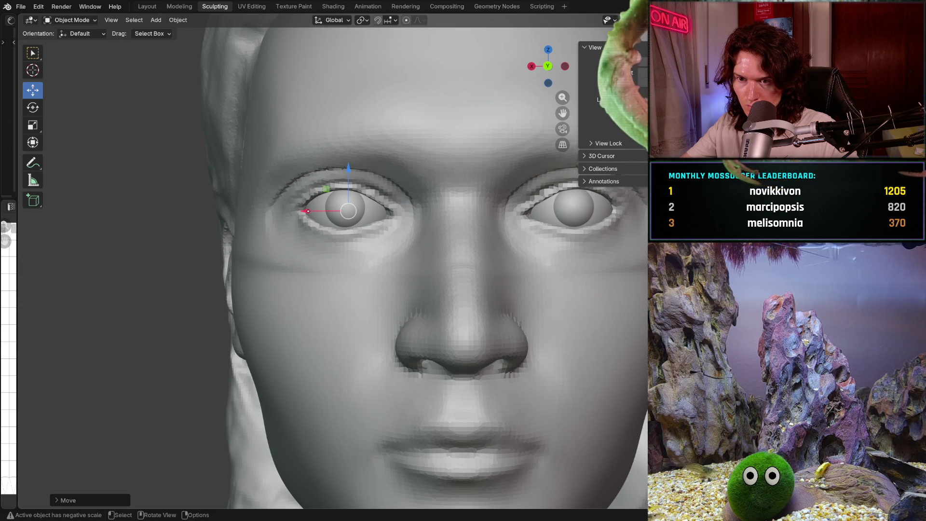
left_click_drag(306, 211, 298, 210)
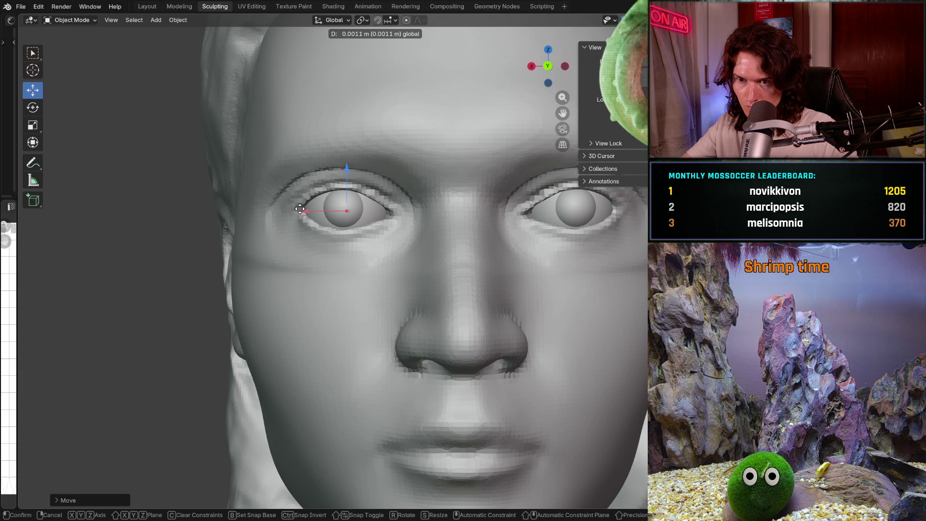
left_click(300, 210)
scroll(299, 217, "down", 3)
scroll(275, 289, "down", 2)
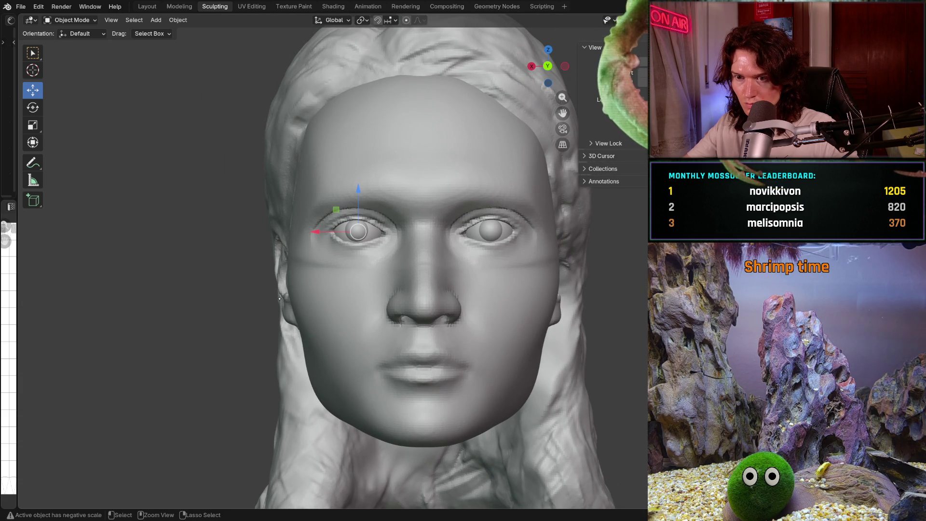
scroll(358, 184, "up", 5)
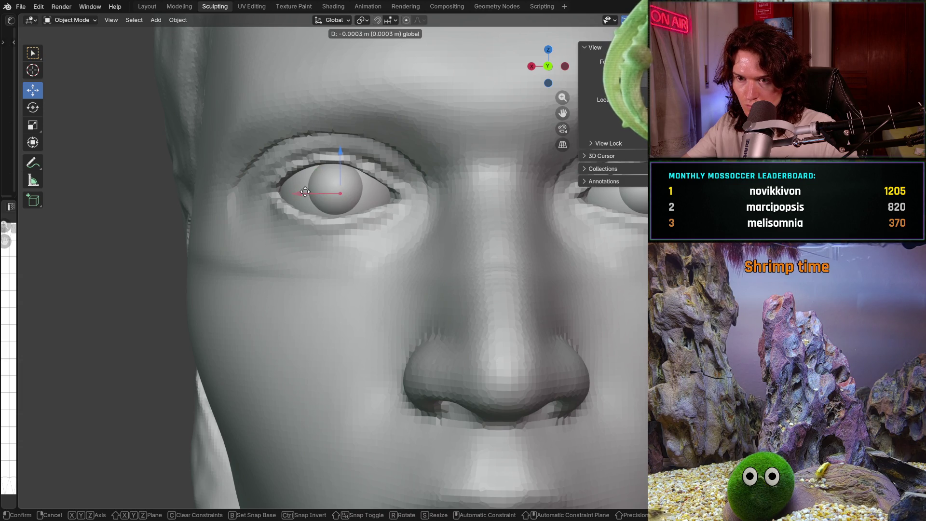
scroll(242, 329, "down", 6)
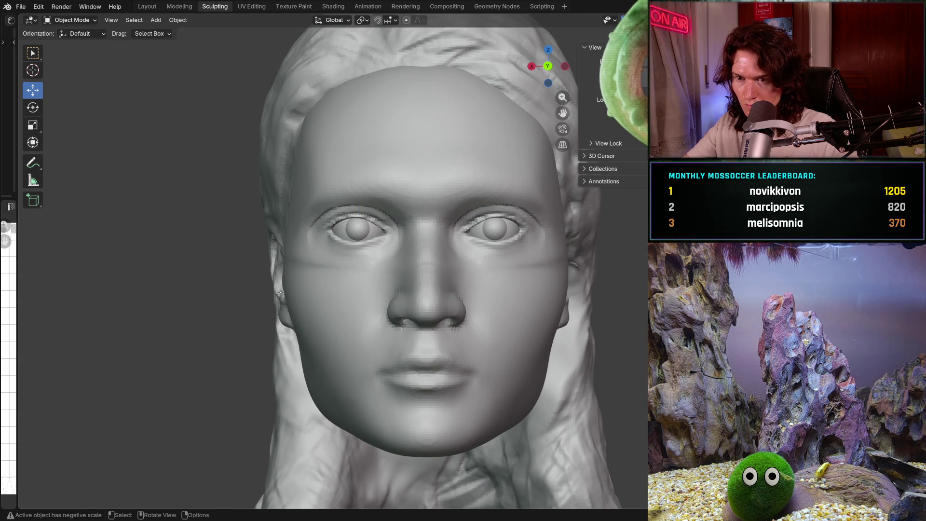
scroll(281, 293, "down", 3)
Step: Nudge the left eyeball into its socket with two small moves, checking from a tilted view
middle_click_drag(281, 292, 295, 290)
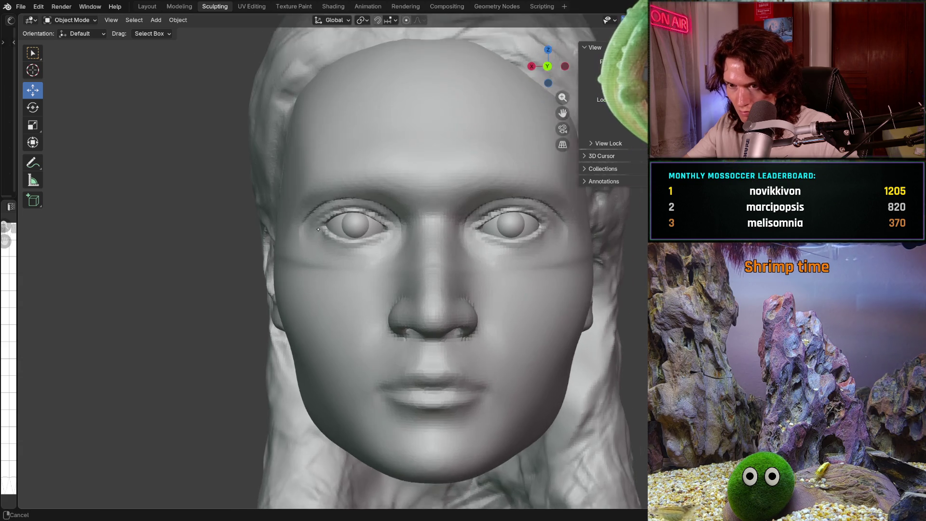
scroll(300, 277, "up", 2)
scroll(311, 246, "up", 2)
scroll(326, 219, "up", 2)
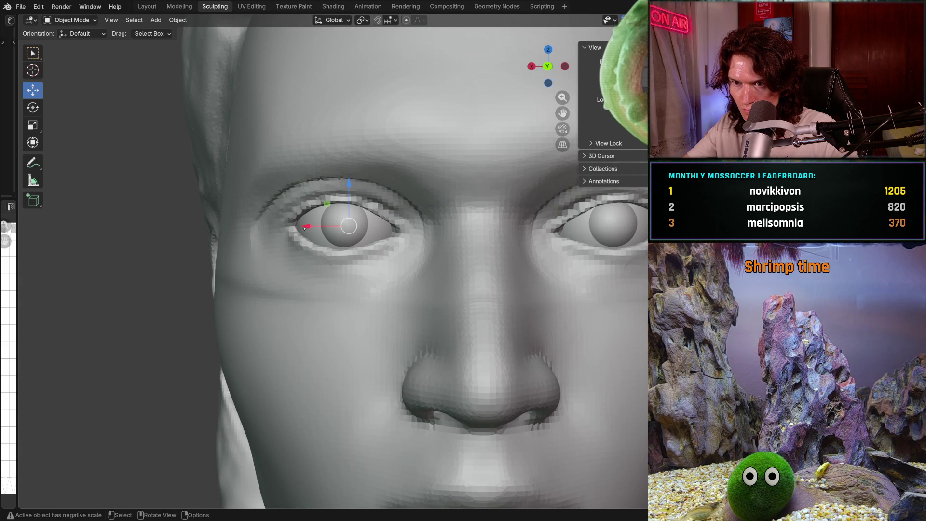
left_click_drag(305, 228, 302, 229)
scroll(303, 229, "down", 3)
scroll(290, 253, "down", 2)
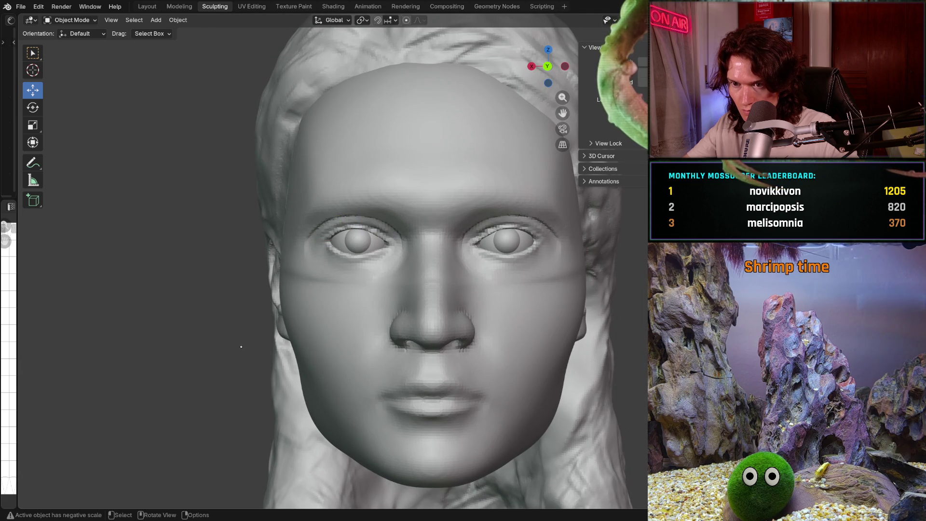
scroll(242, 346, "down", 2)
scroll(267, 333, "down", 1)
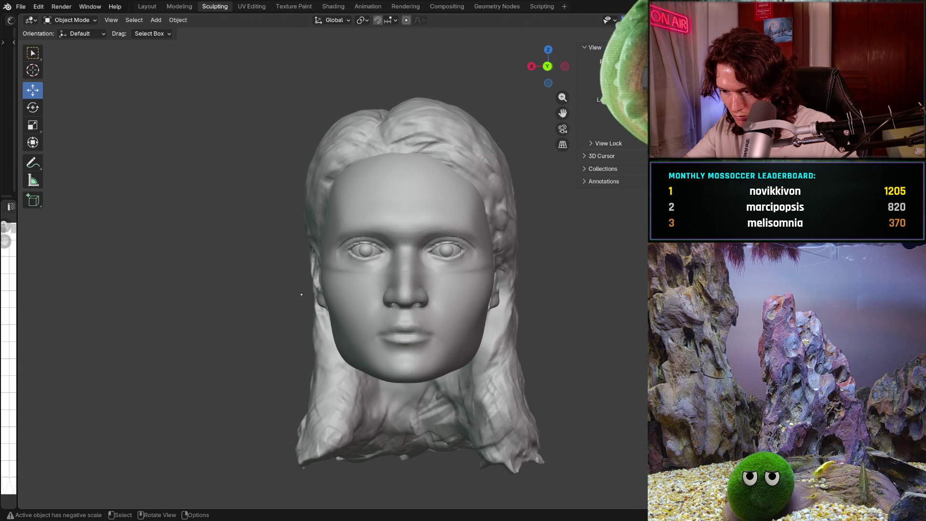
scroll(317, 282, "up", 4)
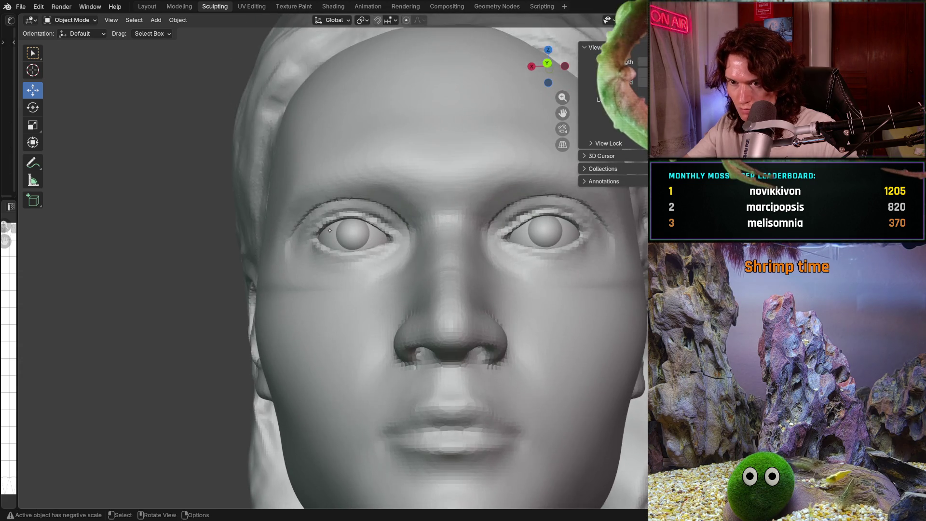
middle_click_drag(326, 268, 335, 253)
left_click(325, 232)
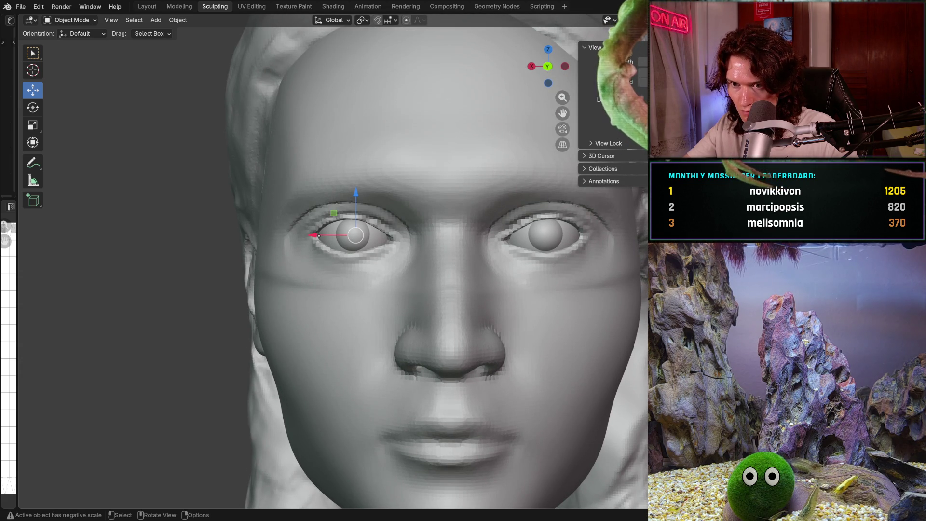
key("g")
left_click(313, 237)
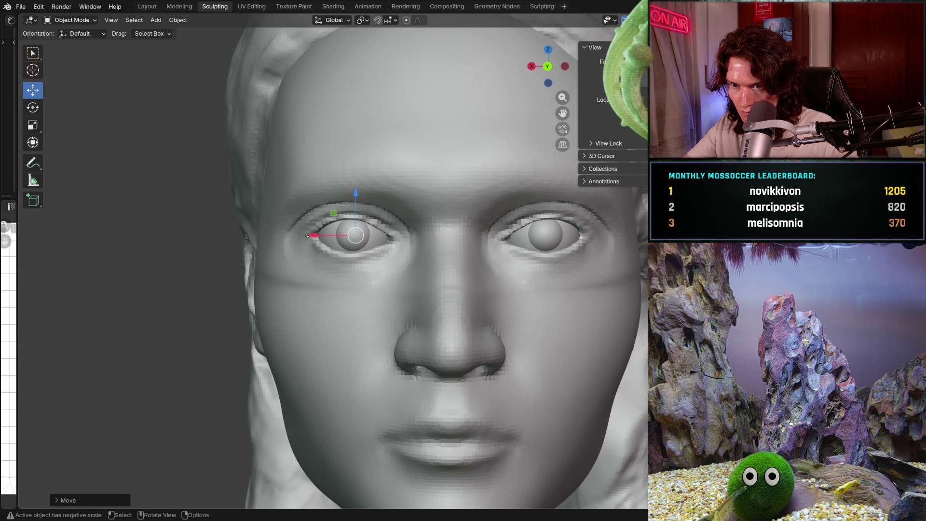
key("g")
left_click(312, 235)
scroll(259, 319, "down", 3)
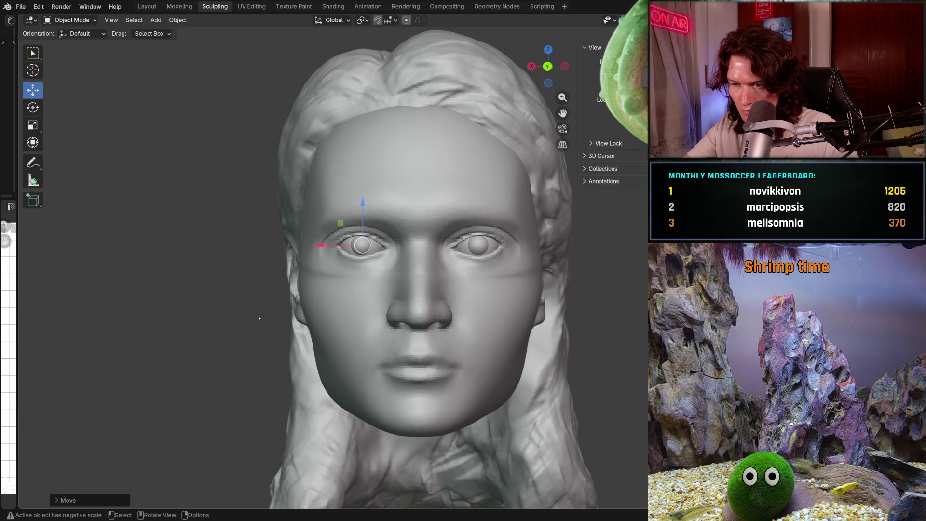
Step: Give the left eyeball one more slight sideways nudge, then select the head mesh
left_click(259, 318)
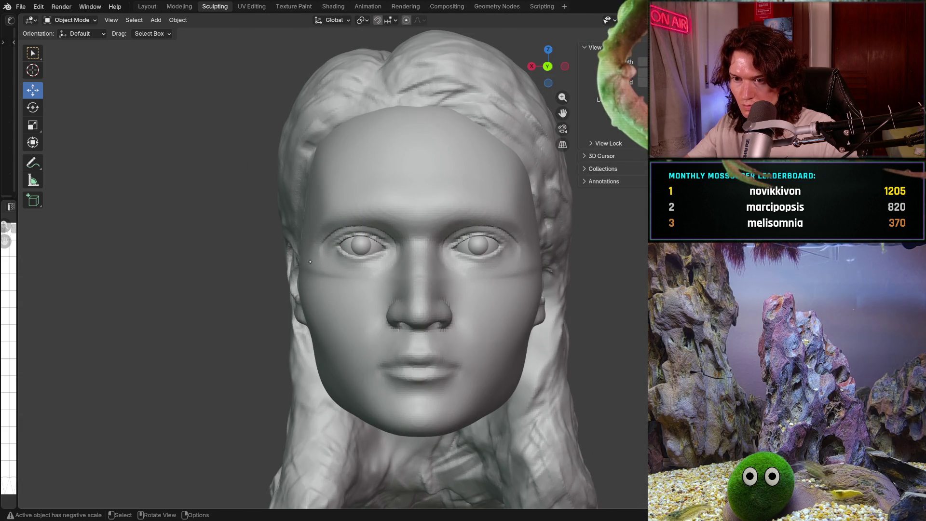
scroll(309, 262, "up", 2)
scroll(311, 262, "up", 2)
left_click(310, 234)
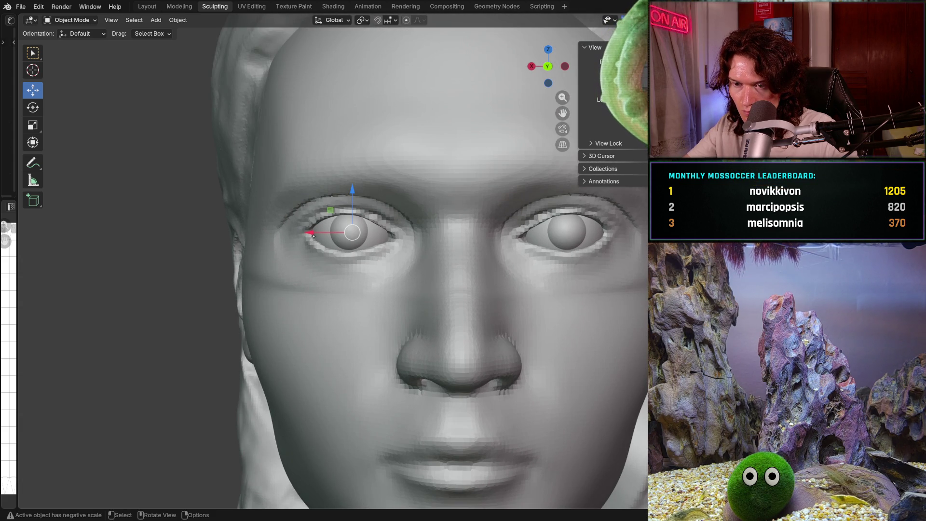
left_click_drag(313, 233, 310, 233)
left_click(247, 310)
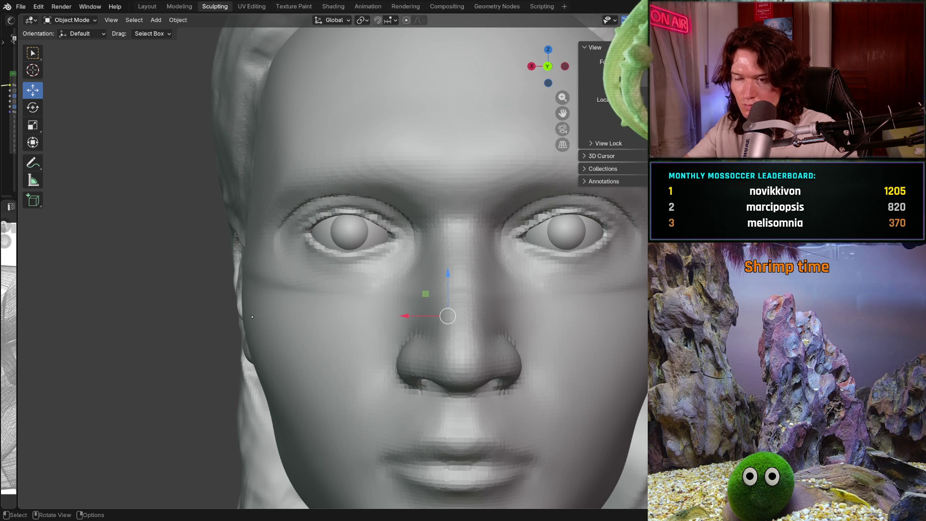
scroll(213, 358, "down", 3)
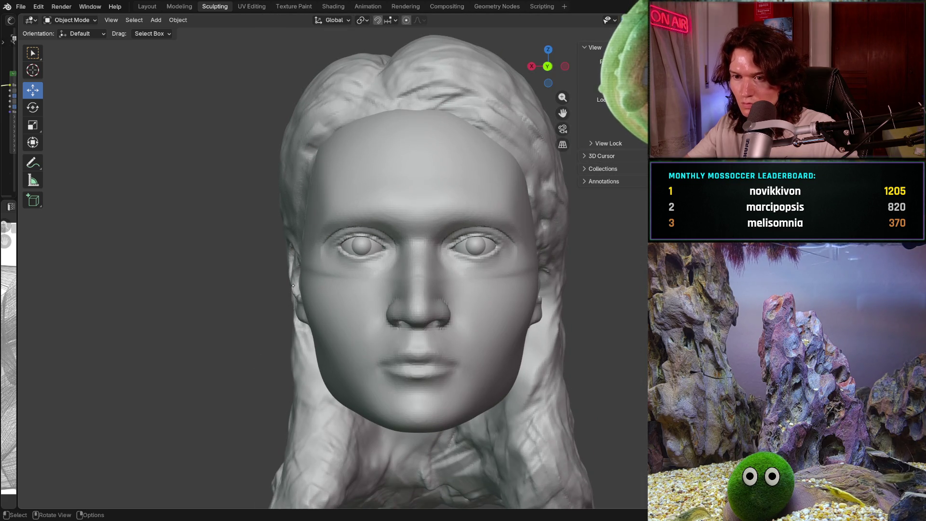
scroll(292, 286, "down", 2)
Step: Review both eyes from three-quarter angles with viewport overlays shown again
mouse_move(293, 286)
middle_mouse_down()
mouse_move(384, 291)
mouse_move(285, 294)
mouse_move(340, 289)
middle_mouse_up()
scroll(356, 236, "up", 4)
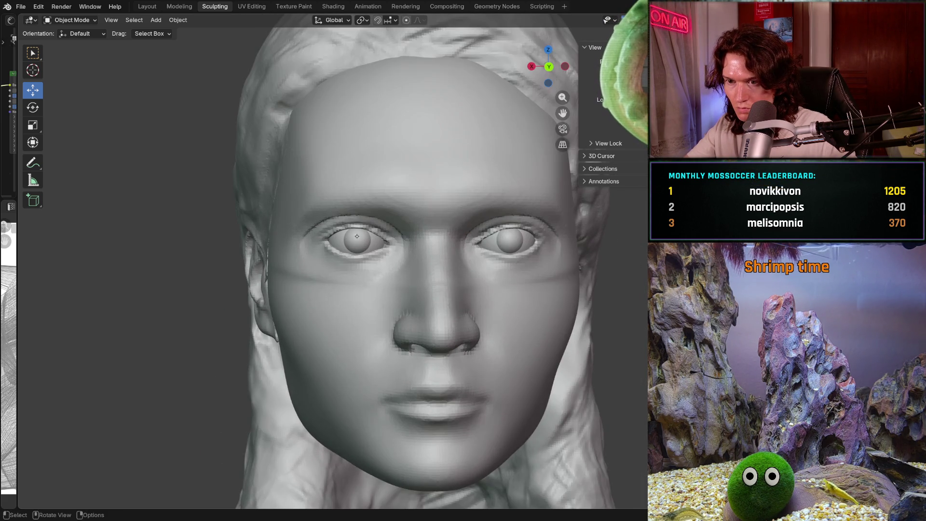
scroll(357, 236, "up", 2)
mouse_move(343, 243)
middle_mouse_down()
mouse_move(376, 291)
mouse_move(431, 269)
mouse_move(315, 285)
mouse_move(319, 276)
middle_mouse_up()
scroll(316, 284, "down", 3)
scroll(333, 280, "up", 2)
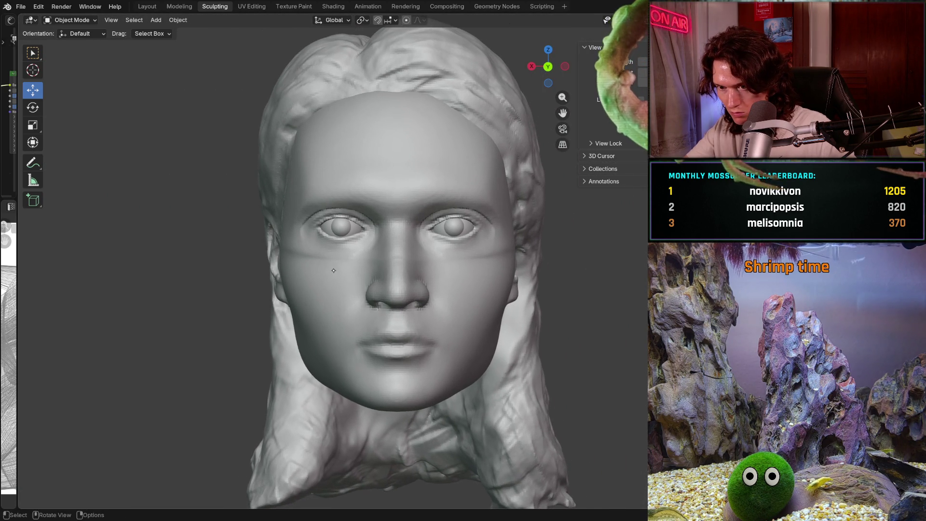
scroll(362, 239, "up", 2)
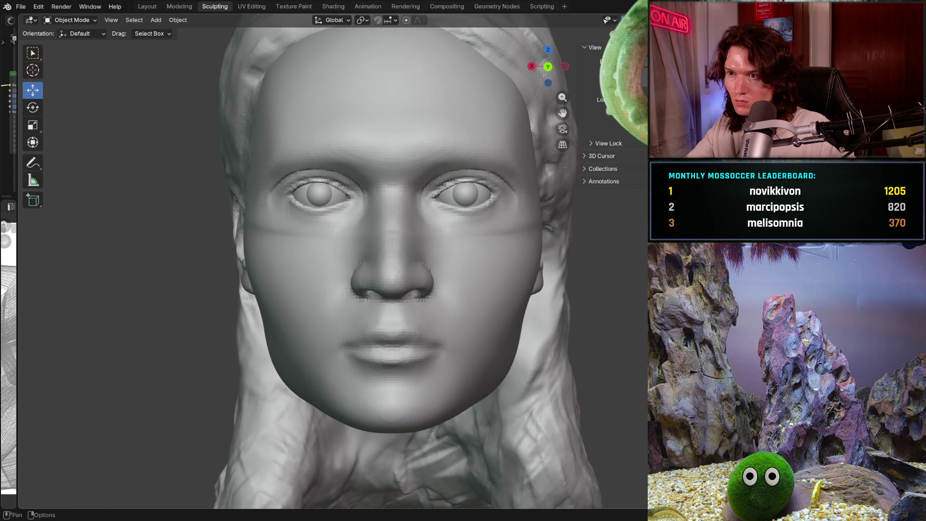
key("shift+alt+z")
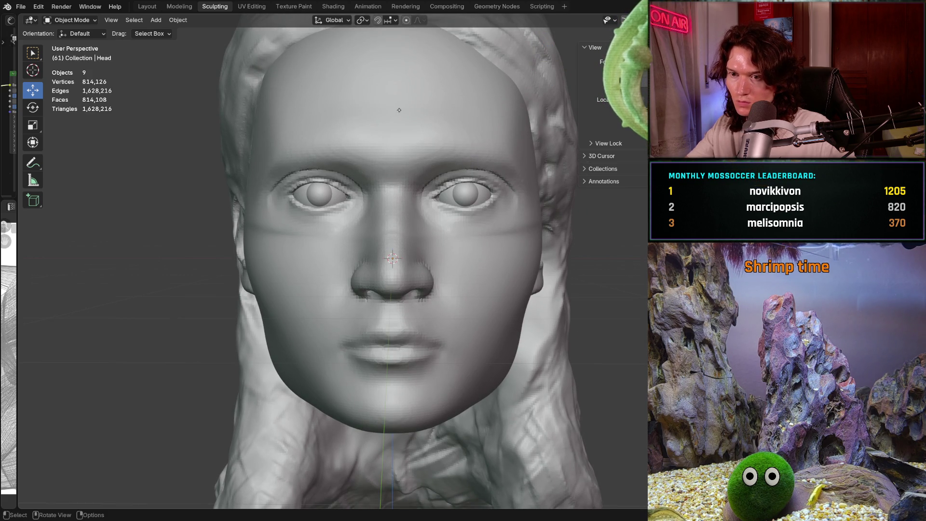
left_click(80, 19)
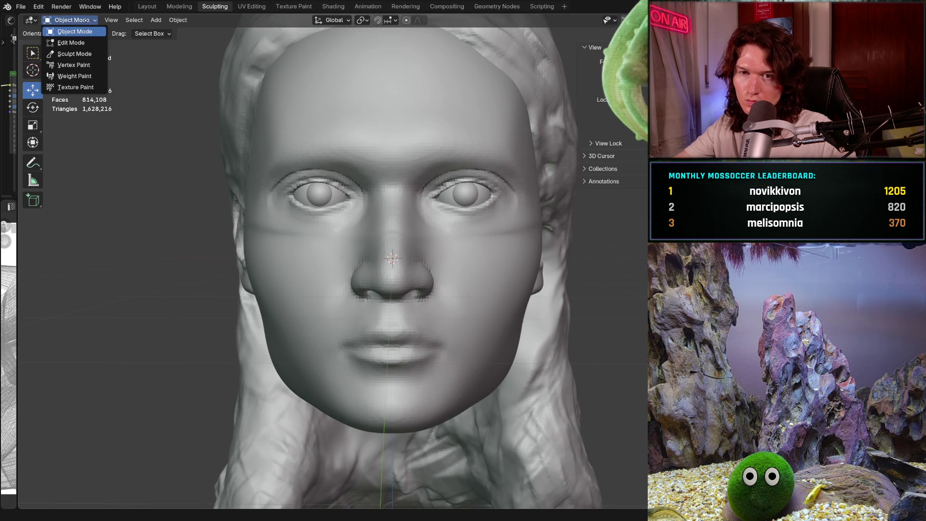
Step: Return to Sculpt Mode, clear the face mask and grab the side of the nose from the front
left_click(74, 54)
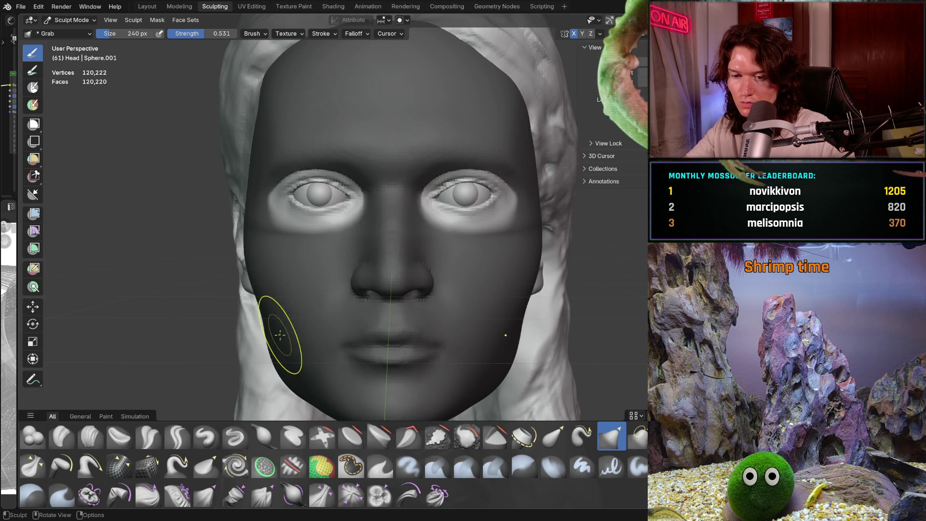
key("alt+m")
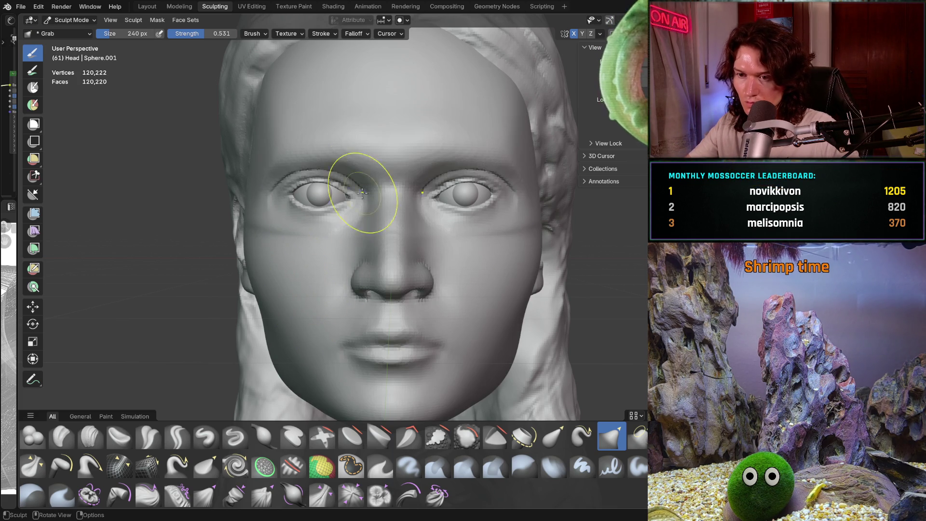
scroll(361, 268, "up", 2)
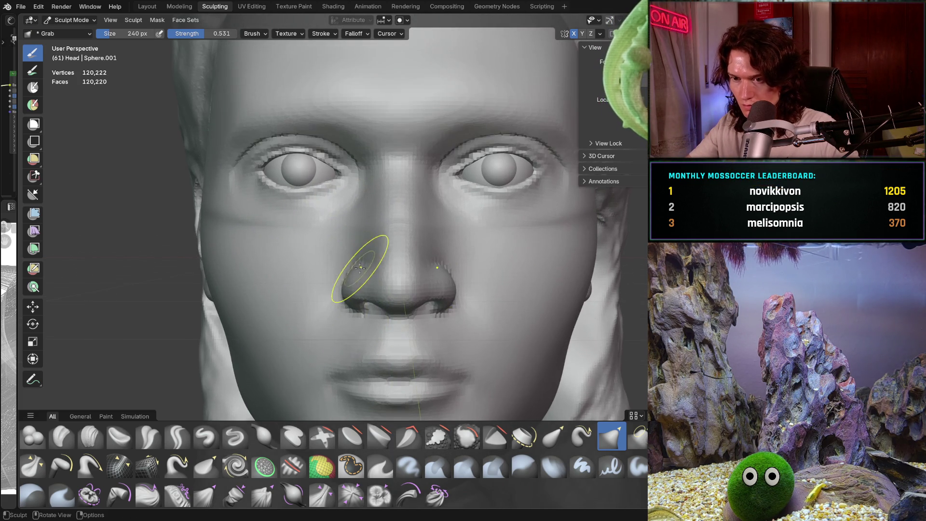
scroll(360, 267, "up", 1)
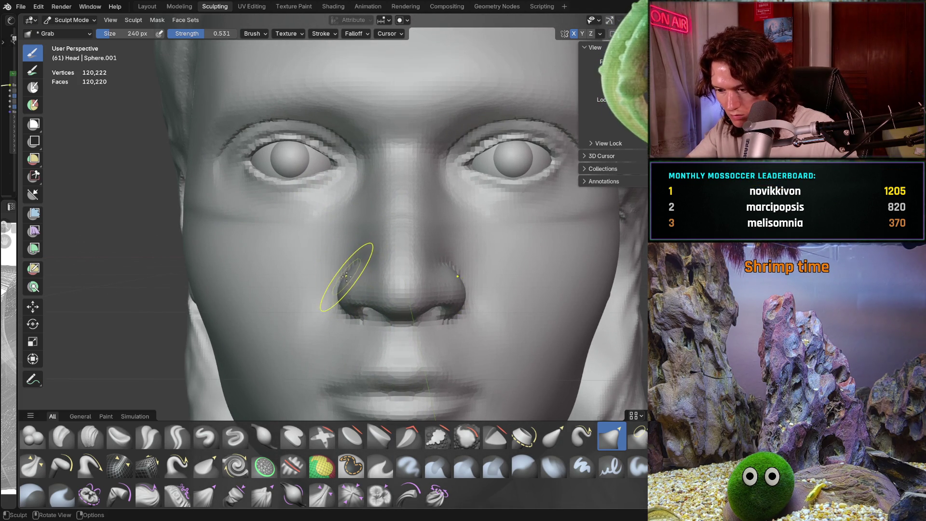
left_click_drag(341, 282, 341, 286)
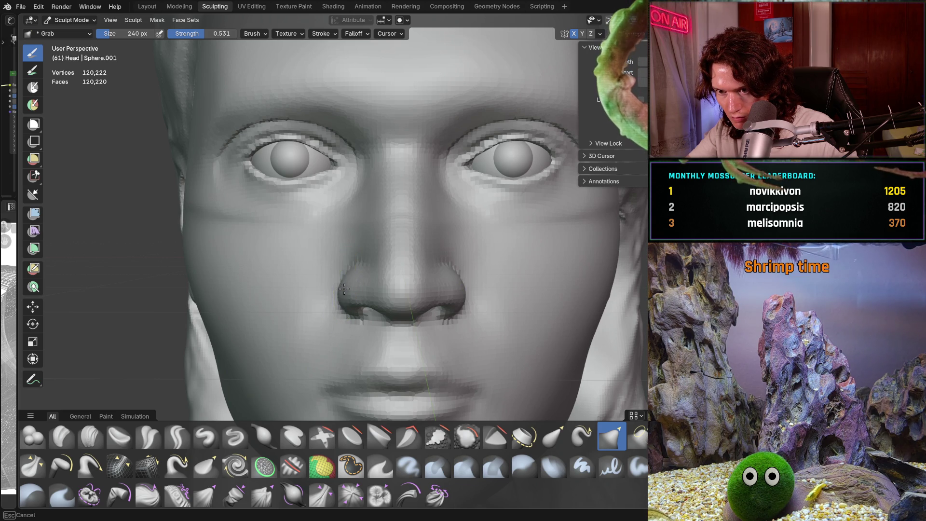
left_click_drag(344, 289, 344, 289)
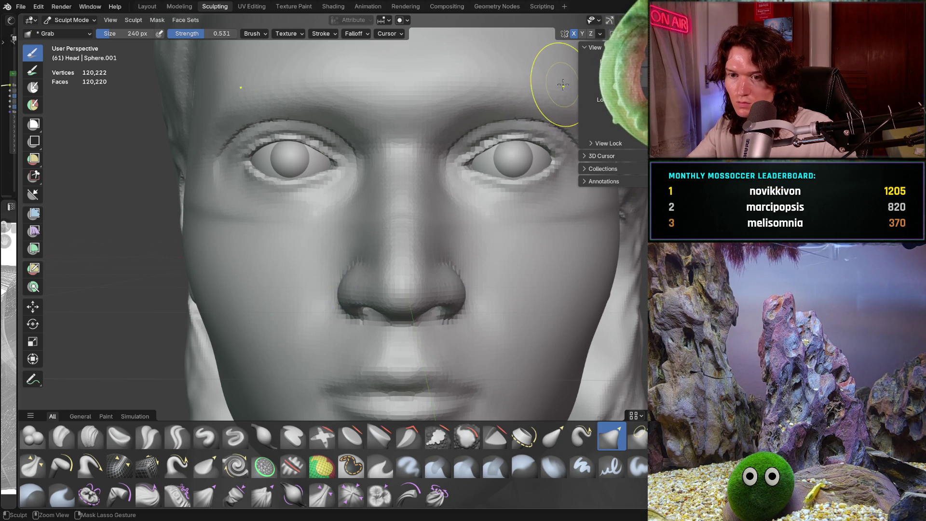
key("ctrl+i")
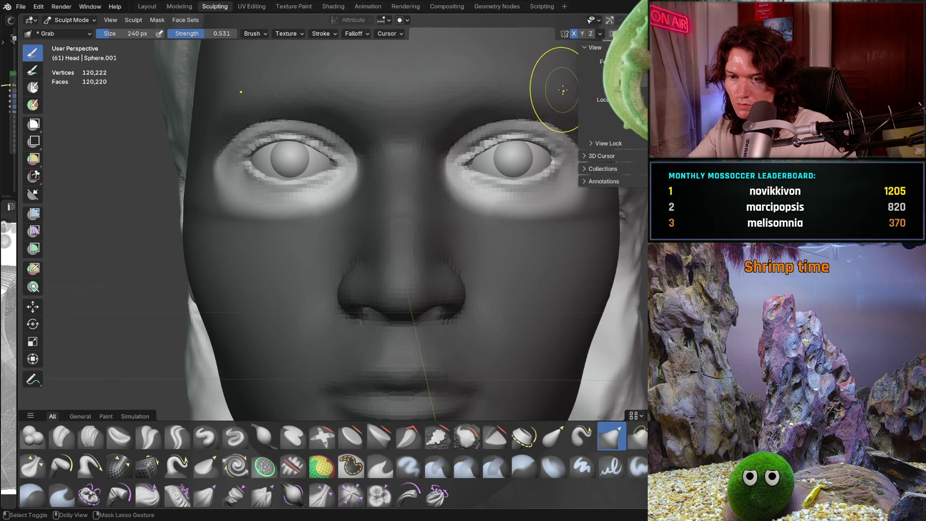
key("alt+m")
left_click(590, 33)
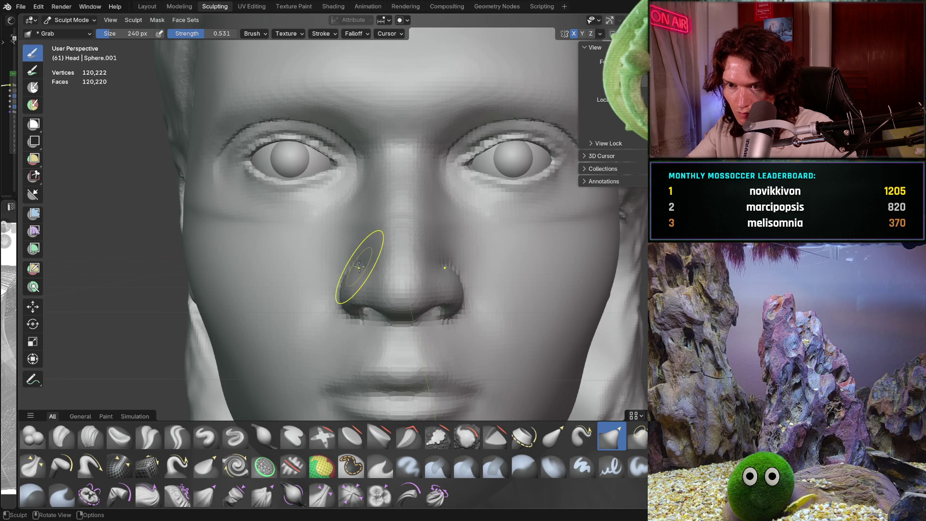
Step: Pull the nostril wing into a rounder, fuller shape in side profile
mouse_move(360, 266)
middle_mouse_down()
mouse_move(470, 239)
mouse_move(492, 217)
middle_mouse_up()
scroll(399, 266, "up", 2)
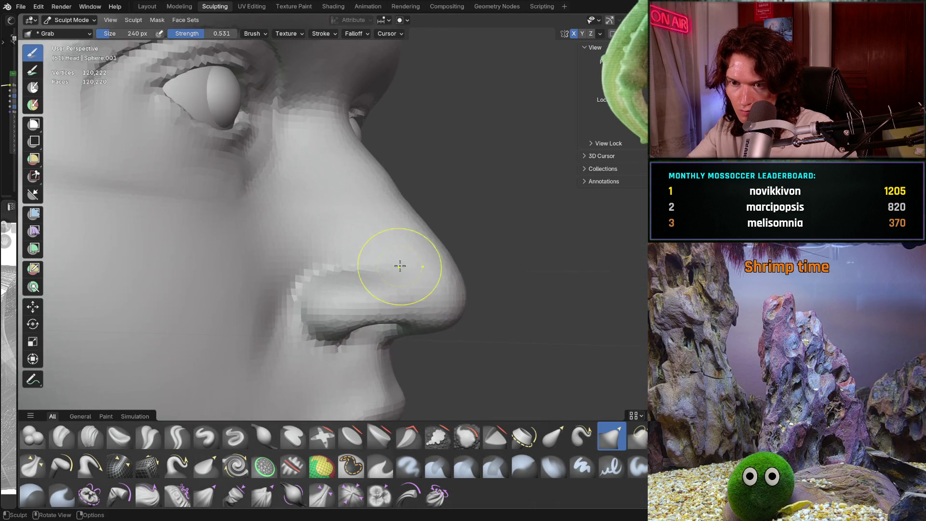
middle_click_drag(400, 266, 340, 282)
scroll(340, 282, "up", 2)
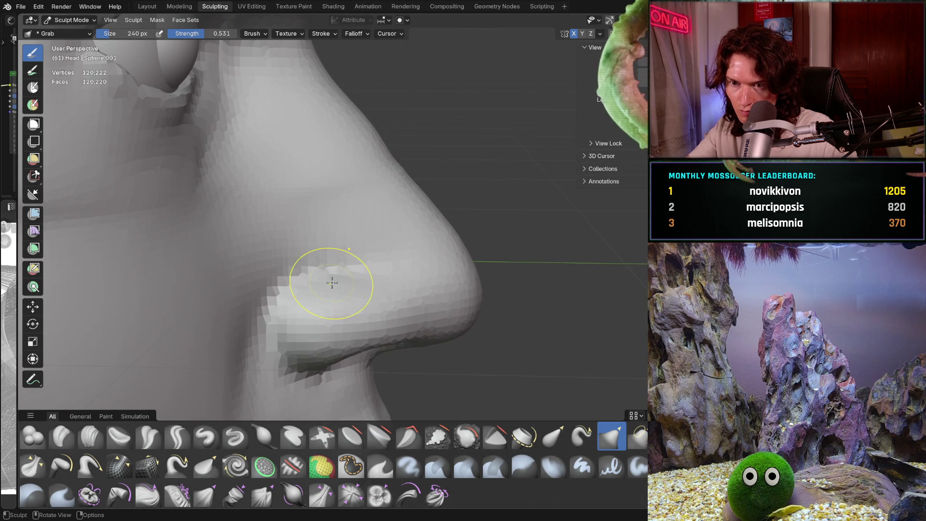
left_click_drag(331, 283, 321, 287)
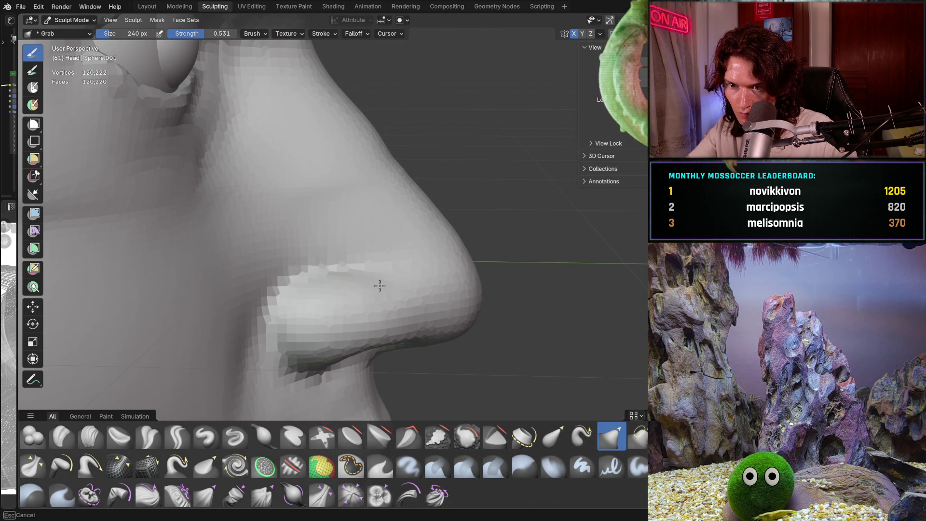
scroll(380, 286, "up", 2)
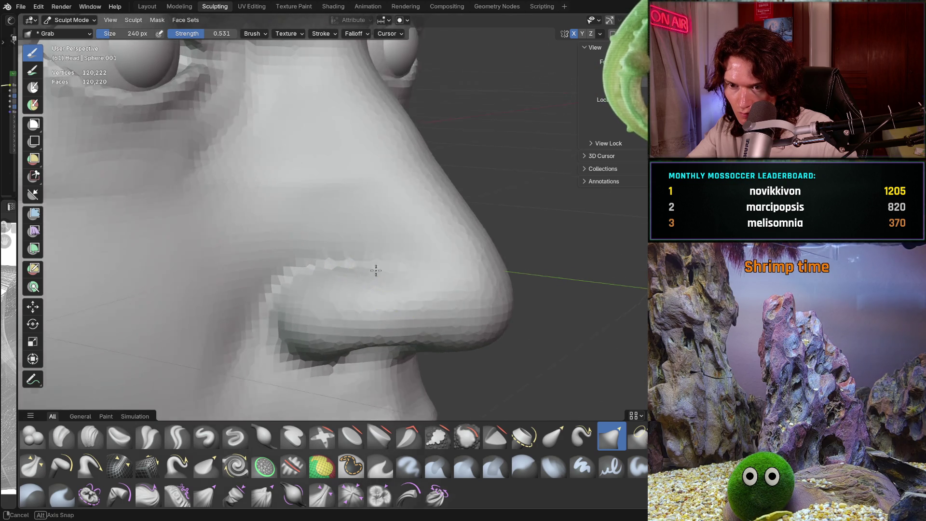
mouse_move(391, 282)
middle_mouse_down()
mouse_move(362, 286)
mouse_move(368, 262)
middle_mouse_up()
scroll(348, 286, "down", 3)
scroll(339, 288, "down", 2)
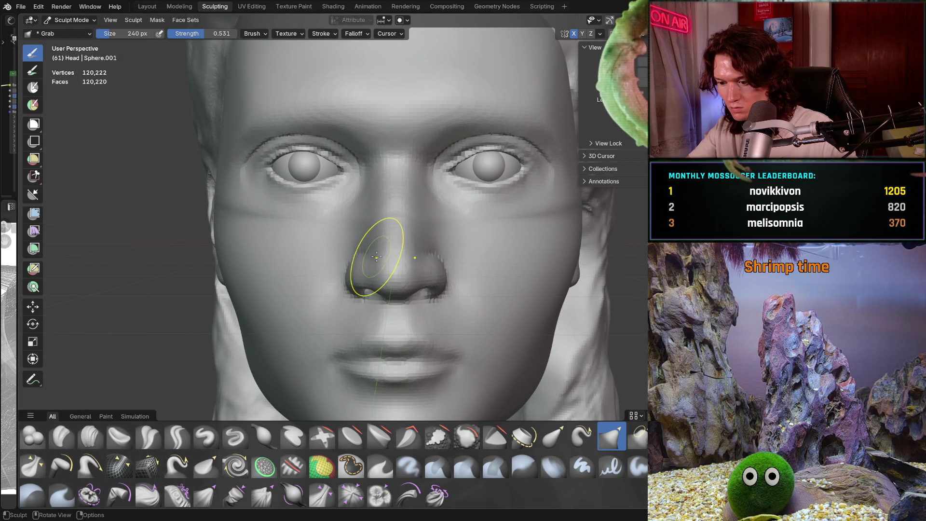
scroll(390, 307, "up", 2)
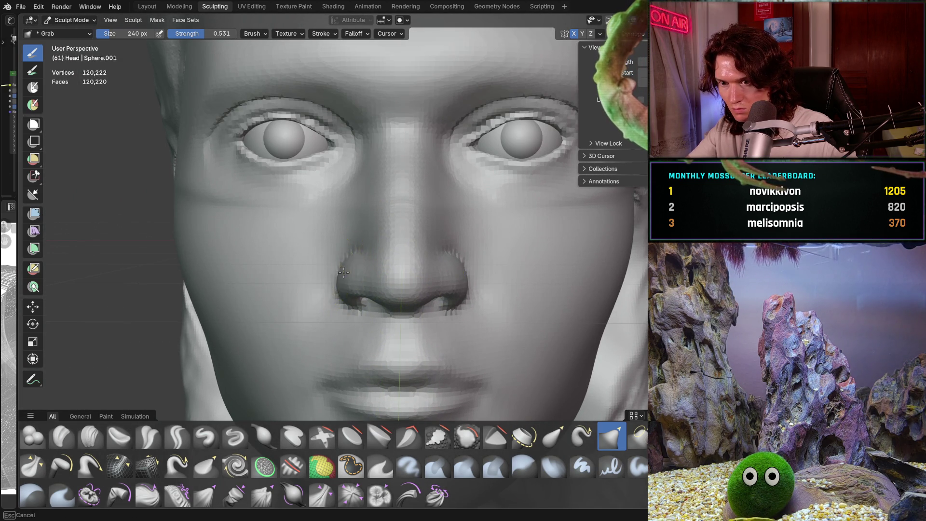
Step: Orbit from the front of the face to a close three-quarter view of the eye
mouse_move(426, 211)
middle_mouse_down()
mouse_move(406, 239)
mouse_move(434, 217)
middle_mouse_up()
scroll(415, 251, "down", 3)
middle_click_drag(415, 251, 415, 275)
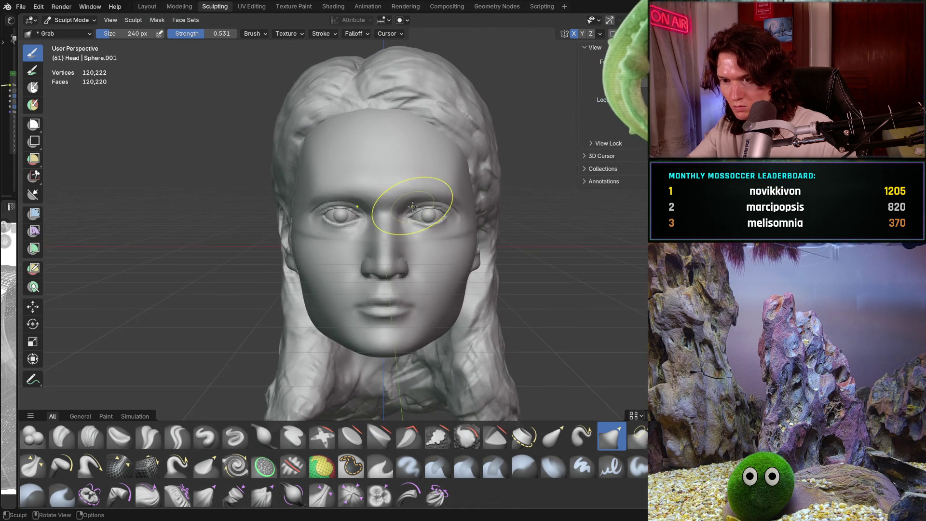
scroll(415, 246, "up", 2)
scroll(415, 242, "up", 2)
scroll(415, 242, "up", 2)
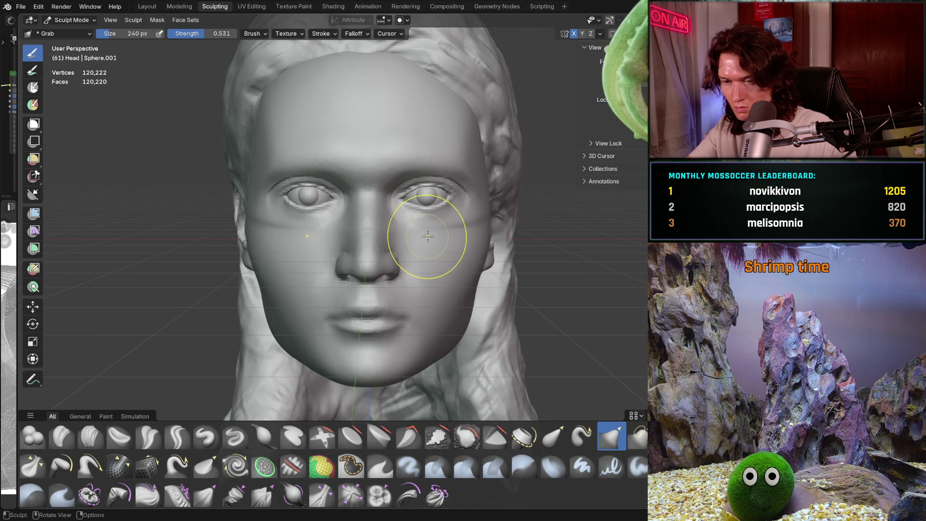
mouse_move(431, 234)
middle_mouse_down()
mouse_move(431, 246)
mouse_move(427, 239)
middle_mouse_up()
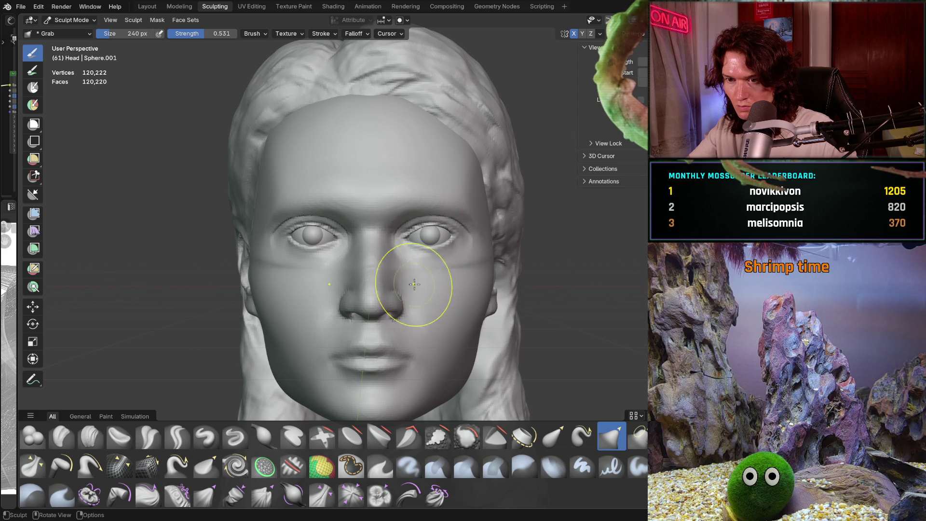
scroll(376, 317, "down", 2)
scroll(376, 317, "down", 2)
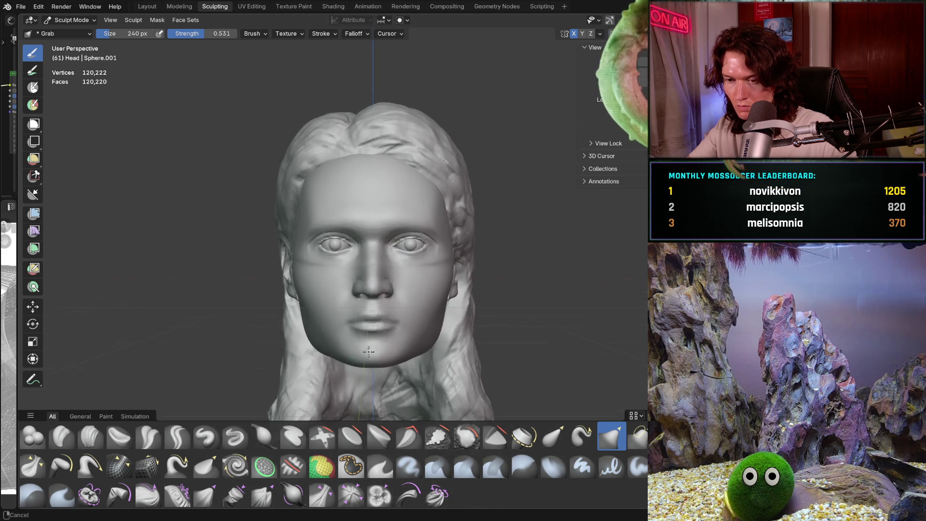
scroll(376, 317, "down", 1)
mouse_move(376, 317)
middle_mouse_down()
mouse_move(408, 316)
mouse_move(318, 319)
mouse_move(377, 324)
mouse_move(369, 289)
middle_mouse_up()
scroll(377, 282, "up", 1)
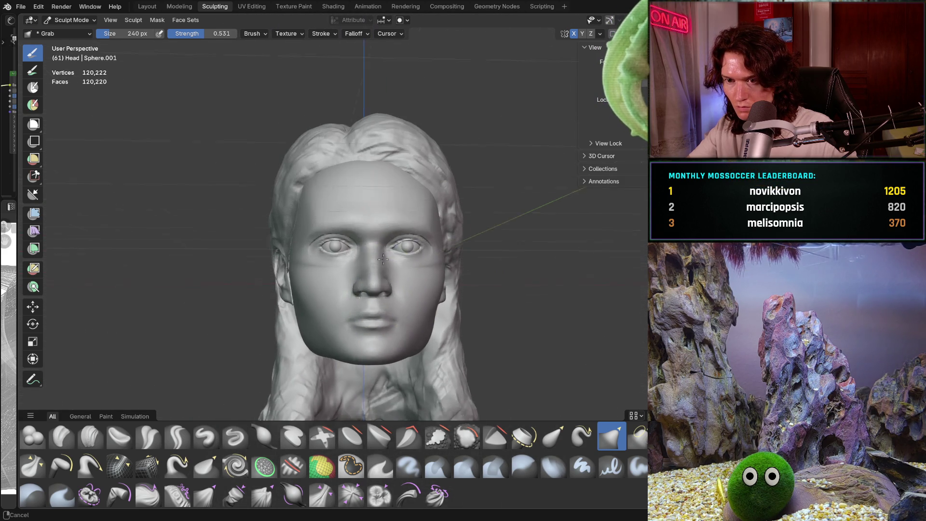
scroll(383, 271, "up", 1)
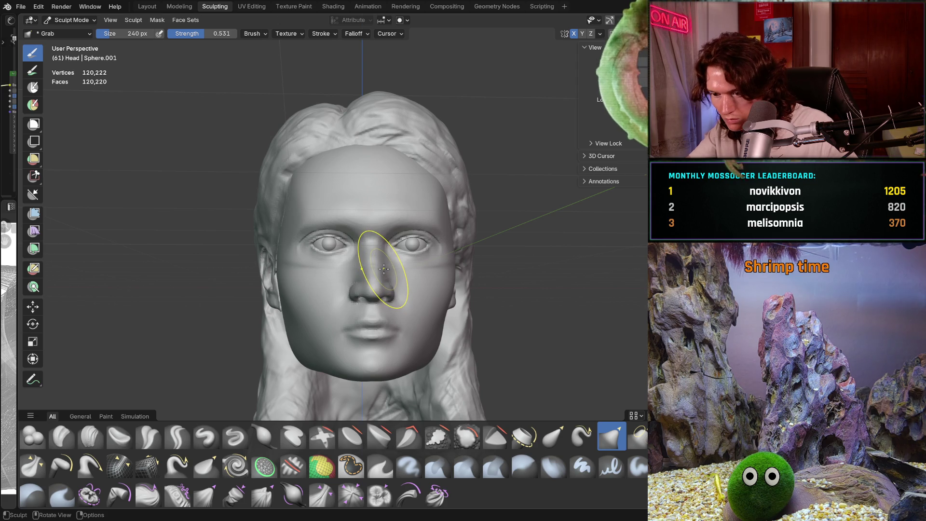
scroll(384, 269, "up", 1)
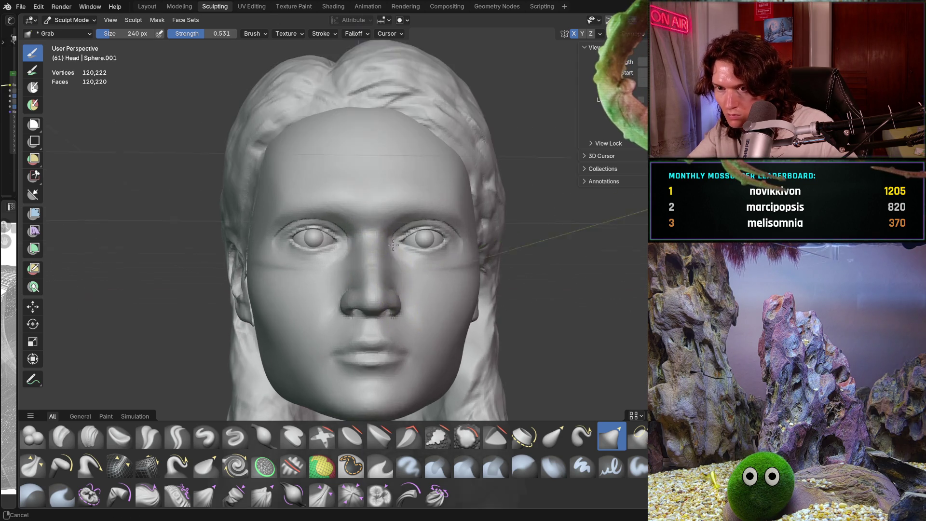
scroll(383, 270, "up", 2)
mouse_move(394, 239)
middle_mouse_down()
mouse_move(436, 229)
mouse_move(421, 229)
middle_mouse_up()
scroll(405, 228, "up", 2)
scroll(404, 229, "up", 2)
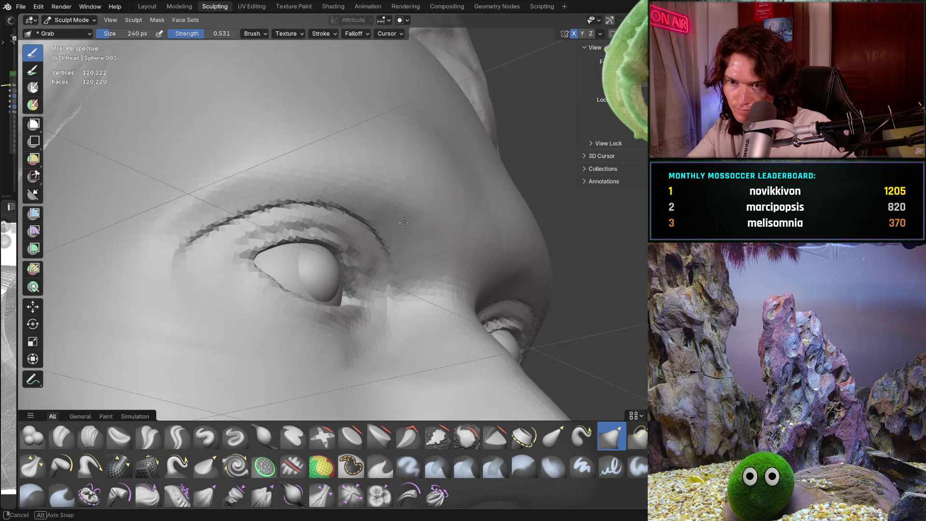
scroll(408, 228, "up", 2)
Step: Switch to the Smooth brush and smooth the jagged lower eyelid edge
key("shift+s")
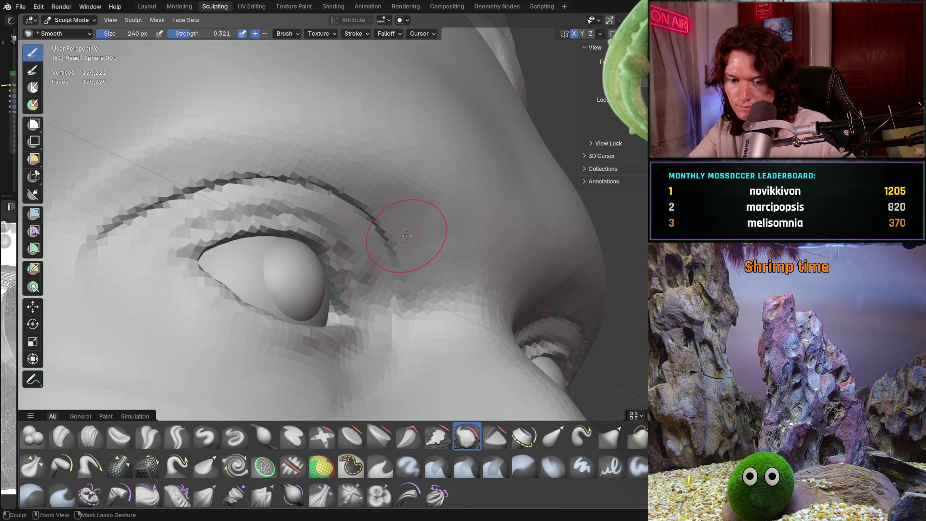
key("ctrl+z")
scroll(406, 247, "down", 3)
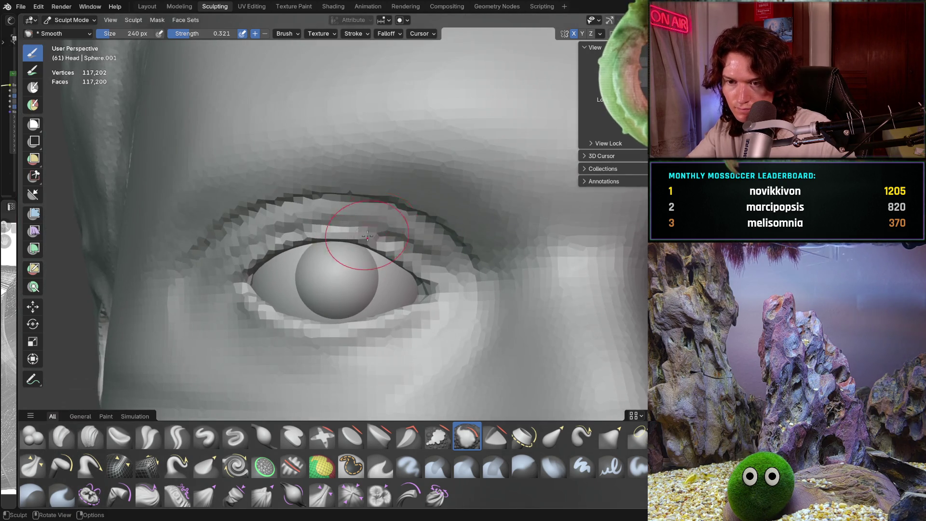
scroll(361, 239, "down", 3)
mouse_move(362, 311)
middle_mouse_down()
mouse_move(380, 312)
mouse_move(391, 289)
middle_mouse_up()
scroll(392, 253, "down", 4)
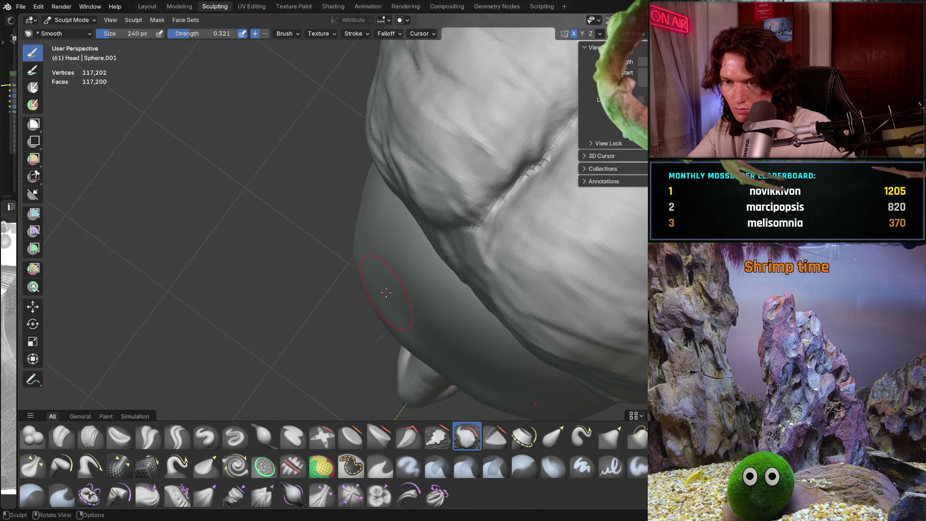
middle_click_drag(405, 239, 438, 209)
scroll(427, 217, "up", 3)
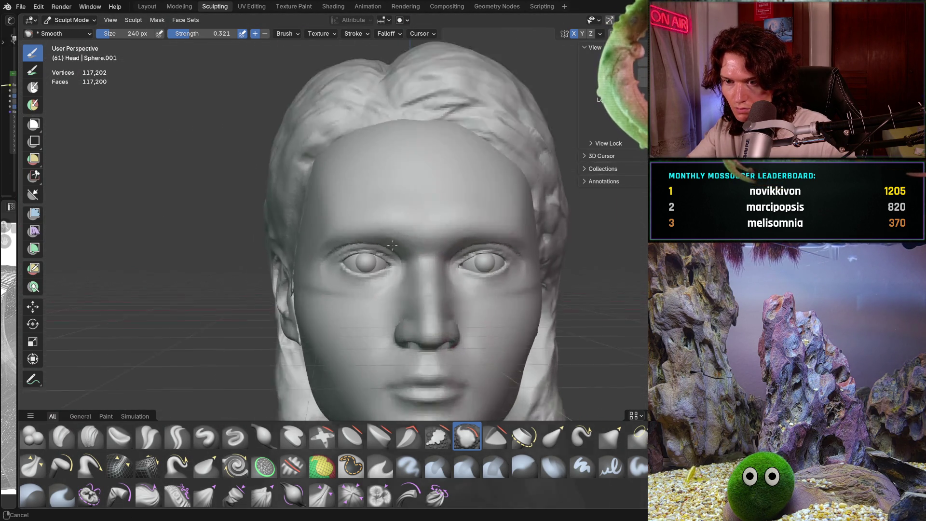
scroll(423, 231, "up", 4)
scroll(416, 246, "up", 3)
scroll(414, 250, "down", 3)
scroll(413, 250, "down", 2)
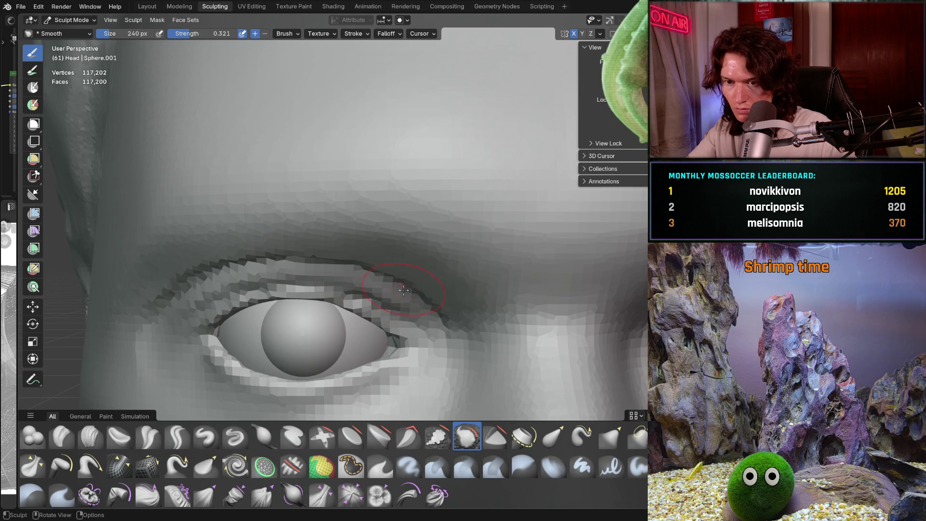
middle_click_drag(410, 246, 405, 304, "shift")
scroll(406, 255, "up", 3)
middle_click_drag(405, 255, 408, 248, "shift")
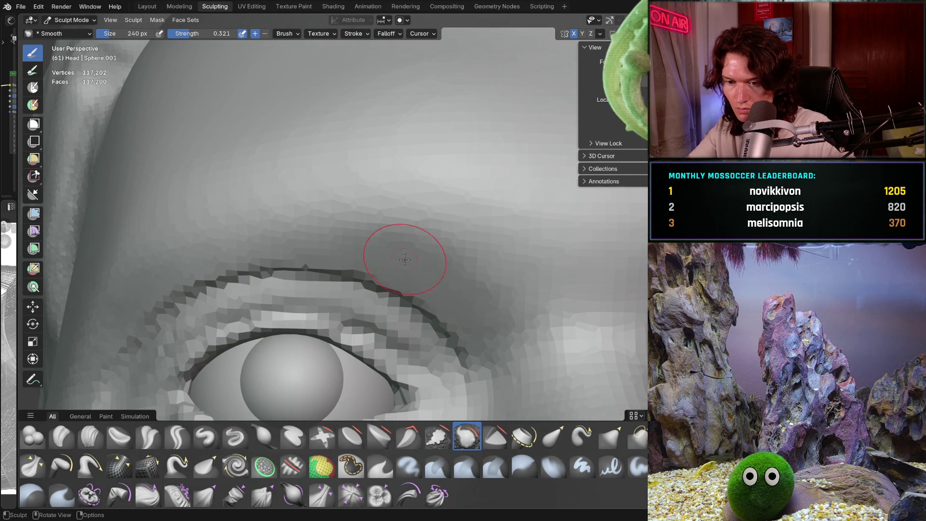
mouse_move(409, 295)
middle_mouse_down("shift")
mouse_move(402, 284)
mouse_move(376, 285)
middle_mouse_up("shift")
scroll(394, 285, "up", 2)
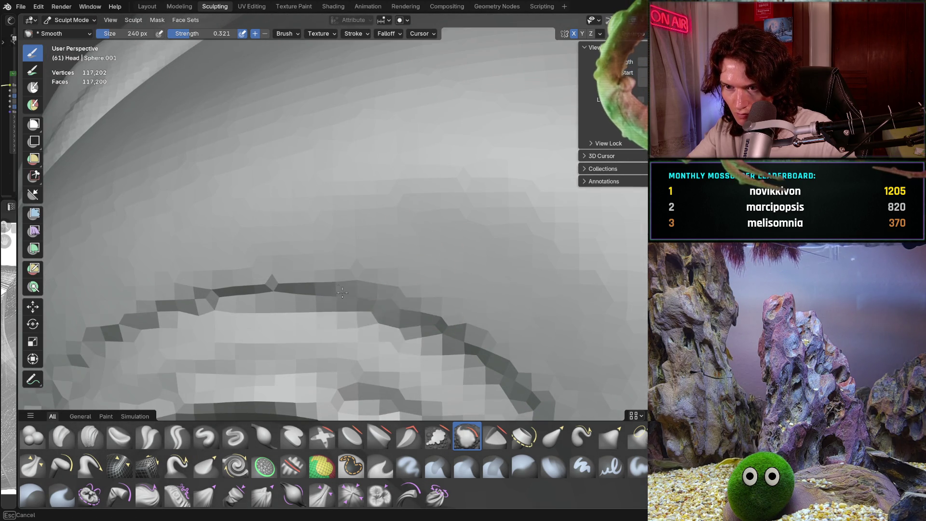
mouse_move(362, 282)
left_mouse_down()
mouse_move(218, 293)
mouse_move(476, 321)
left_mouse_up()
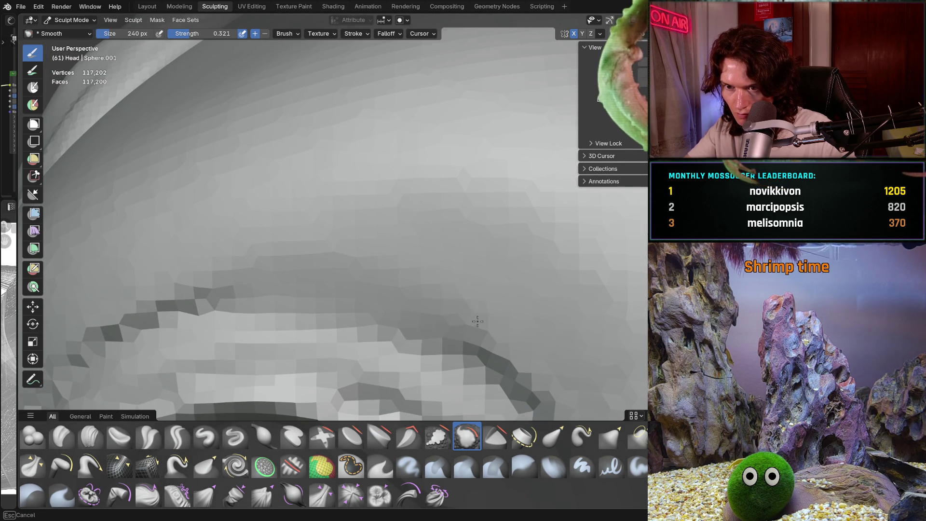
Step: Smooth the dark jagged eyelid ridge across toward the inner corner
middle_click_drag(450, 317, 393, 166)
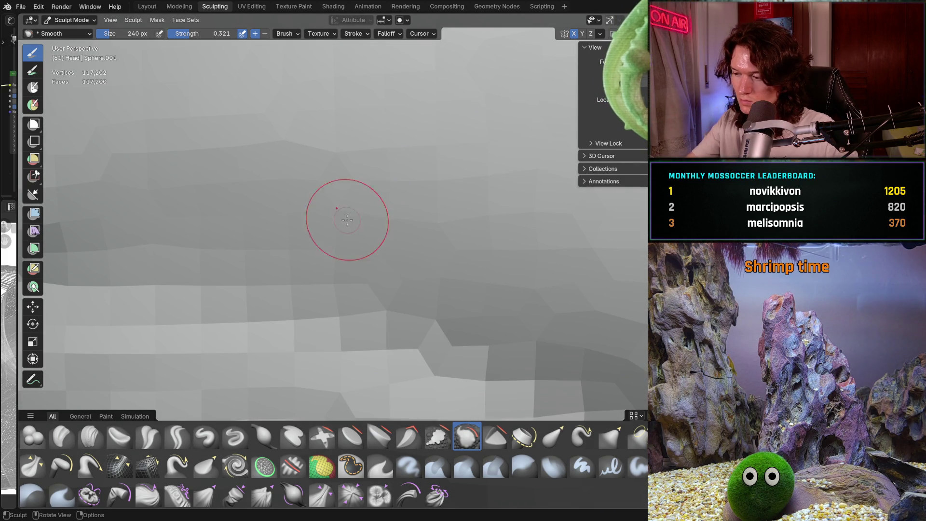
middle_click_drag(344, 218, 368, 332, "shift")
scroll(369, 332, "down", 4)
scroll(435, 254, "up", 4)
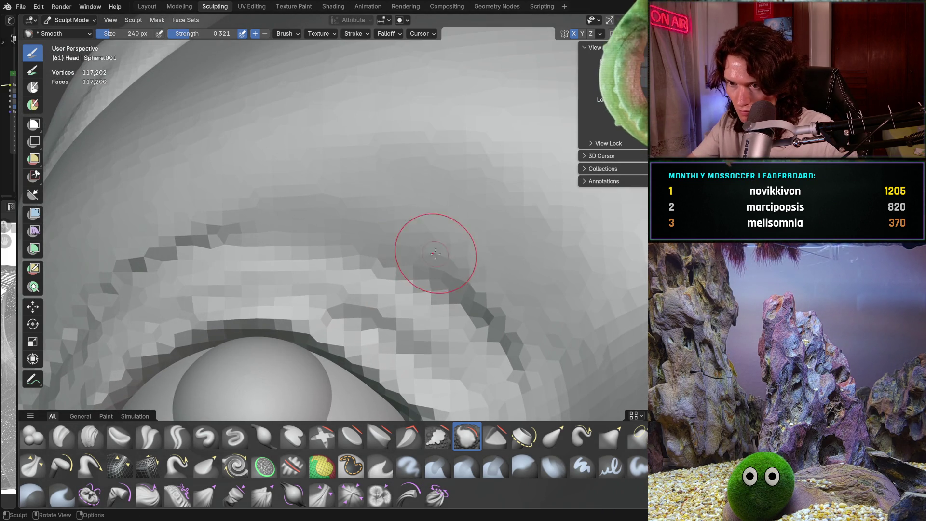
left_click_drag(439, 269, 518, 375)
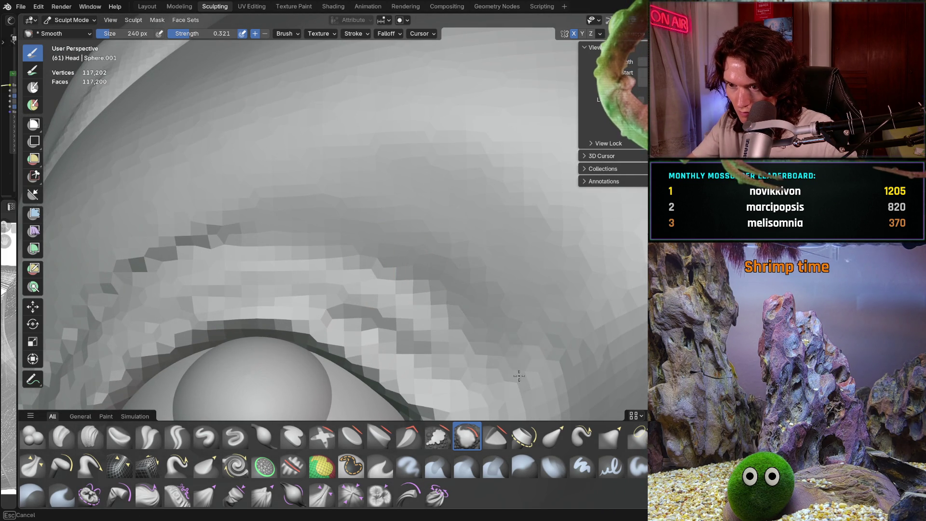
scroll(443, 232, "down", 3)
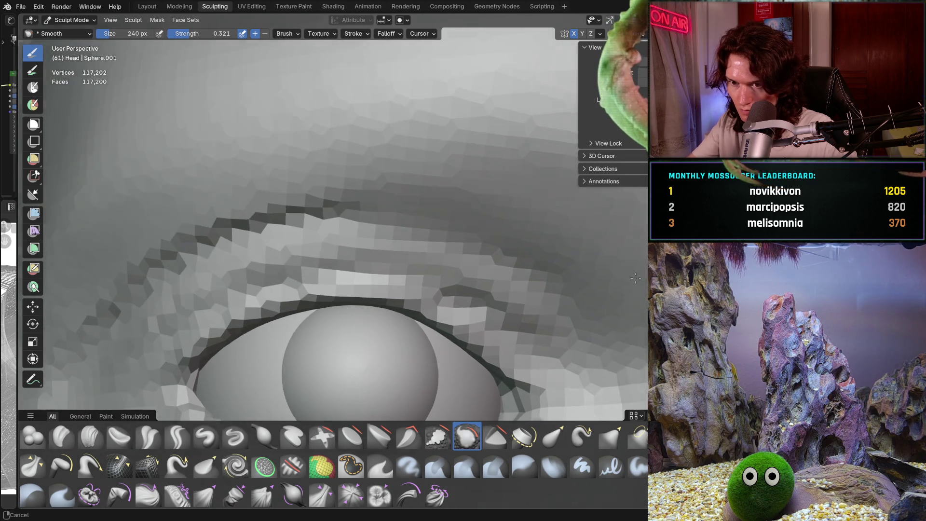
middle_click_drag(434, 239, 418, 197, "shift")
mouse_move(418, 197)
left_mouse_down()
mouse_move(340, 181)
mouse_move(185, 257)
left_mouse_up()
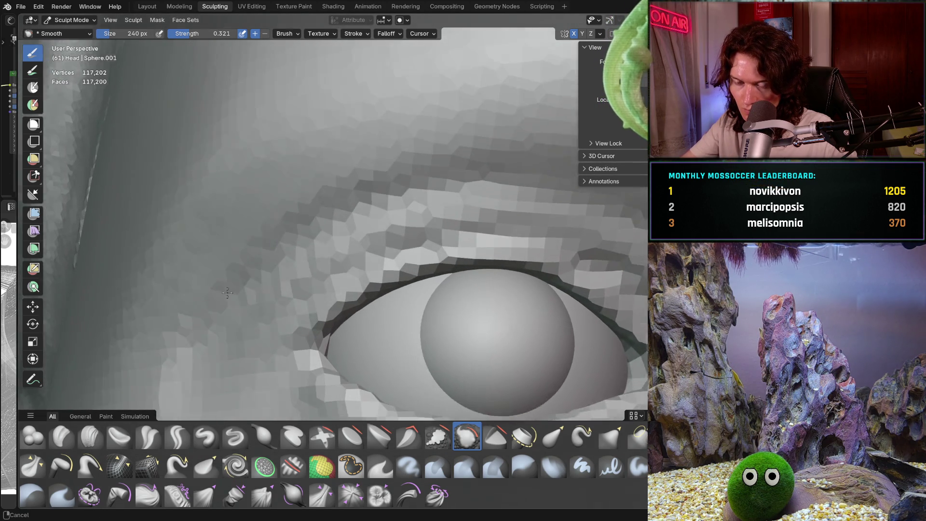
Step: Orbit around the eye socket and face to inspect the smoothed eyelids from several angles
middle_click_drag(104, 334, 208, 326)
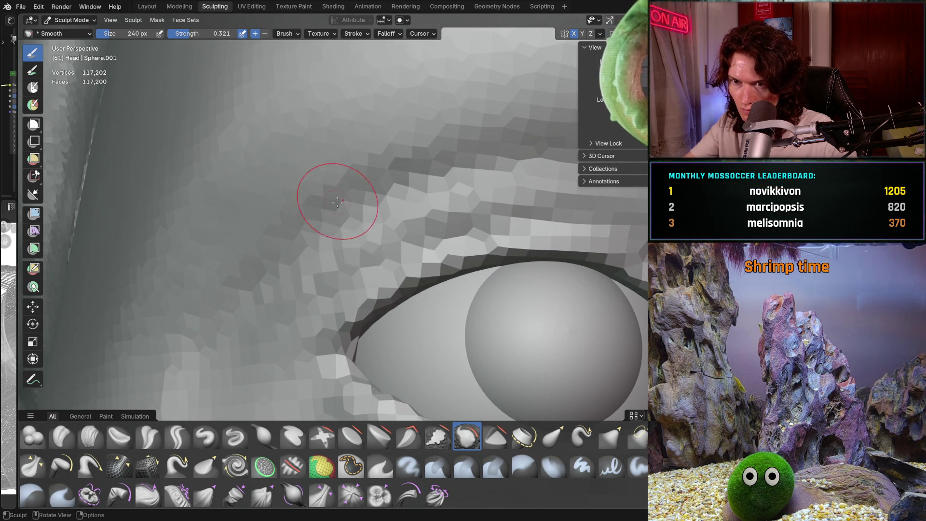
middle_click_drag(337, 202, 275, 246, "shift")
middle_click_drag(423, 184, 463, 186)
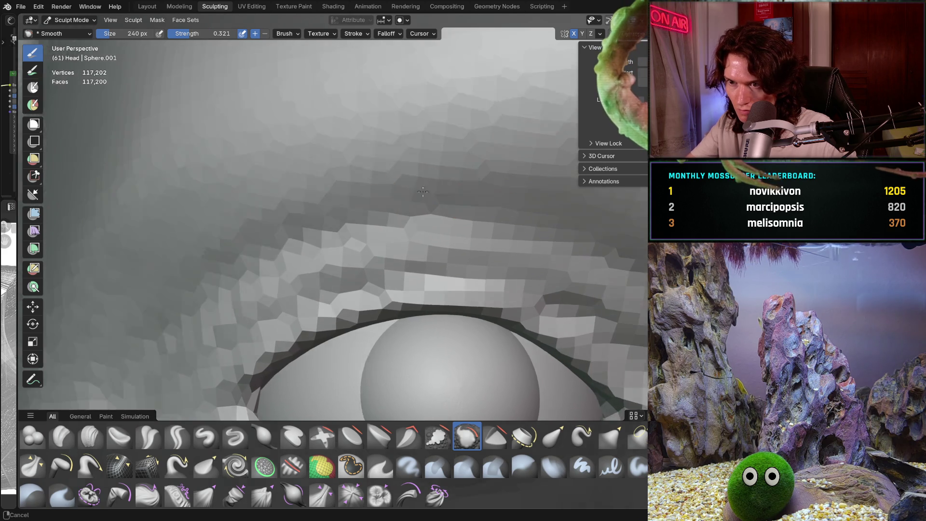
middle_click_drag(523, 201, 448, 230)
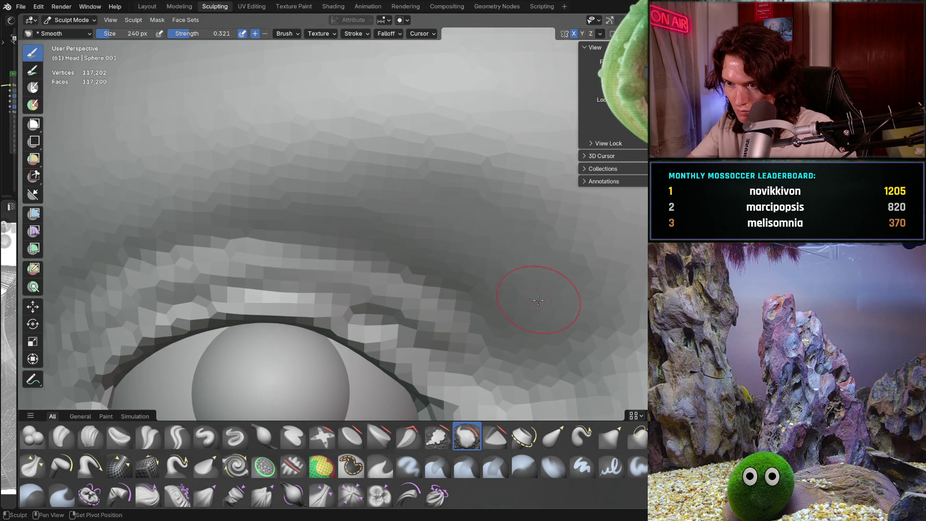
middle_click_drag(539, 299, 482, 236)
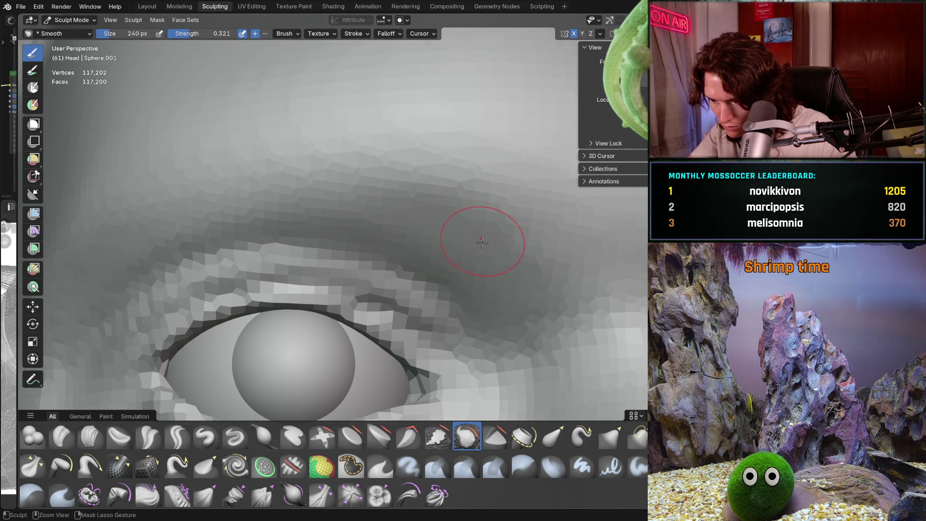
scroll(482, 241, "down", 5)
scroll(482, 241, "down", 3)
middle_click_drag(463, 232, 431, 179)
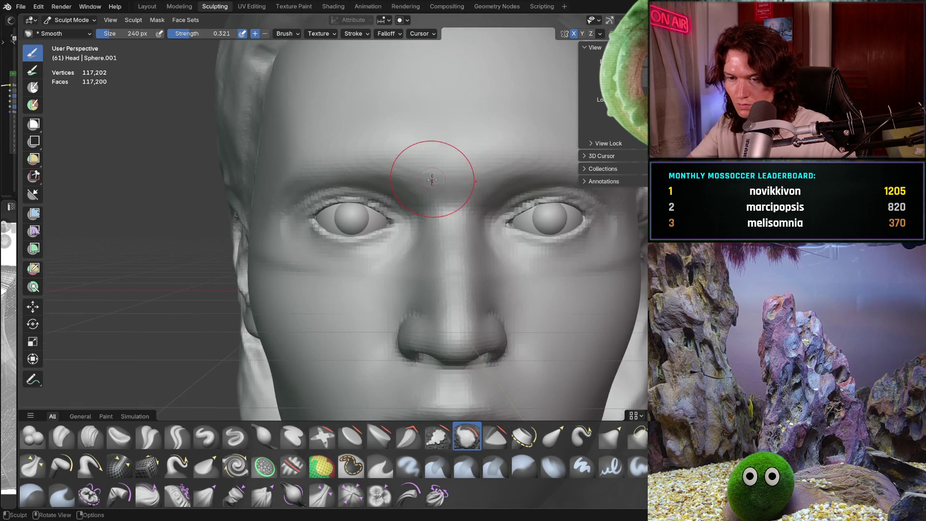
scroll(432, 179, "down", 5)
scroll(411, 220, "up", 6)
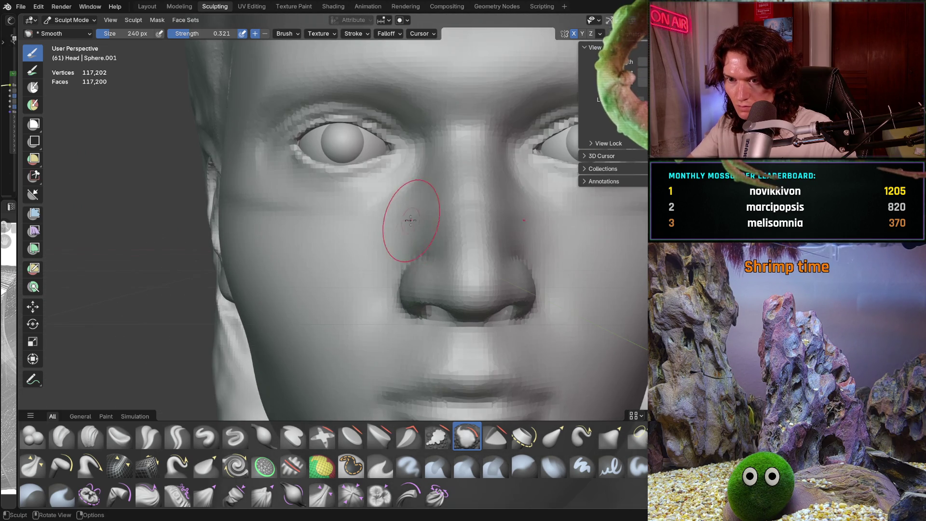
middle_click_drag(410, 219, 376, 318)
scroll(365, 318, "up", 5)
scroll(433, 298, "up", 2)
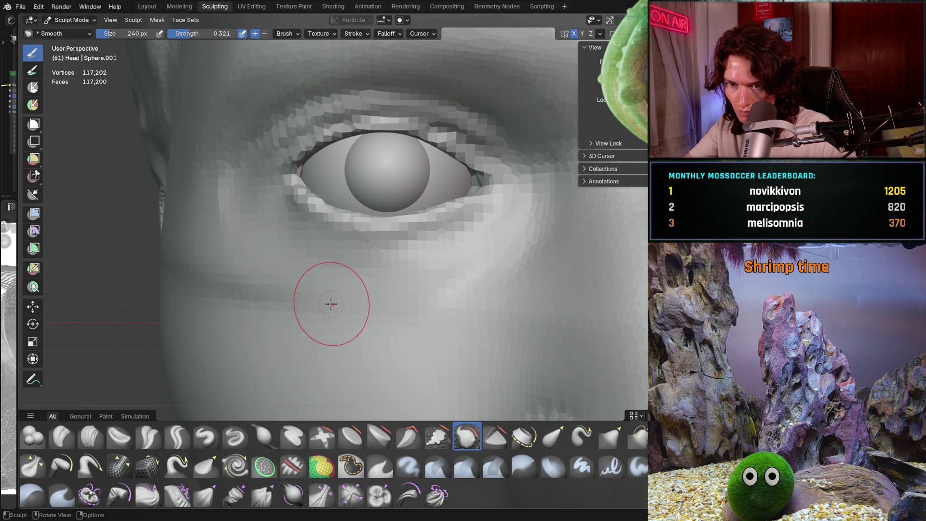
middle_click_drag(239, 288, 226, 232)
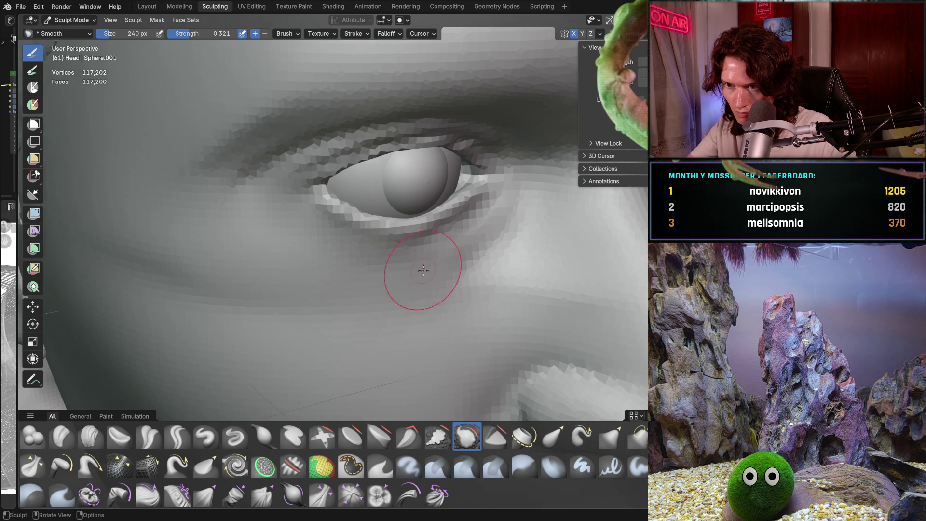
middle_click_drag(423, 270, 406, 307)
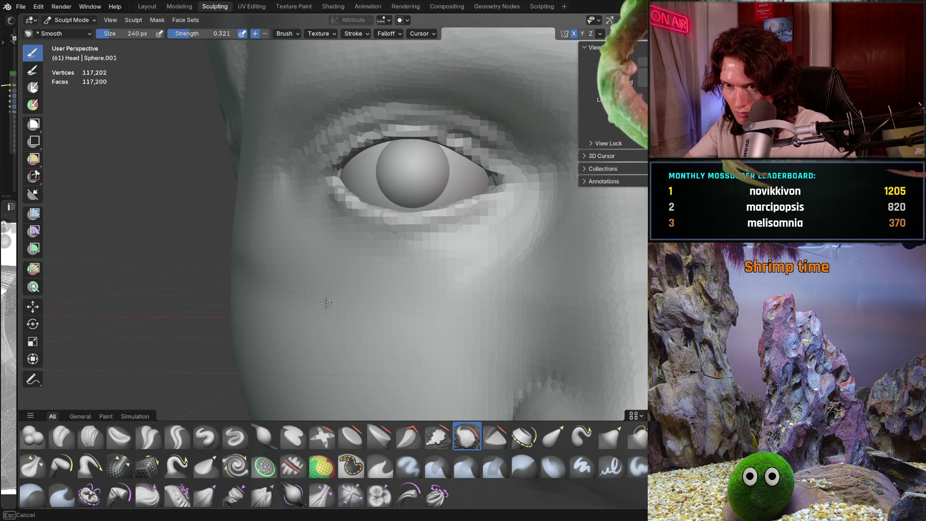
scroll(422, 190, "down", 5)
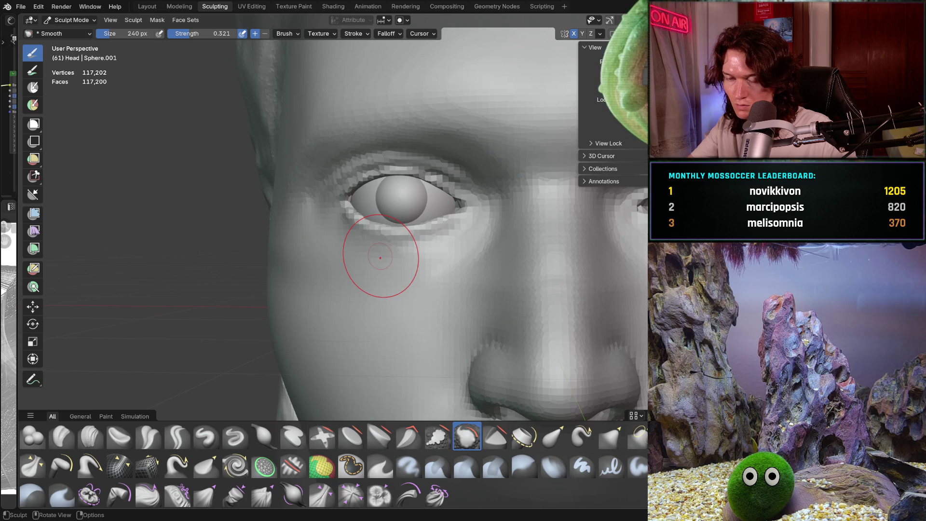
scroll(411, 261, "up", 3)
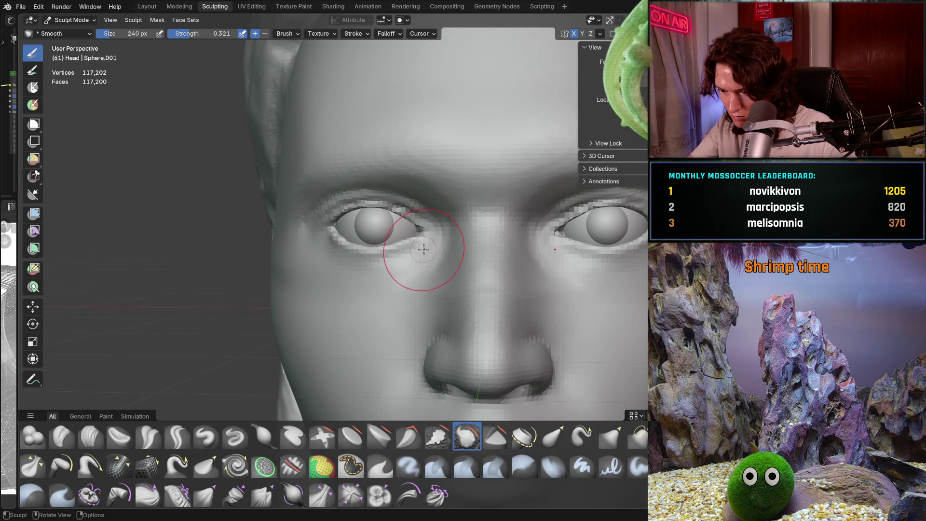
scroll(411, 261, "down", 3)
scroll(400, 287, "up", 3)
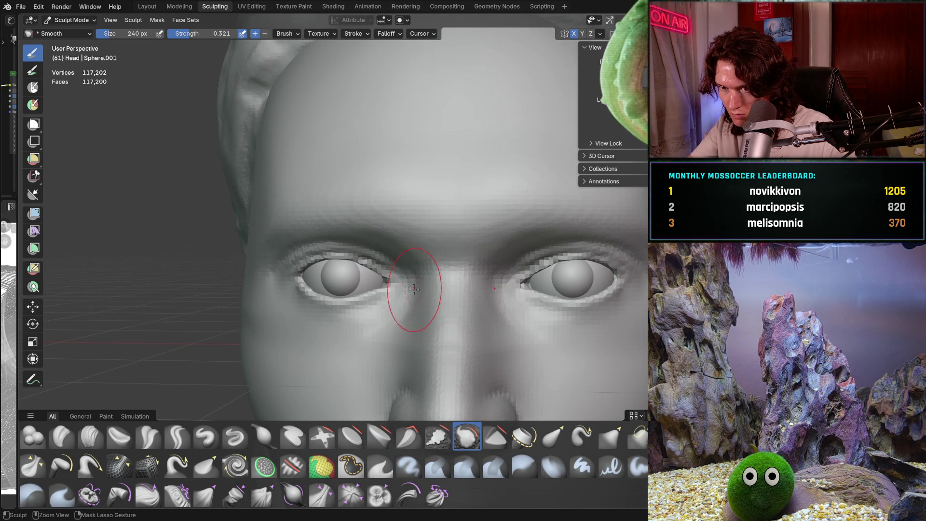
middle_click_drag(415, 289, 441, 235)
scroll(432, 270, "up", 3)
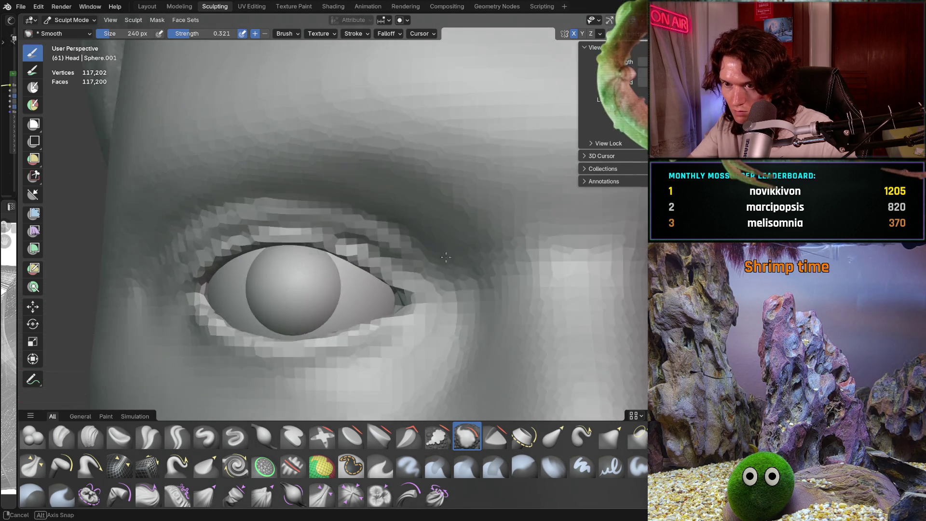
scroll(433, 271, "up", 2)
mouse_move(433, 270)
middle_mouse_down("shift")
mouse_move(441, 189)
mouse_move(422, 177)
middle_mouse_up("shift")
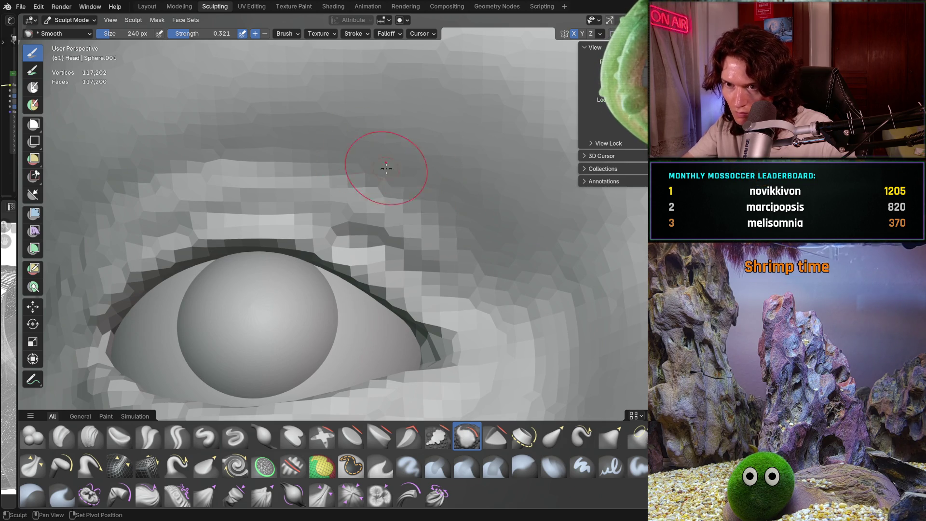
middle_click_drag(342, 154, 507, 200, "shift")
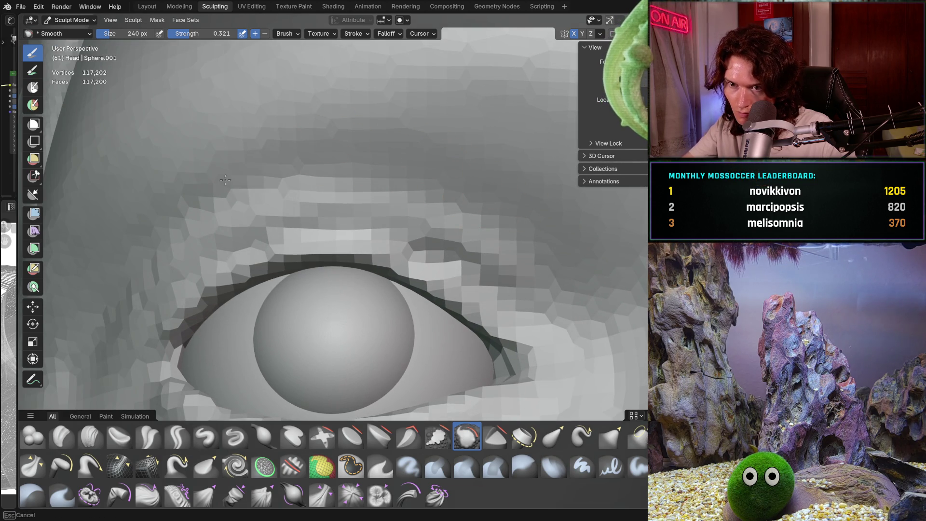
middle_click_drag(180, 213, 287, 183)
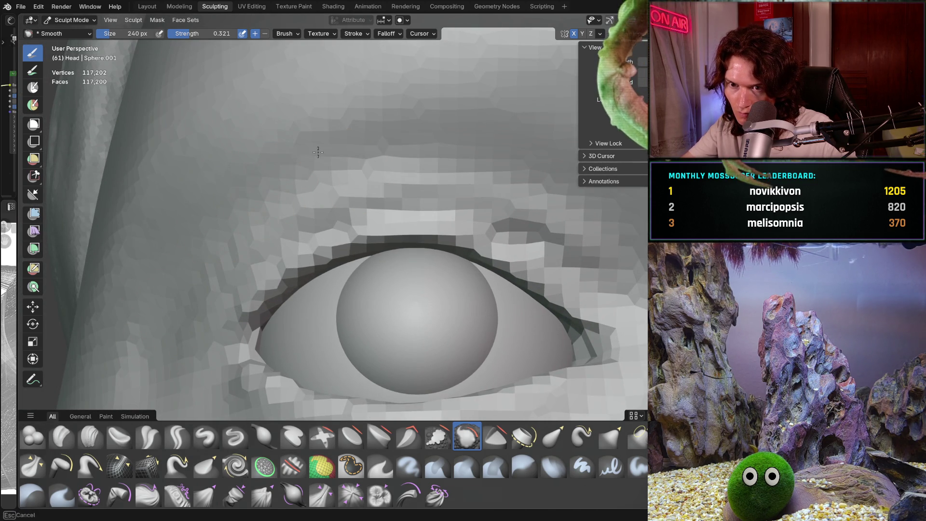
mouse_move(500, 137)
middle_mouse_down()
mouse_move(481, 275)
mouse_move(406, 239)
mouse_move(361, 246)
middle_mouse_up()
scroll(325, 250, "up", 3)
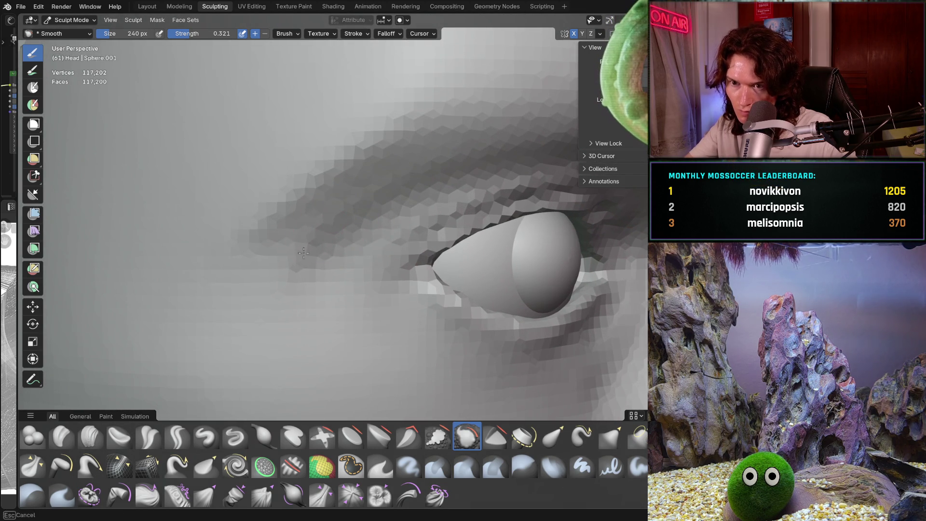
middle_click_drag(400, 191, 342, 224)
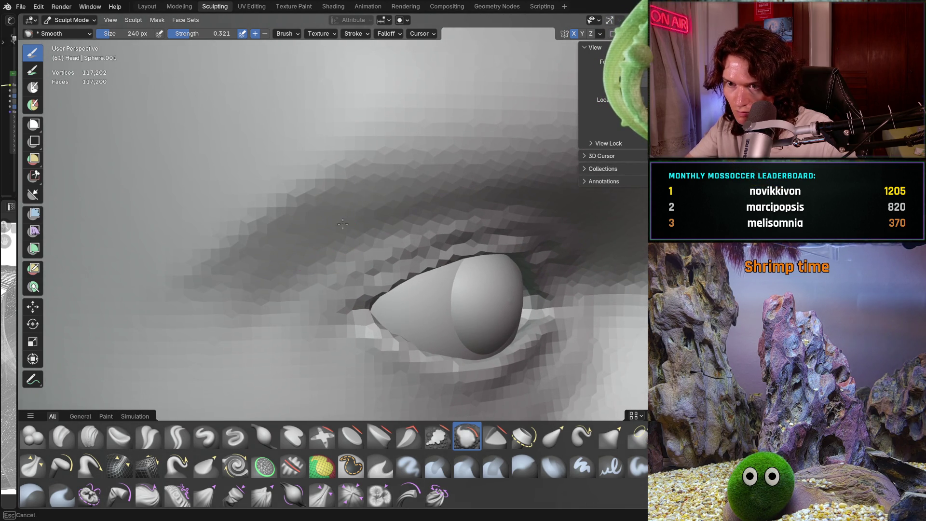
middle_click_drag(445, 194, 452, 182)
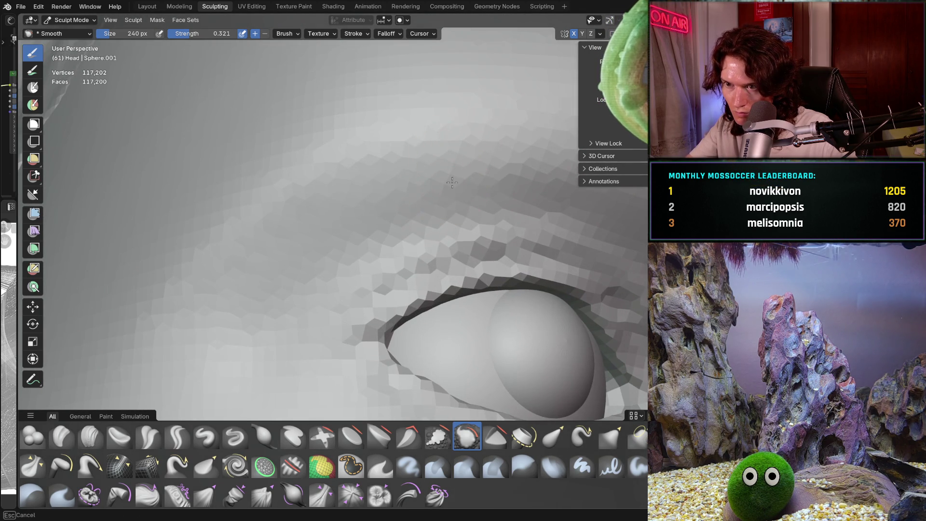
middle_click_drag(523, 175, 385, 204)
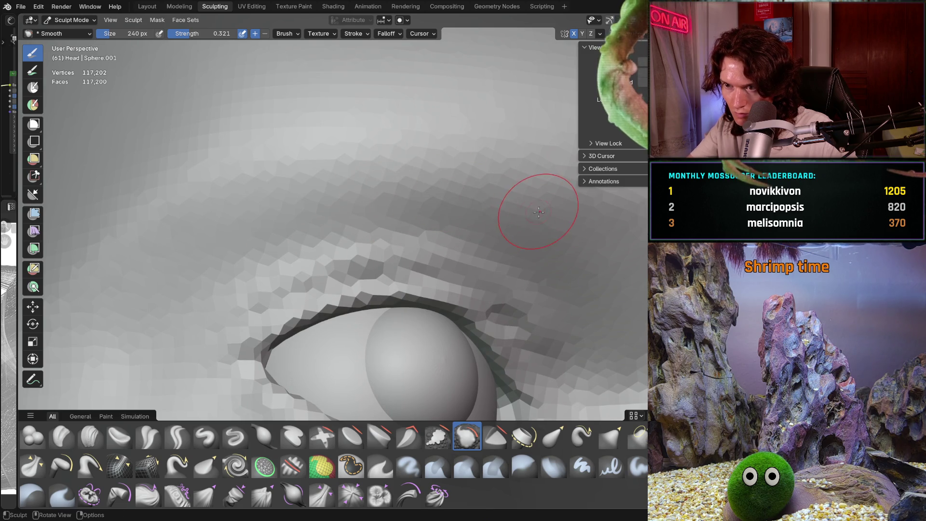
middle_click_drag(532, 219, 469, 211, "shift")
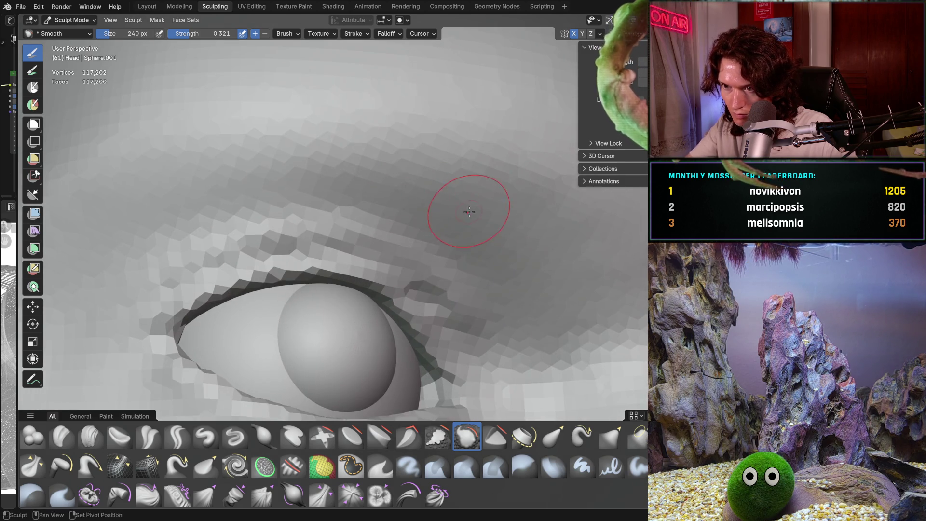
scroll(501, 311, "down", 4)
scroll(434, 325, "down", 4)
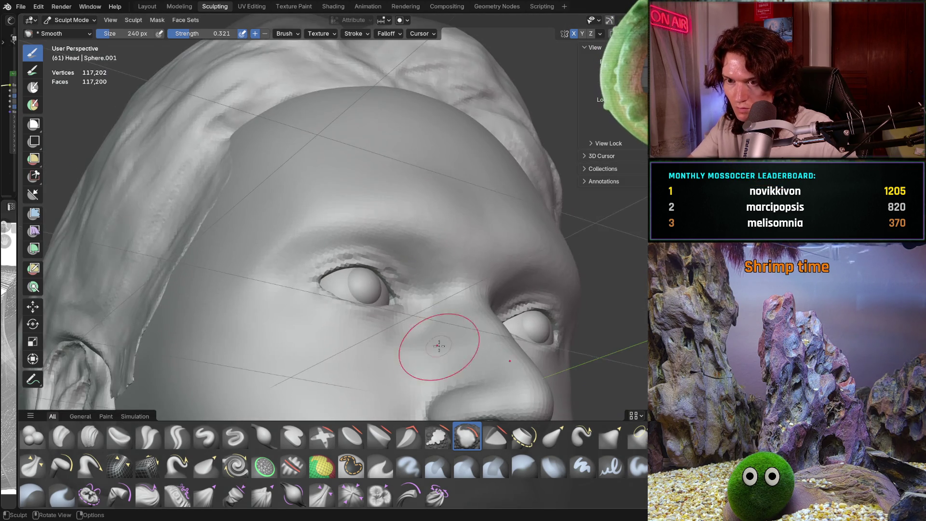
Step: Return to a frontal view of the eyes and make Grab the active brush
mouse_move(435, 326)
middle_mouse_down()
mouse_move(345, 321)
mouse_move(376, 312)
middle_mouse_up()
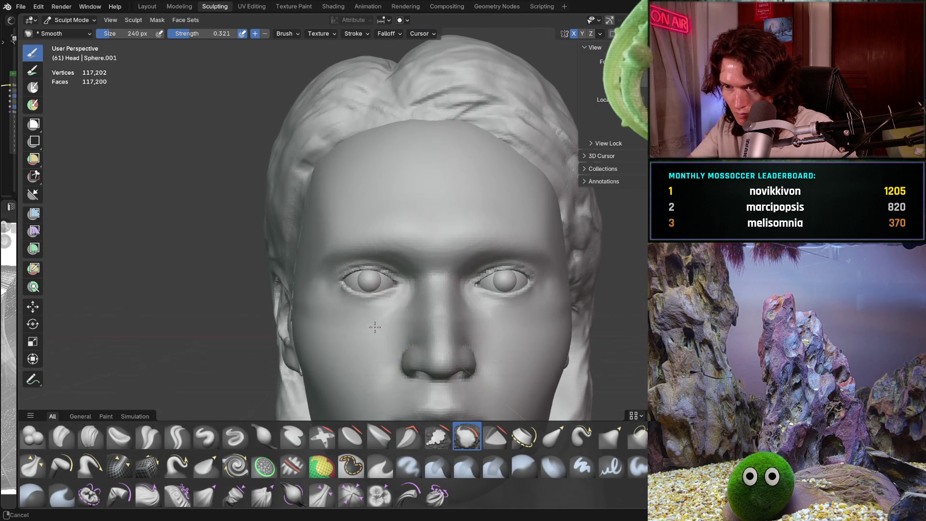
scroll(452, 246, "up", 5)
scroll(467, 247, "down", 3)
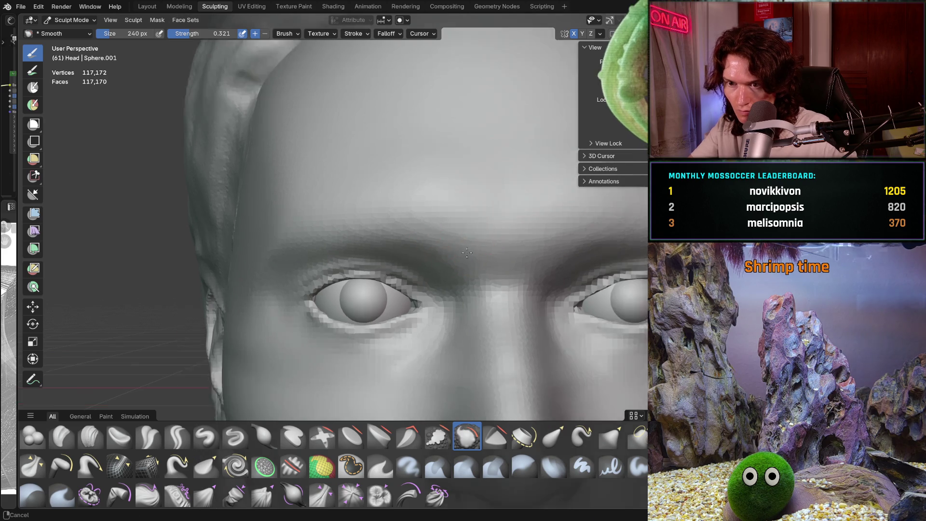
scroll(449, 260, "down", 3)
middle_click_drag(431, 284, 438, 250)
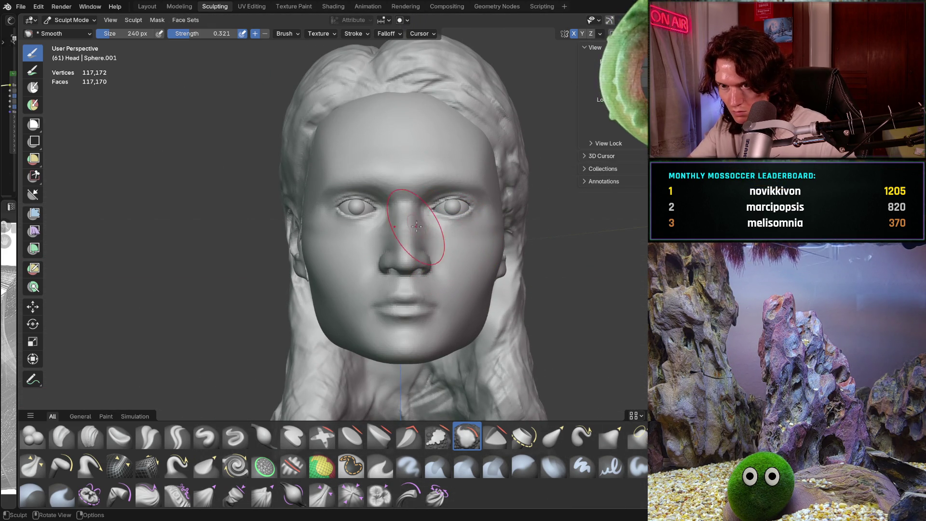
scroll(416, 226, "up", 3)
scroll(406, 239, "up", 3)
scroll(406, 277, "up", 2)
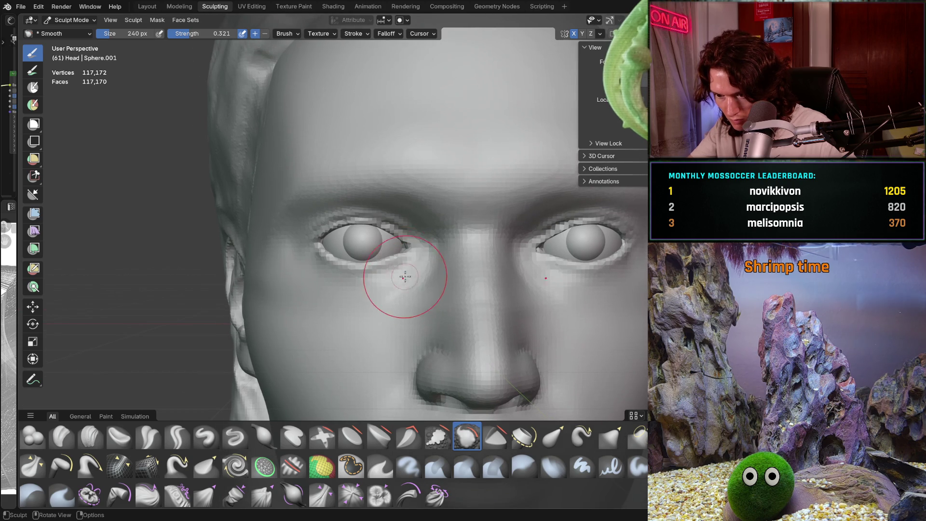
key("g")
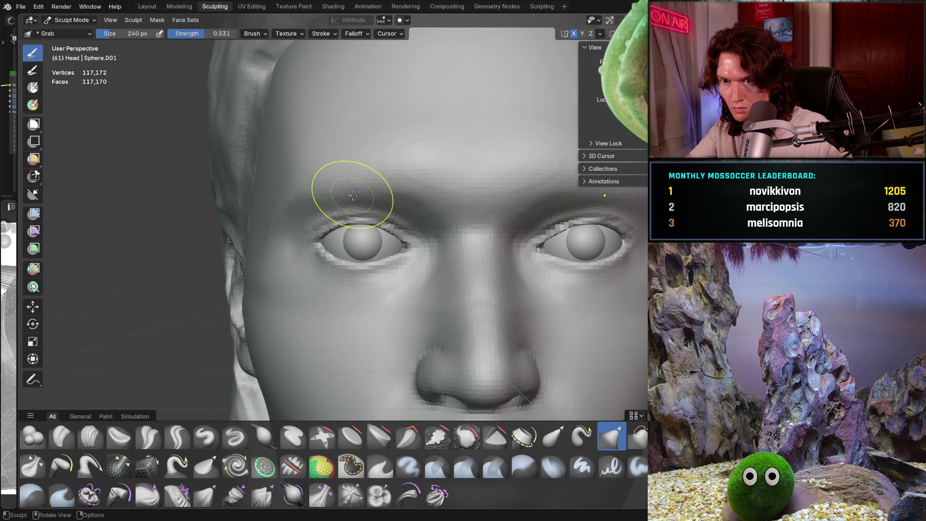
Step: Enlarge the Grab brush to 496 px and pull the nose tip into a new shape in profile
key("bracketright")
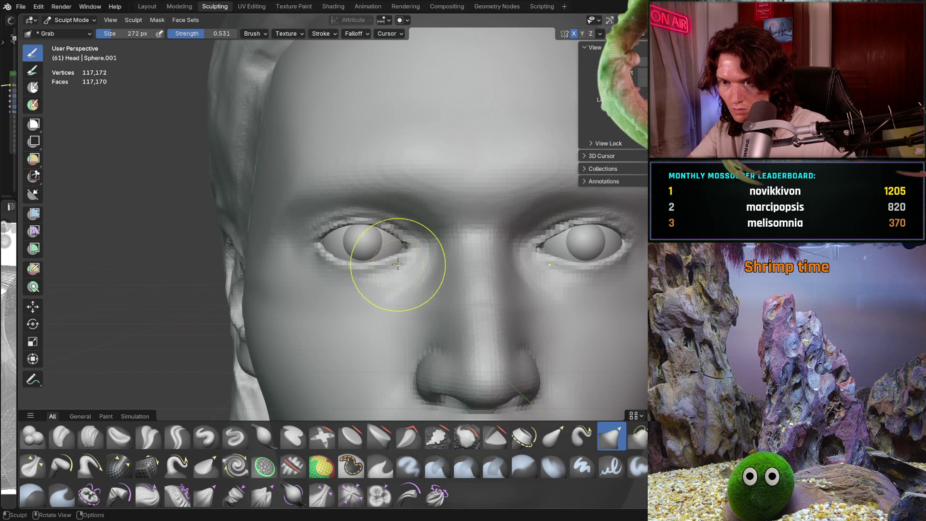
mouse_move(376, 239)
middle_mouse_down()
mouse_move(335, 298)
mouse_move(346, 314)
mouse_move(469, 339)
middle_mouse_up()
scroll(346, 313, "down", 4)
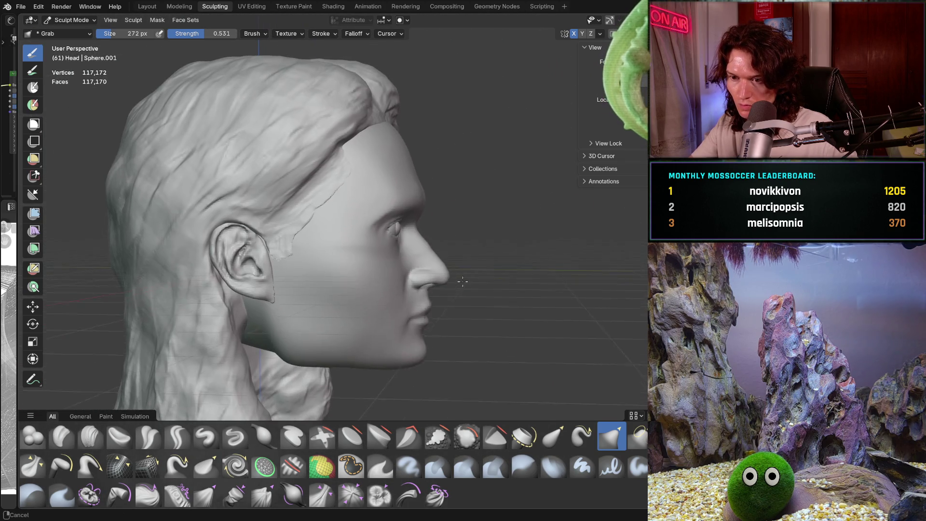
scroll(464, 260, "up", 5)
key("f")
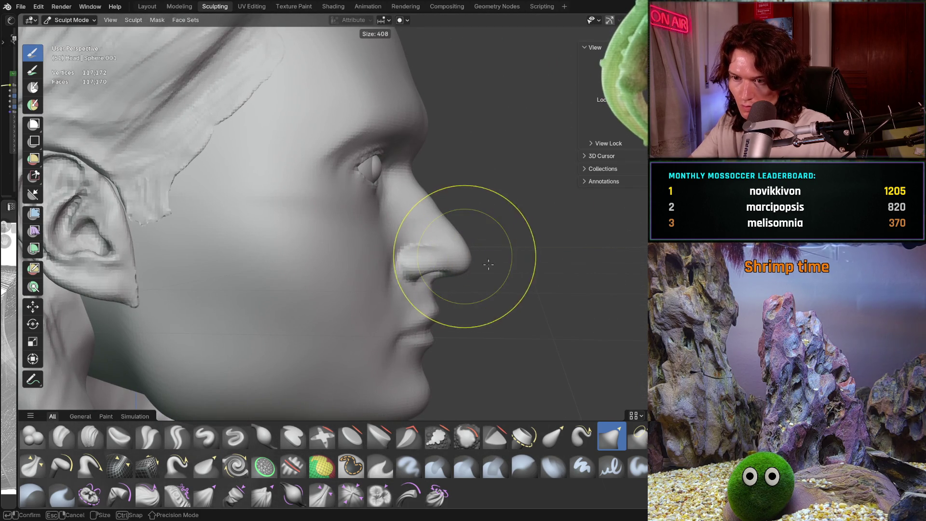
left_click(507, 254)
scroll(499, 241, "up", 3)
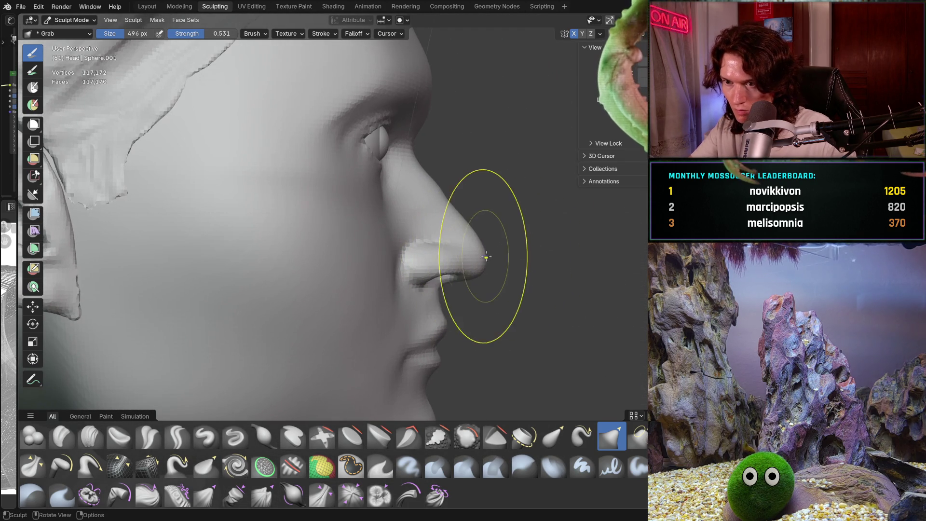
left_click_drag(499, 247, 485, 257)
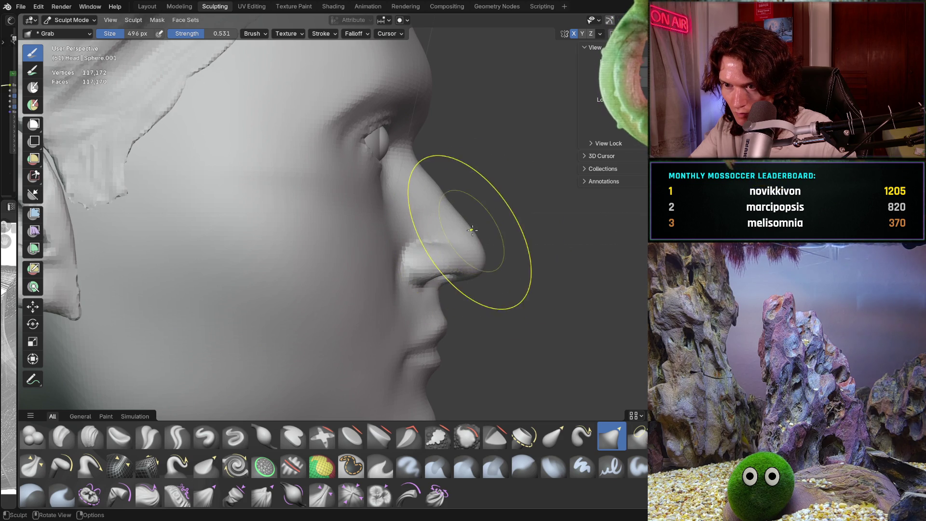
scroll(472, 229, "down", 4)
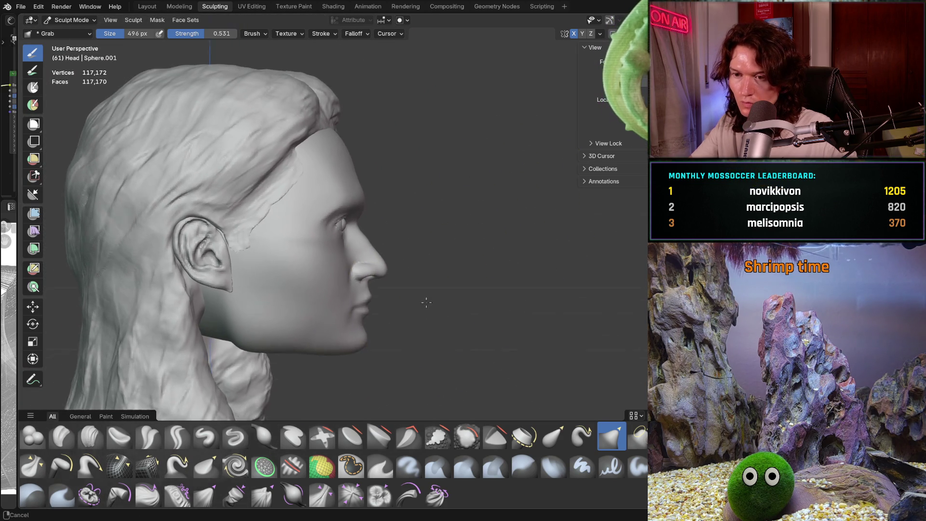
scroll(441, 253, "up", 3)
scroll(440, 253, "up", 3)
scroll(441, 253, "up", 2)
scroll(419, 276, "up", 2)
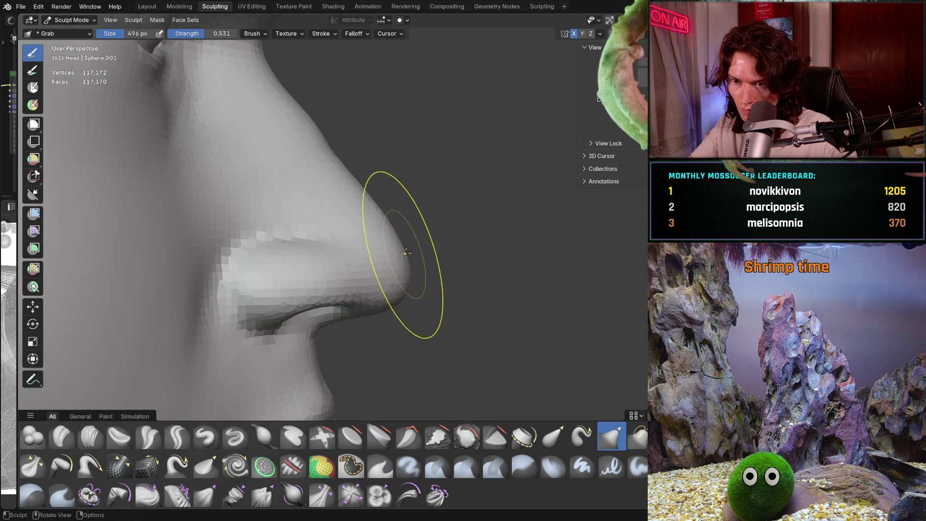
scroll(434, 217, "down", 3)
Step: Grab the nose bridge and tip into a cleaner line in side view
mouse_move(470, 210)
middle_mouse_down()
mouse_move(380, 267)
mouse_move(377, 239)
middle_mouse_up()
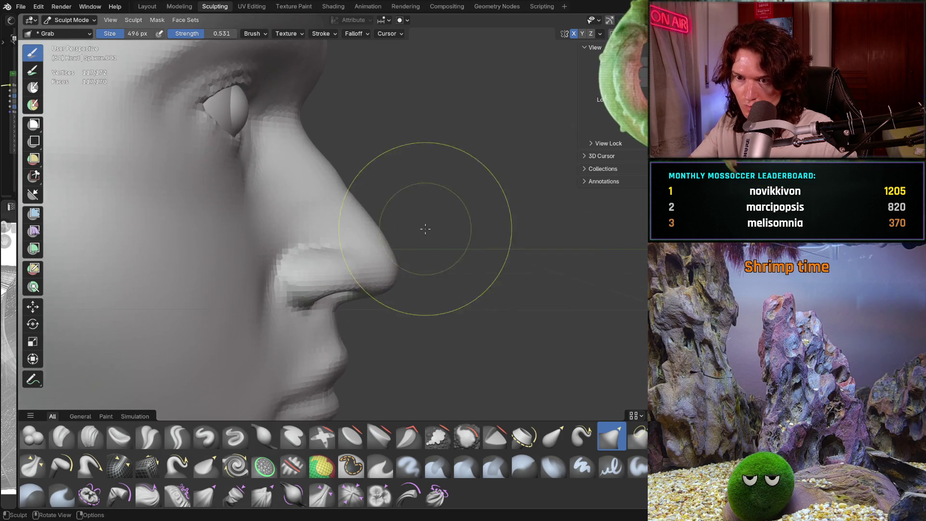
scroll(376, 218, "up", 2)
scroll(382, 194, "up", 2)
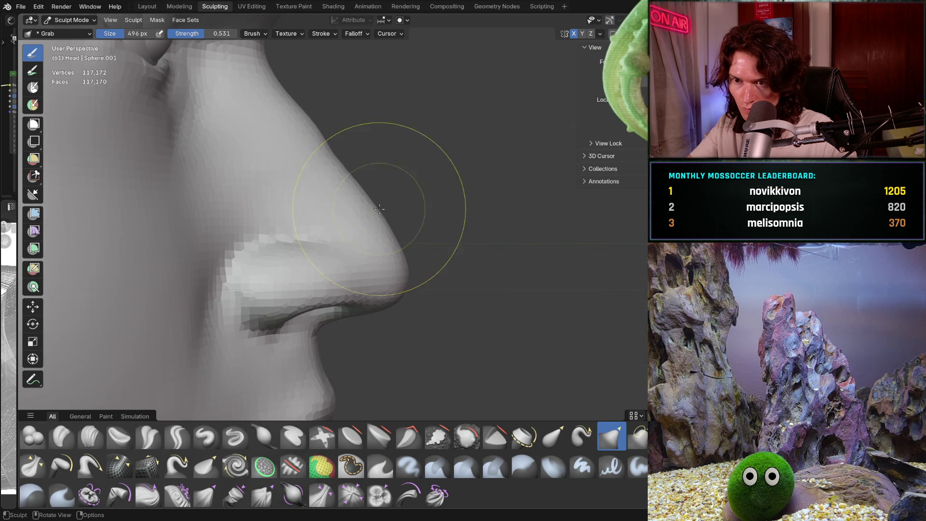
left_click_drag(379, 209, 383, 220)
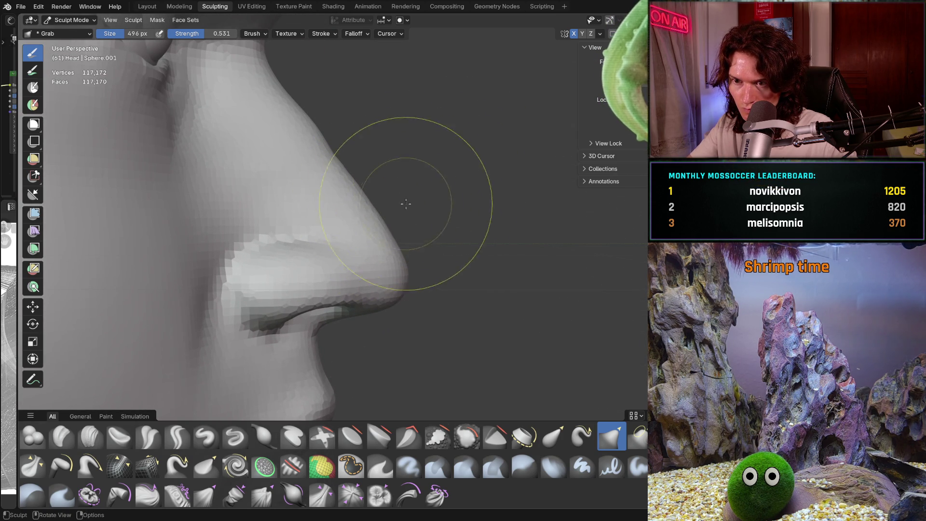
scroll(442, 213, "down", 1)
scroll(456, 221, "down", 1)
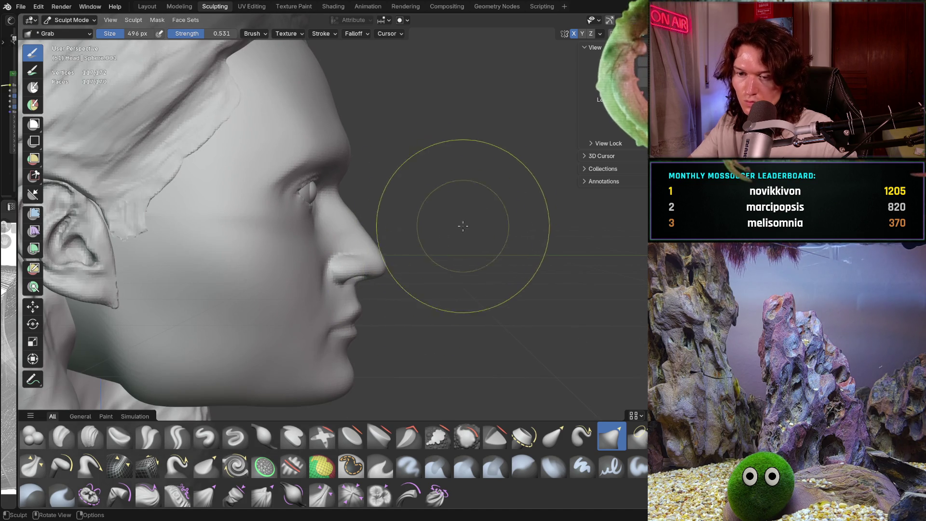
scroll(463, 226, "up", 2)
scroll(434, 217, "up", 2)
left_click_drag(380, 225, 378, 229)
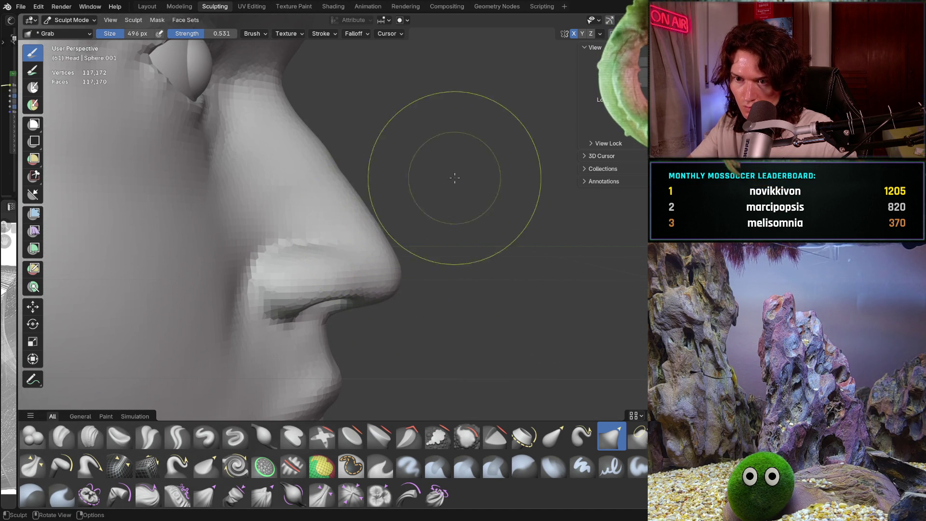
scroll(455, 178, "down", 3)
middle_click_drag(449, 181, 417, 261)
scroll(441, 217, "up", 2)
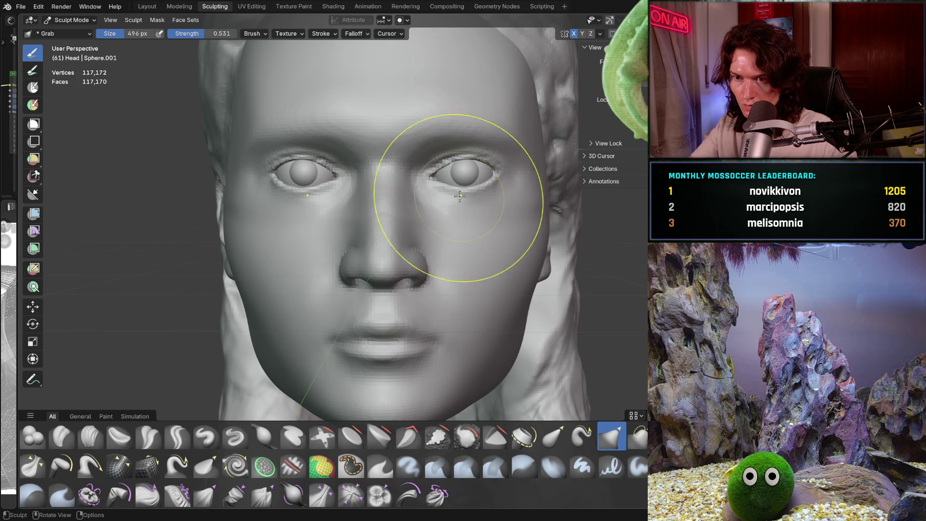
scroll(459, 195, "down", 3)
Step: Pull the nose tip into shape in profile and check it from several angles
middle_click_drag(456, 217, 304, 261)
scroll(343, 259, "up", 2)
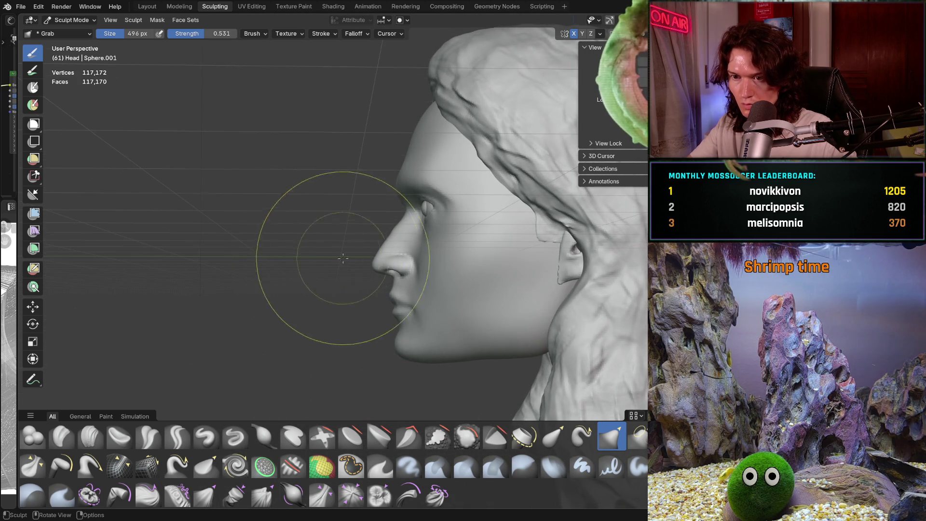
scroll(343, 259, "up", 3)
scroll(362, 268, "up", 3)
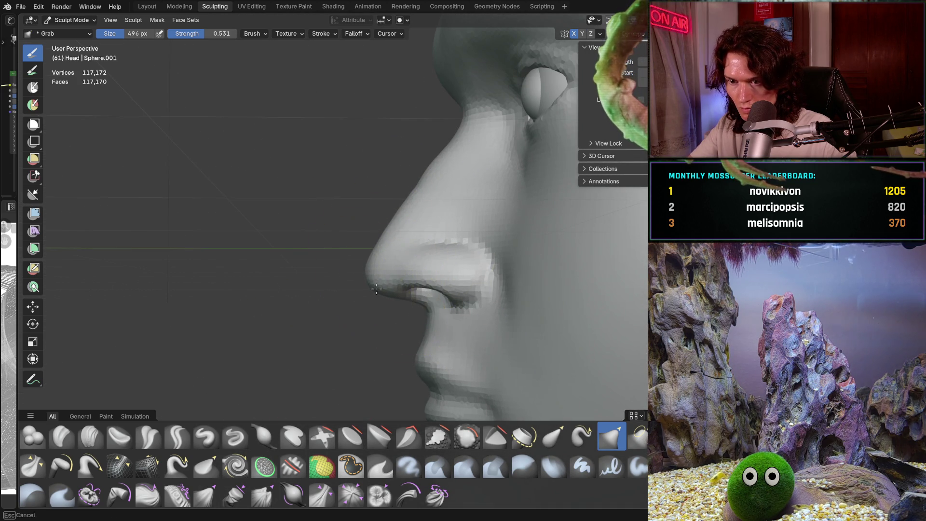
left_click_drag(376, 288, 374, 270)
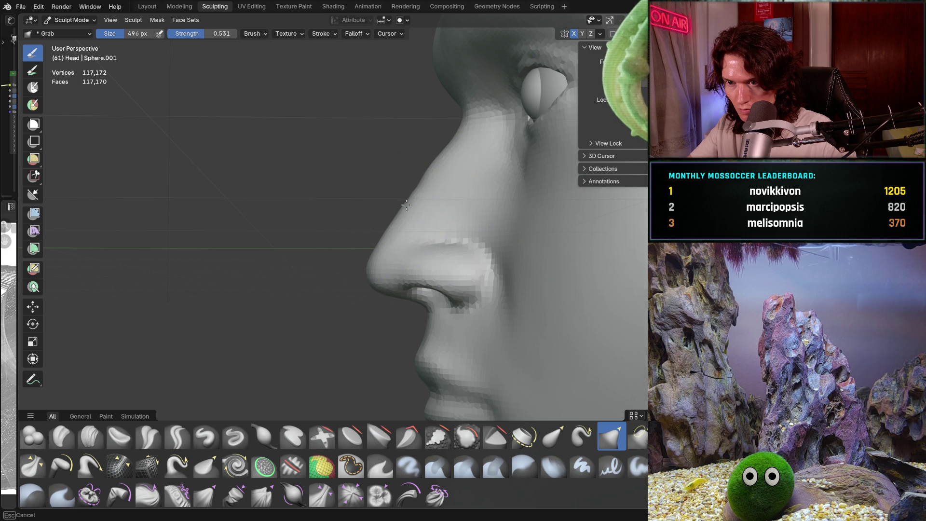
scroll(405, 204, "down", 3)
middle_click_drag(391, 231, 343, 272)
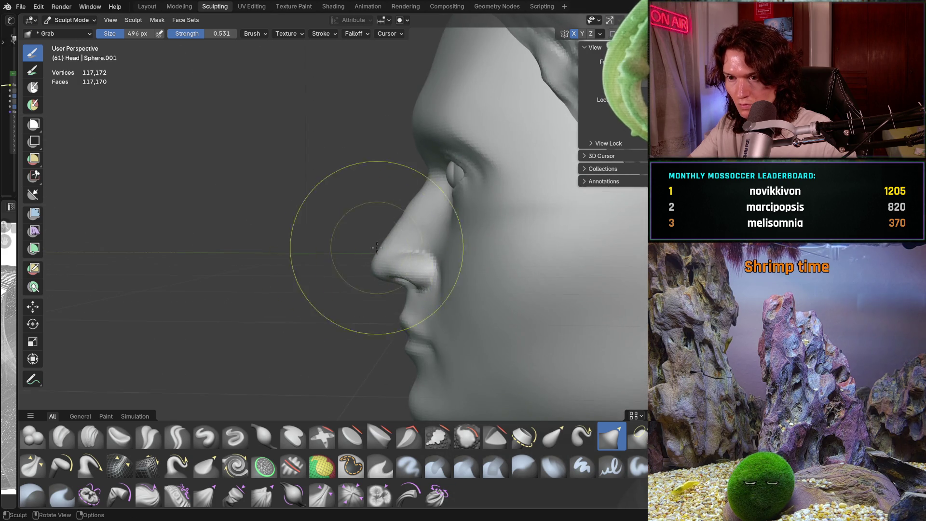
scroll(377, 247, "up", 2)
scroll(405, 217, "up", 2)
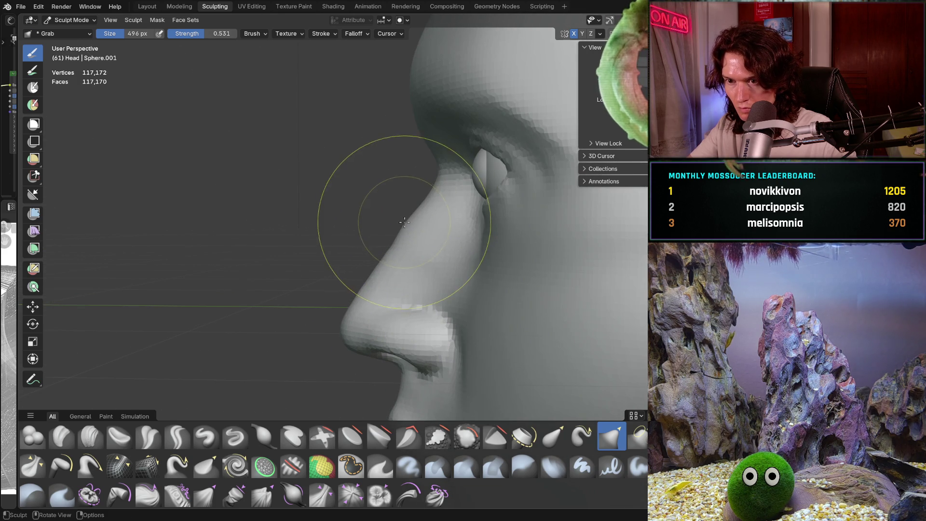
scroll(412, 216, "down", 3)
scroll(326, 268, "down", 2)
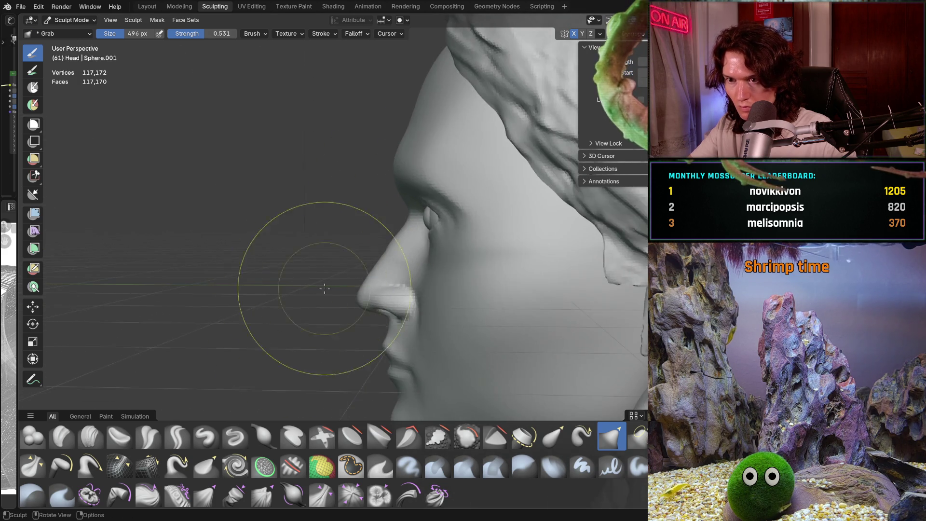
mouse_move(326, 268)
middle_mouse_down()
mouse_move(546, 291)
mouse_move(507, 275)
middle_mouse_up()
scroll(434, 238, "up", 3)
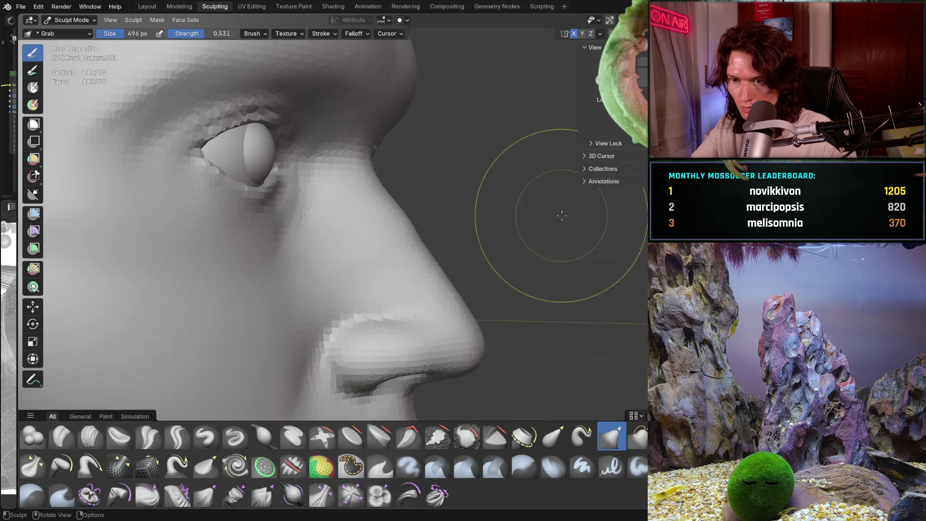
mouse_move(405, 231)
middle_mouse_down()
mouse_move(383, 272)
mouse_move(406, 253)
middle_mouse_up()
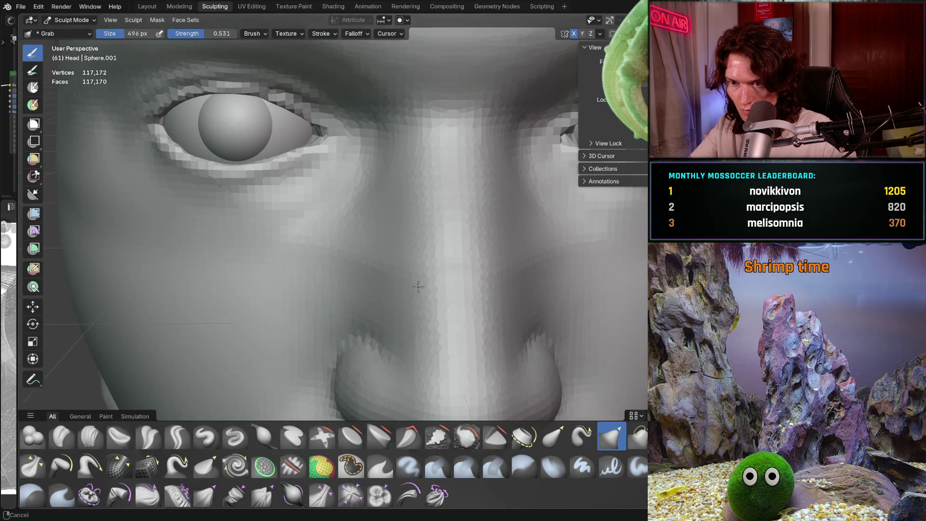
scroll(420, 246, "up", 2)
Step: Smooth over the nose with the Smooth brush, check it from several angles, then pick Clay Strips
key("s")
scroll(437, 232, "down", 3)
scroll(405, 239, "down", 2)
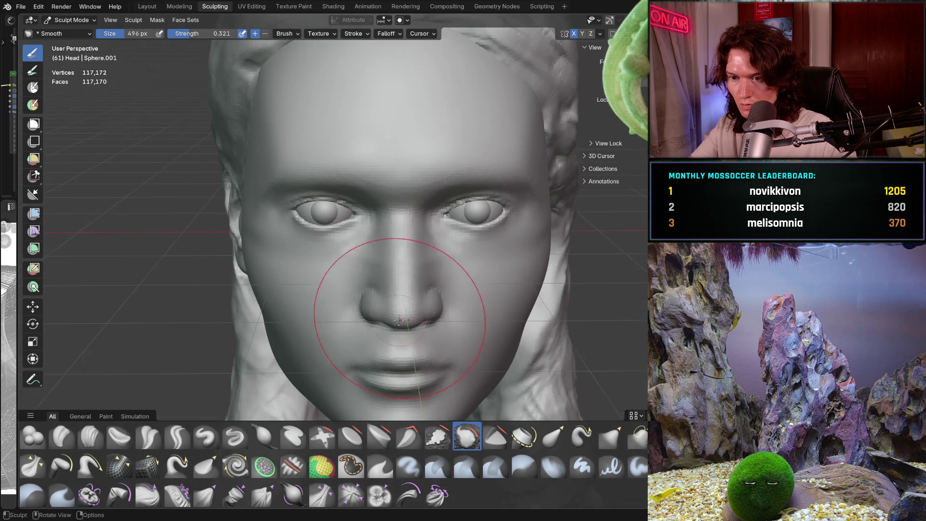
middle_click_drag(405, 239, 384, 249)
left_click_drag(395, 217, 406, 275)
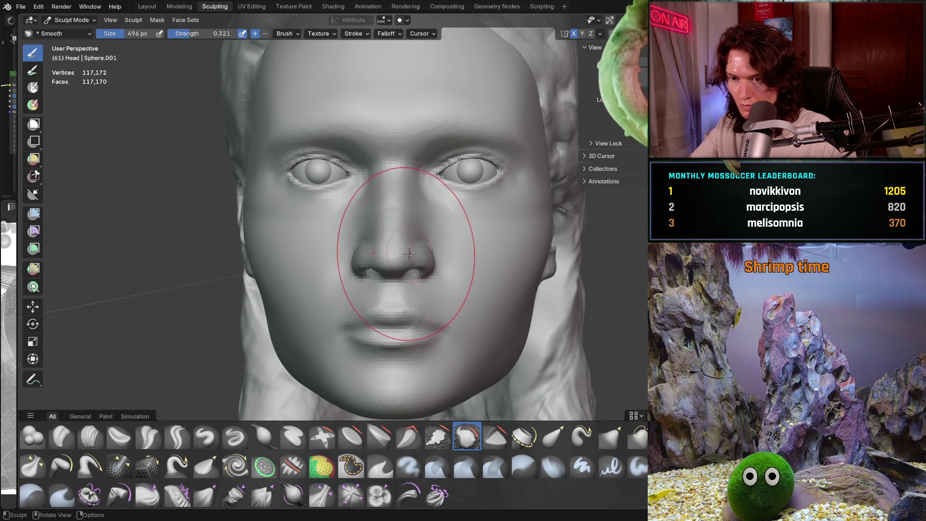
scroll(408, 279, "down", 3)
scroll(408, 279, "down", 1)
scroll(410, 280, "down", 2)
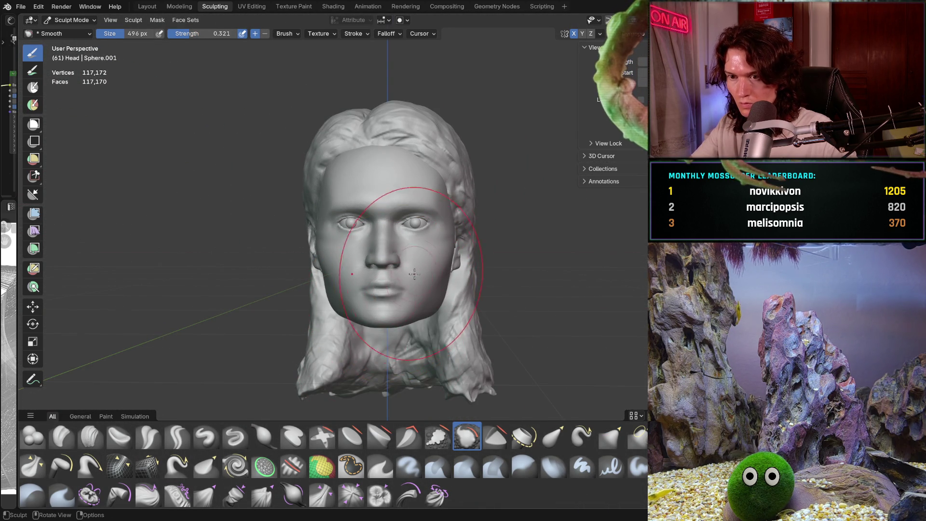
scroll(413, 274, "up", 3)
scroll(469, 278, "up", 3)
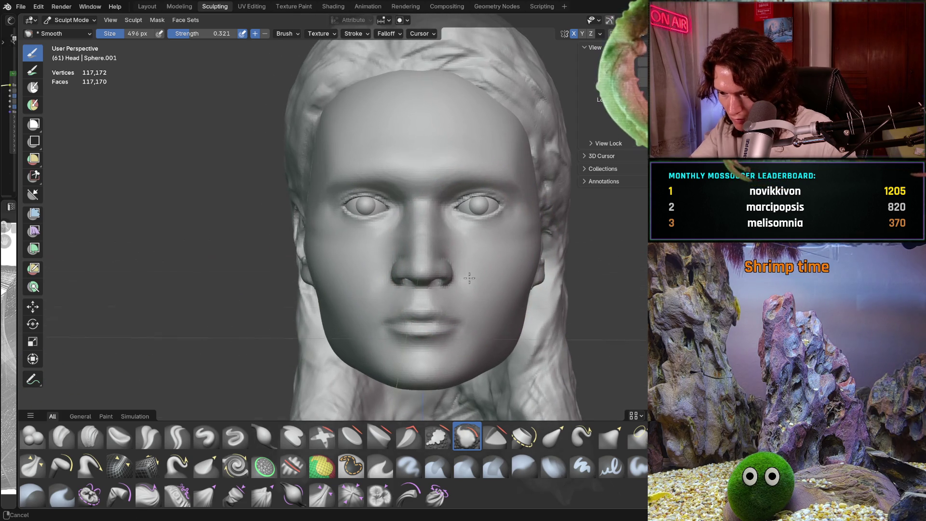
mouse_move(470, 279)
middle_mouse_down()
mouse_move(471, 260)
mouse_move(452, 294)
middle_mouse_up()
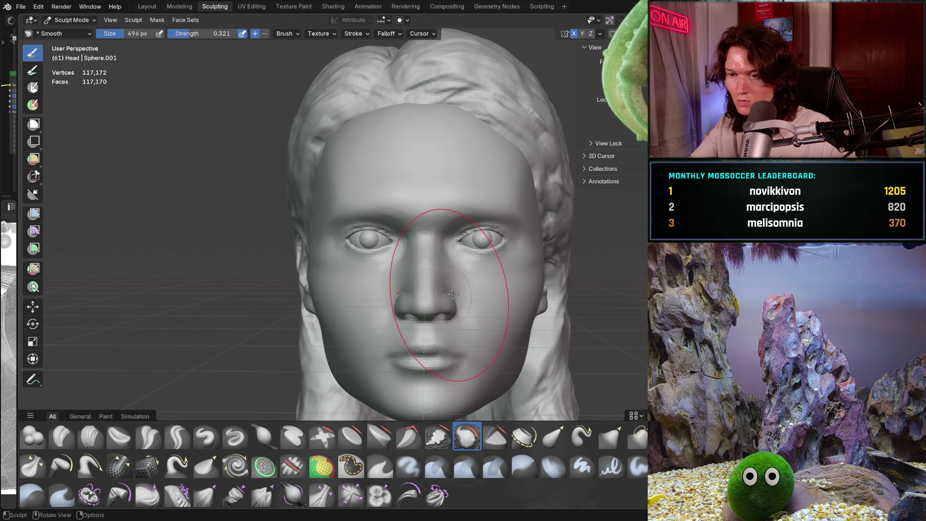
mouse_move(372, 312)
middle_mouse_down()
mouse_move(406, 330)
mouse_move(425, 304)
middle_mouse_up()
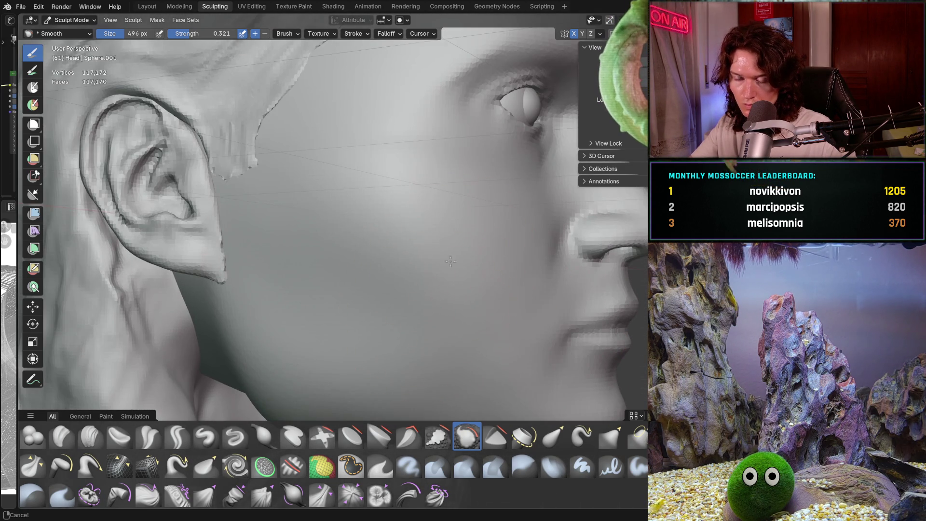
mouse_move(450, 261)
middle_mouse_down("ctrl")
mouse_move(435, 282)
mouse_move(361, 306)
mouse_move(398, 277)
mouse_move(439, 273)
mouse_move(405, 217)
mouse_move(336, 227)
mouse_move(304, 275)
mouse_move(180, 379)
middle_mouse_up("ctrl")
key("c")
Step: Resize the Clay Strips brush and orbit between three-quarter, side and frontal views of the eye
key("f")
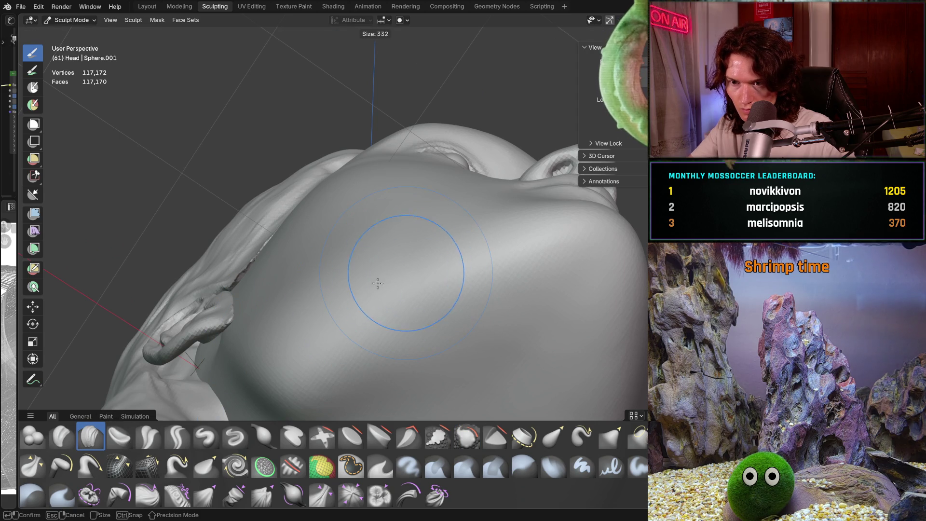
left_click(377, 264)
mouse_move(377, 265)
middle_mouse_down()
mouse_move(392, 329)
mouse_move(356, 339)
mouse_move(347, 318)
mouse_move(360, 298)
mouse_move(409, 326)
middle_mouse_up()
scroll(348, 318, "up", 3)
scroll(377, 311, "up", 2)
scroll(409, 325, "up", 2)
scroll(394, 261, "up", 2)
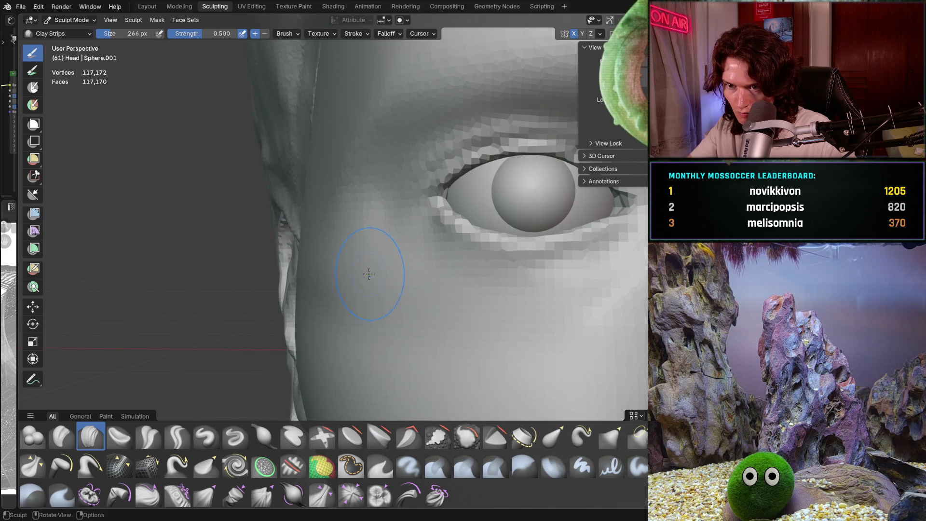
middle_click_drag(315, 270, 331, 268)
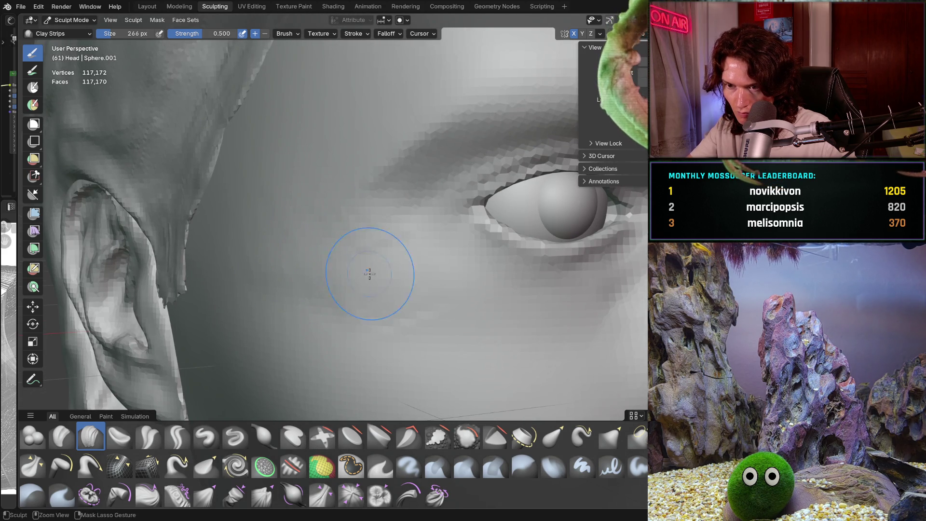
left_click_drag(369, 273, 437, 290)
middle_click_drag(507, 326, 404, 280)
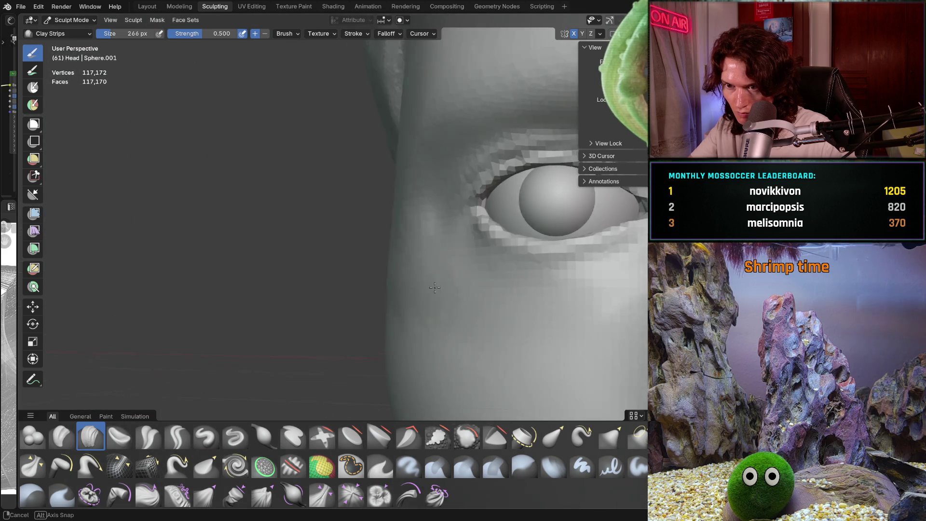
key("f")
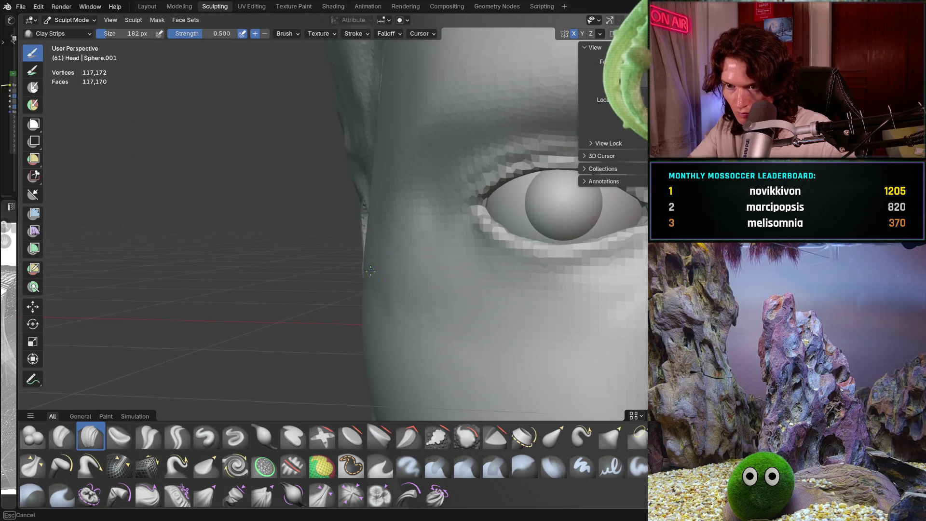
Step: Orbit around the cheek, ear and eye to frame the nose in a close side view
middle_click_drag(410, 230, 356, 260)
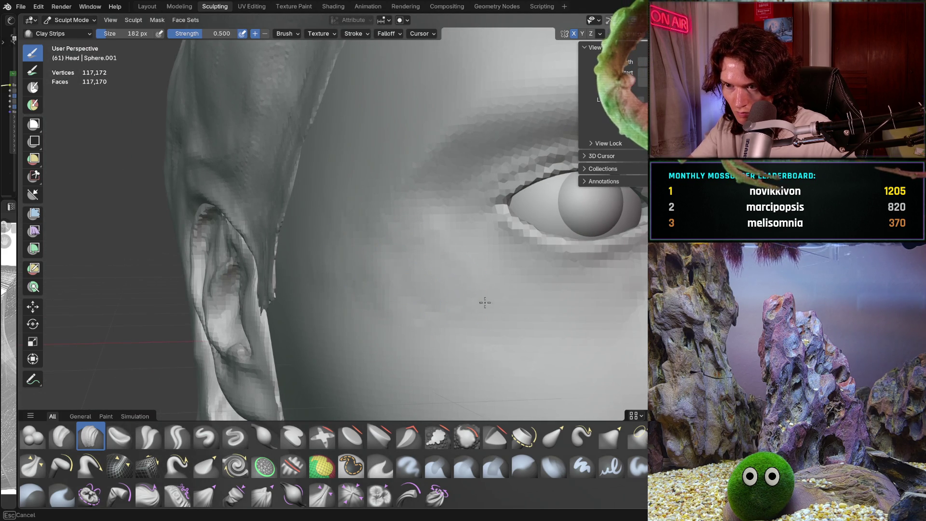
mouse_move(526, 318)
middle_mouse_down()
mouse_move(493, 320)
mouse_move(617, 302)
middle_mouse_up()
middle_click_drag(561, 324, 358, 305)
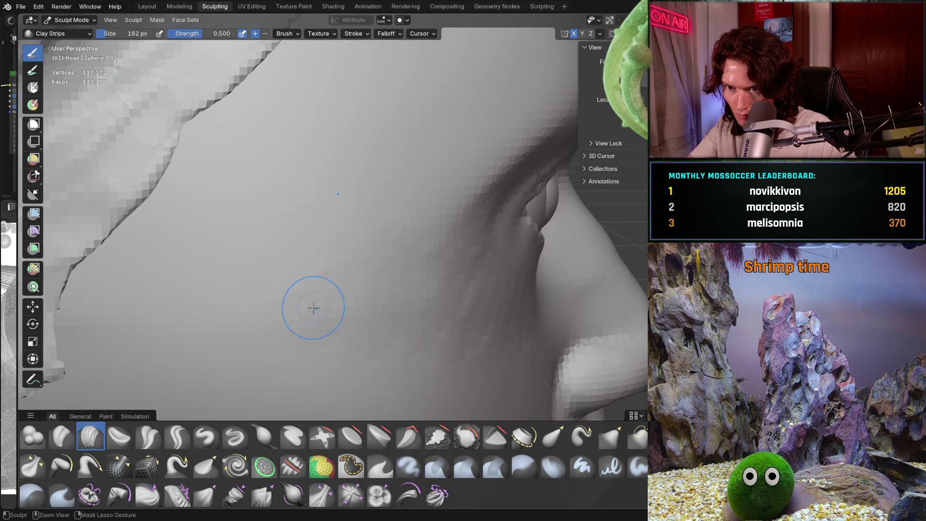
scroll(366, 284, "down", 3)
middle_click_drag(366, 285, 304, 297)
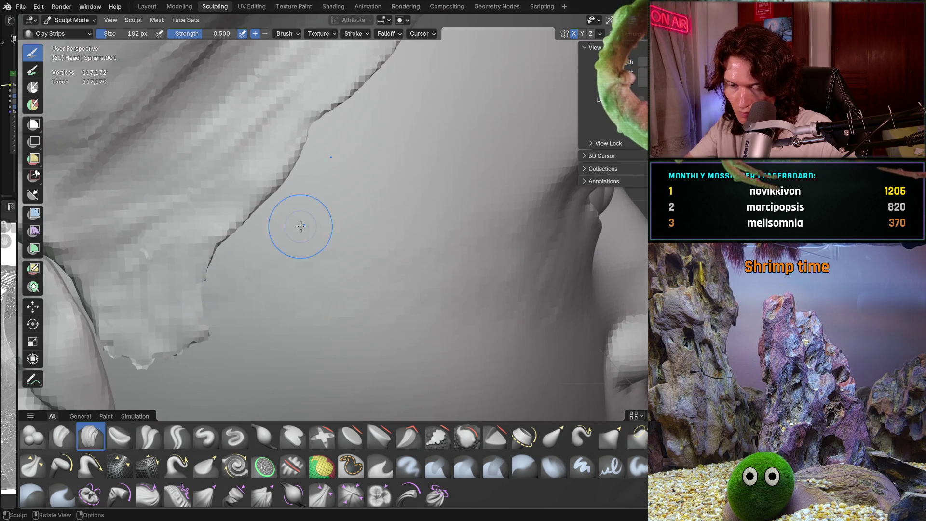
scroll(296, 225, "down", 4)
mouse_move(261, 348)
middle_mouse_down()
mouse_move(352, 284)
mouse_move(340, 268)
middle_mouse_up()
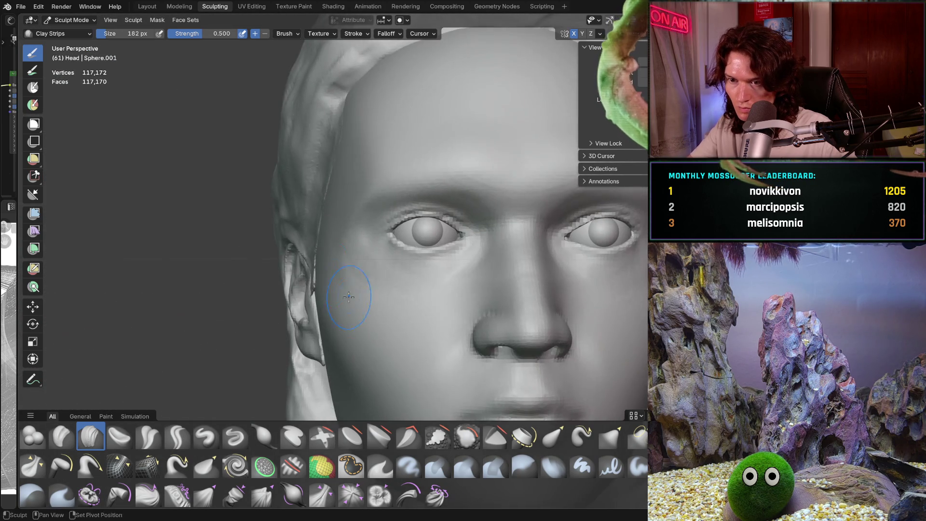
scroll(347, 261, "up", 3)
scroll(354, 237, "up", 4)
middle_click_drag(353, 238, 388, 277)
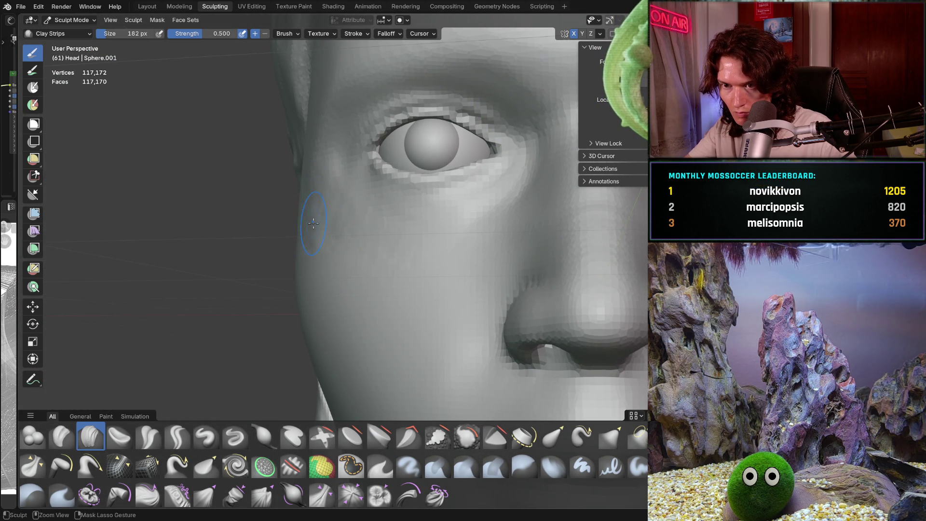
middle_click_drag(292, 179, 288, 197)
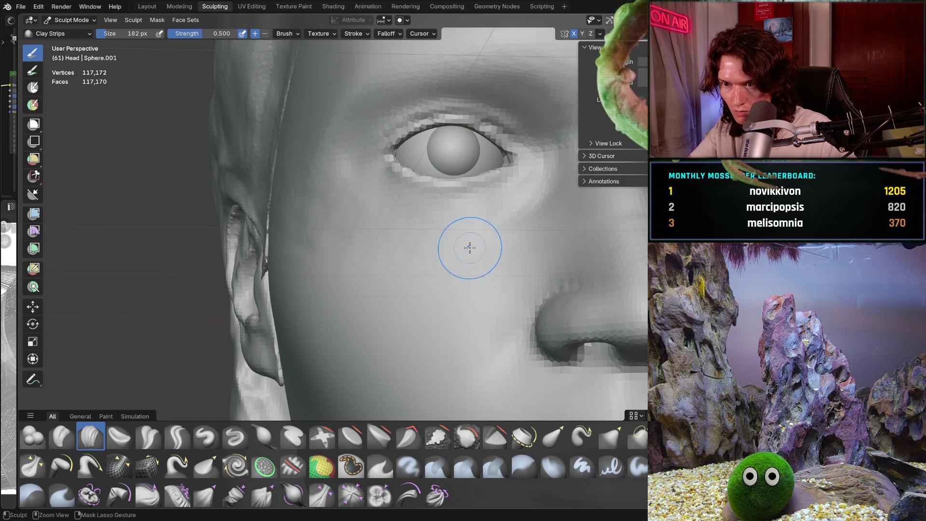
middle_click_drag(463, 249, 450, 251)
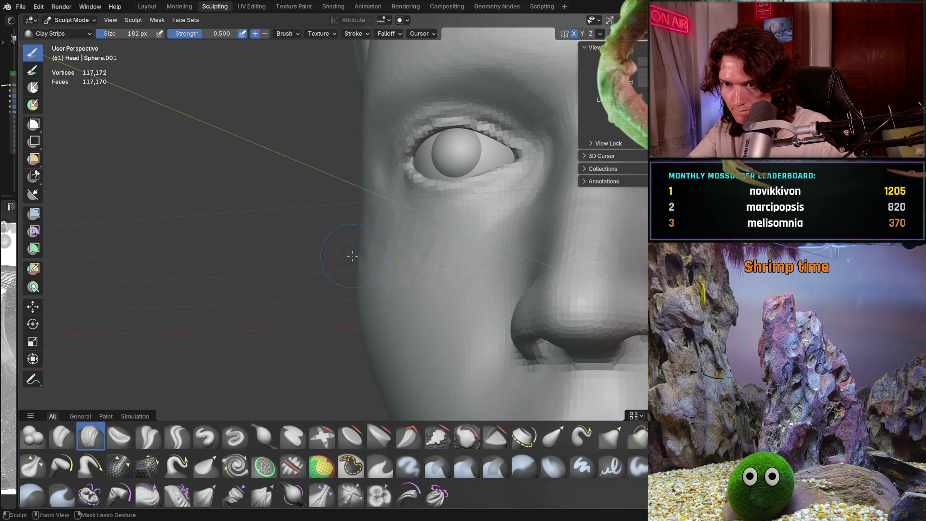
middle_click_drag(352, 256, 357, 207)
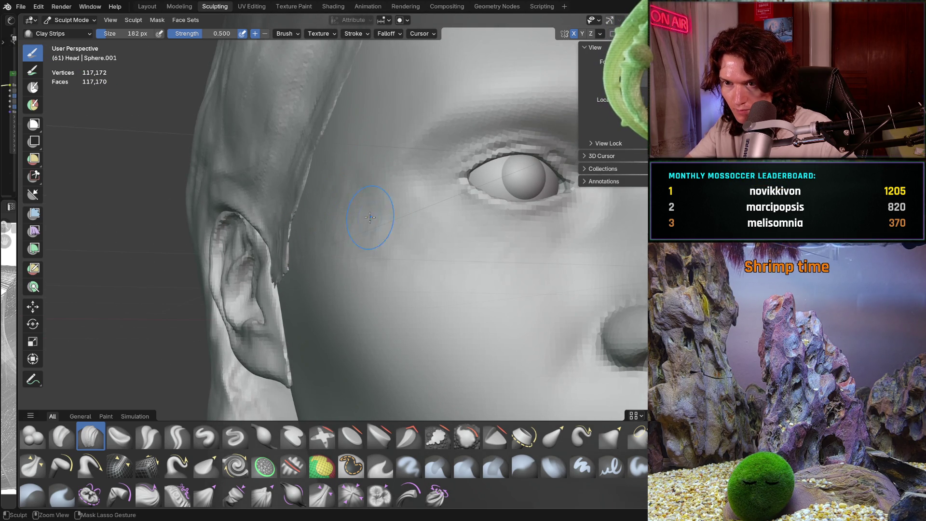
scroll(512, 270, "down", 3)
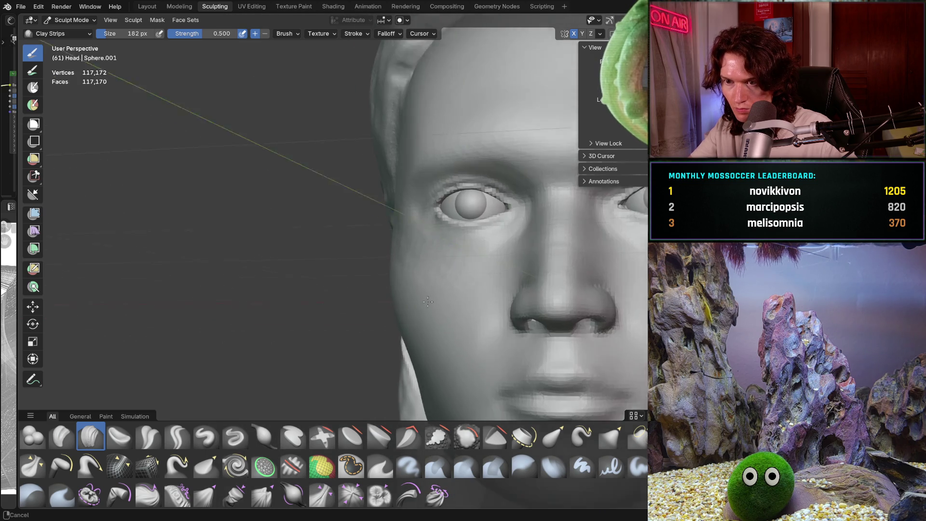
mouse_move(434, 275)
middle_mouse_down()
mouse_move(386, 285)
mouse_move(405, 274)
mouse_move(421, 333)
mouse_move(405, 304)
mouse_move(422, 290)
middle_mouse_up()
scroll(384, 285, "up", 2)
scroll(405, 273, "down", 4)
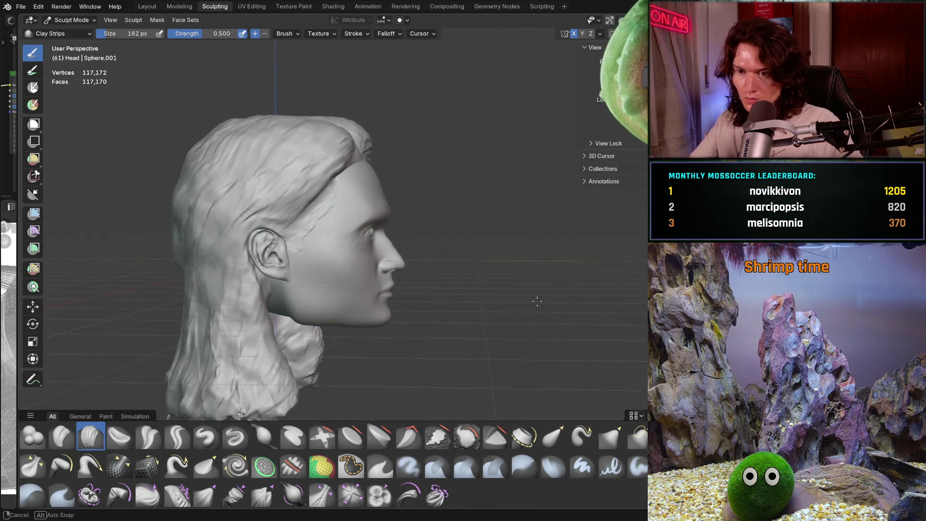
scroll(421, 289, "up", 5)
scroll(421, 289, "up", 4)
scroll(421, 282, "up", 3)
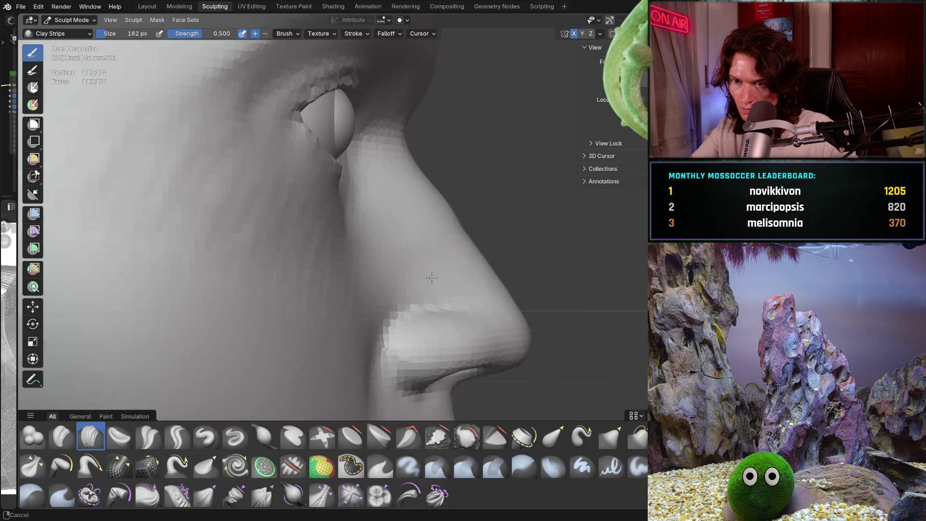
scroll(434, 253, "up", 3)
Step: Build up the surface along the side of the nose with Clay Strips strokes
mouse_move(403, 245)
middle_mouse_down()
mouse_move(391, 241)
mouse_move(409, 253)
middle_mouse_up()
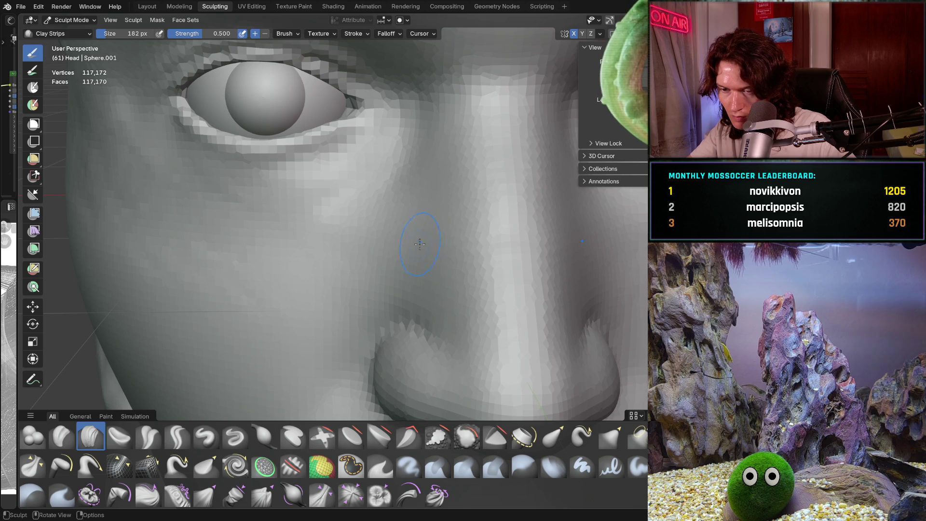
scroll(420, 244, "up", 1)
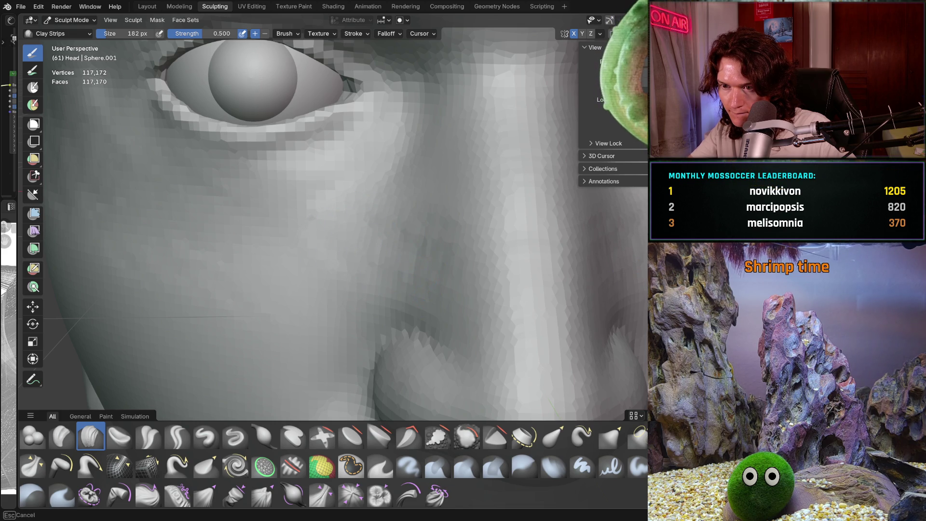
mouse_move(473, 268)
middle_mouse_down()
mouse_move(566, 249)
mouse_move(553, 240)
mouse_move(442, 245)
middle_mouse_up()
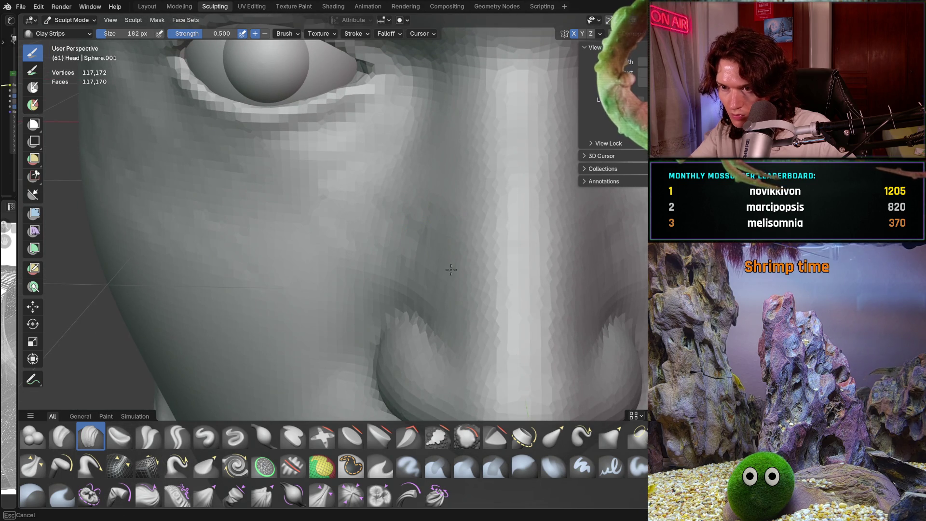
left_click_drag(450, 270, 447, 227)
left_click_drag(456, 276, 424, 255)
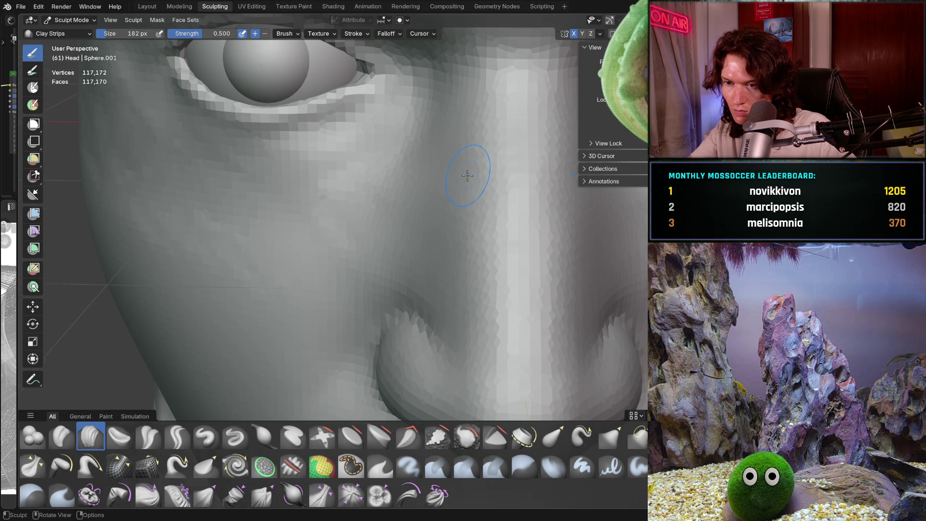
scroll(467, 176, "up", 1)
left_click_drag(434, 196, 407, 216)
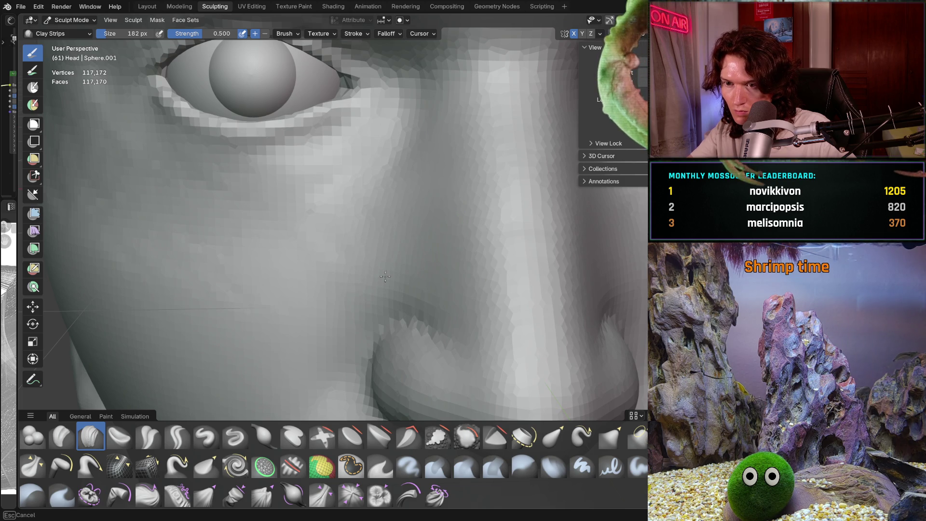
left_click_drag(343, 269, 421, 229)
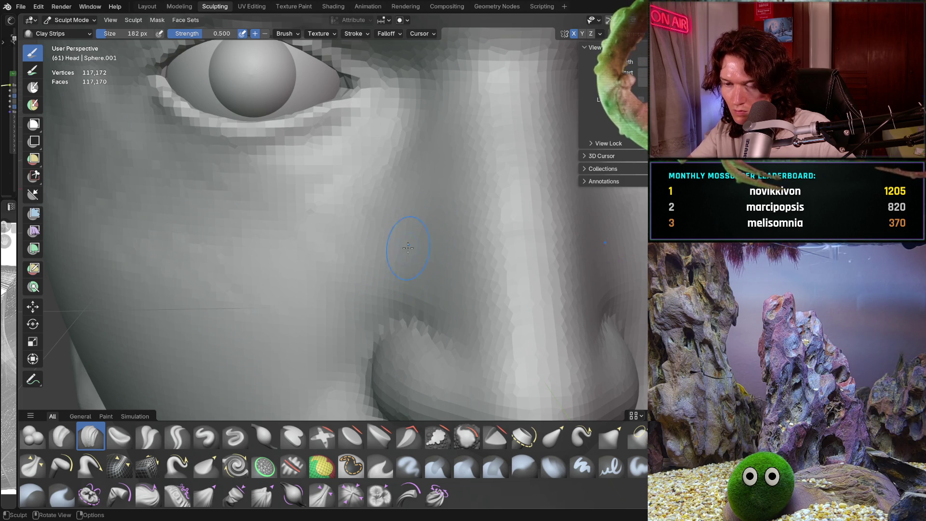
Step: Pull back to a frontal view of the nose and start enlarging the brush to 376 px
middle_click_drag(408, 247, 403, 268)
scroll(403, 268, "down", 3)
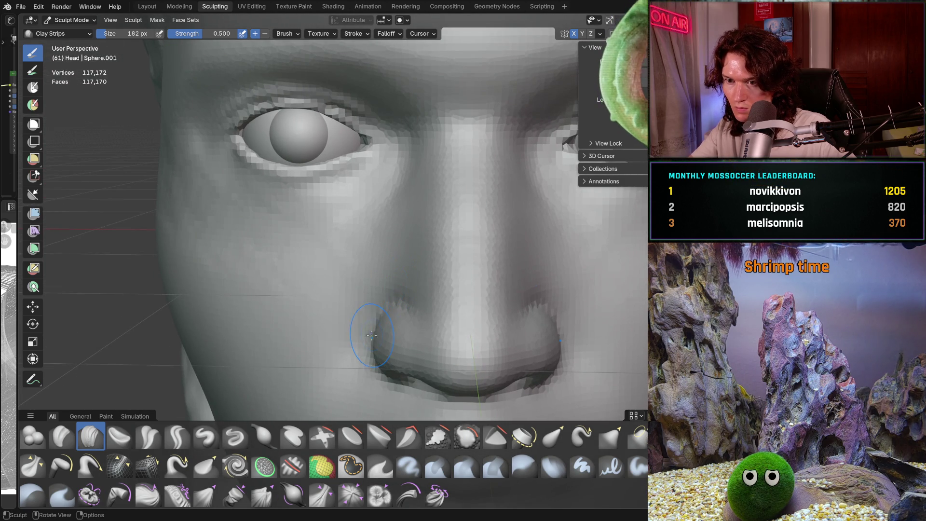
mouse_move(326, 278)
middle_mouse_down()
mouse_move(430, 270)
mouse_move(363, 295)
middle_mouse_up()
key("f")
Step: Confirm the 376 px brush, orbit around the cheek and eye, then shrink the brush to 234 px
left_click(405, 290)
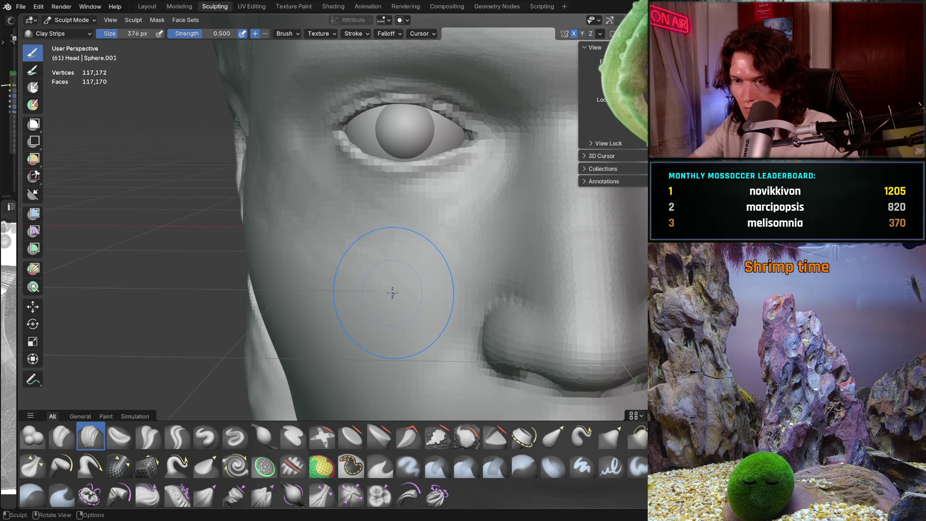
scroll(411, 289, "up", 2)
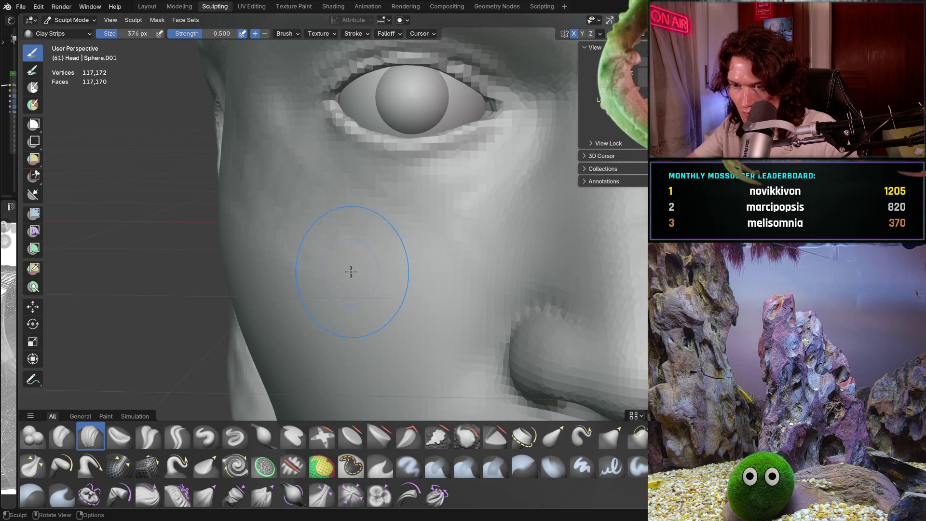
mouse_move(410, 288)
middle_mouse_down("ctrl")
mouse_move(304, 230)
mouse_move(405, 239)
middle_mouse_up("ctrl")
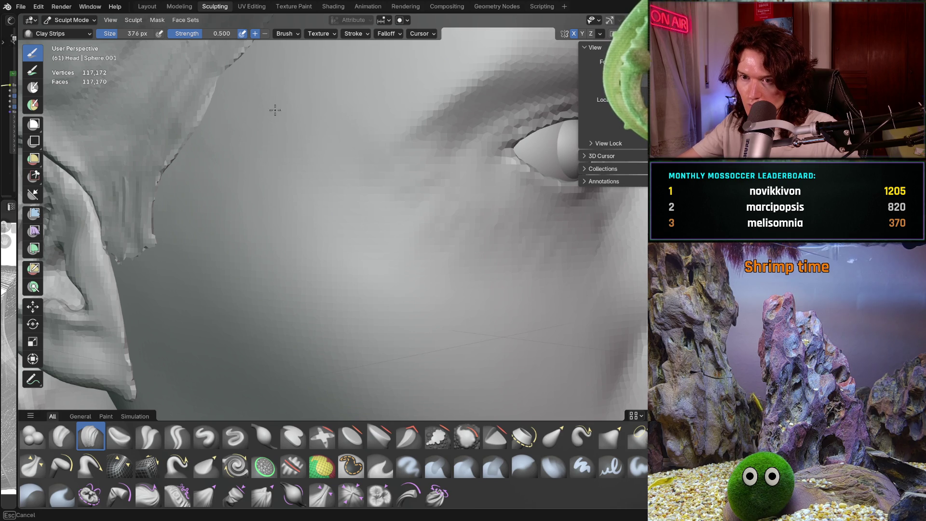
scroll(319, 239, "down", 4)
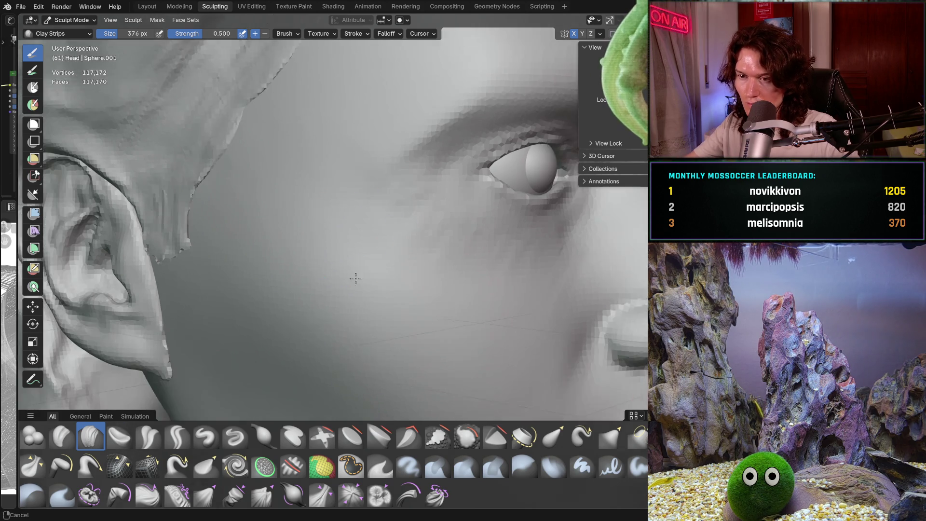
middle_click_drag(318, 267, 437, 257)
scroll(335, 263, "up", 3)
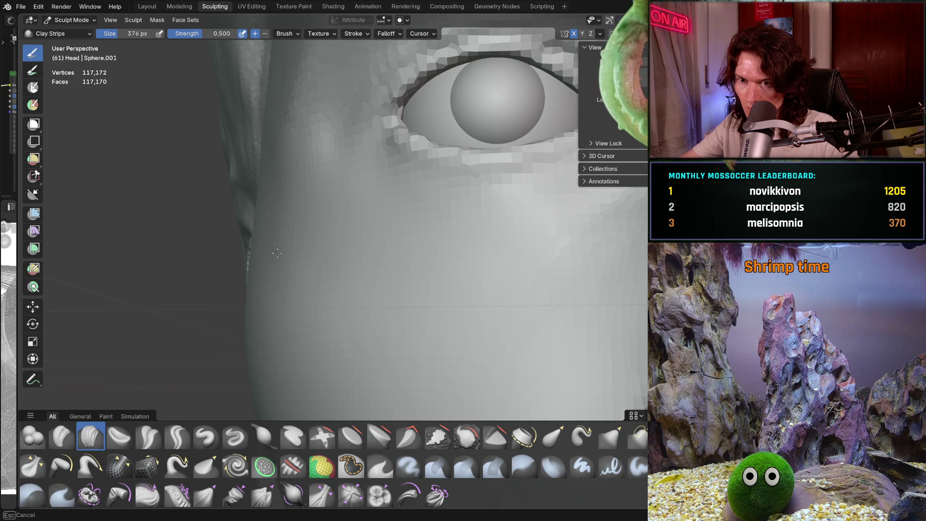
middle_click_drag(308, 239, 447, 292)
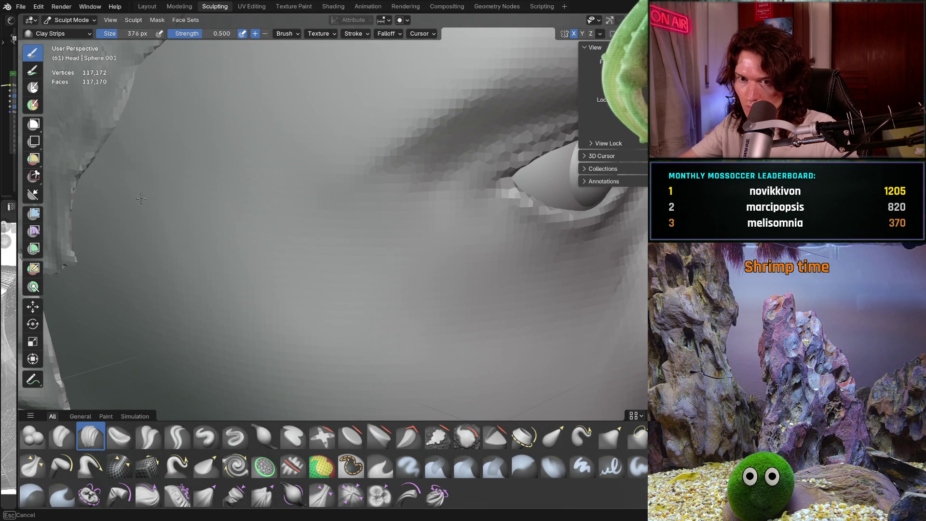
scroll(241, 226, "down", 3)
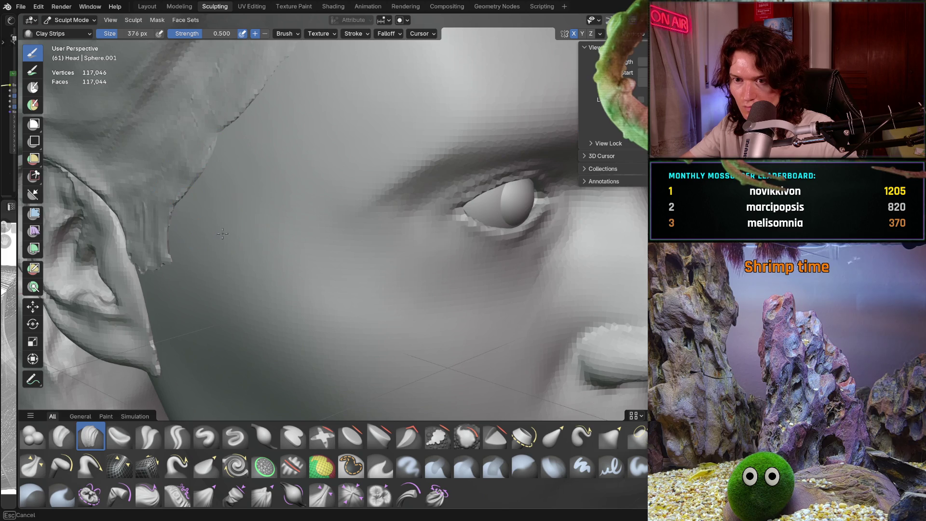
mouse_move(223, 233)
middle_mouse_down()
mouse_move(274, 253)
mouse_move(343, 303)
mouse_move(265, 219)
mouse_move(275, 203)
mouse_move(329, 188)
mouse_move(311, 209)
mouse_move(242, 189)
middle_mouse_up()
key("f")
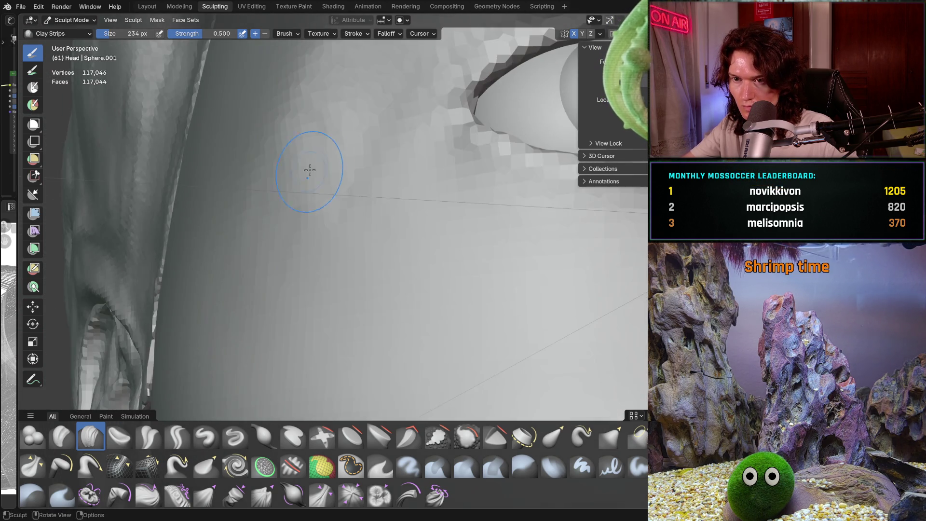
Step: Smooth the cheek below the eye with Clay Strips, checking the eye socket from several angles
middle_click_drag(274, 239, 312, 222)
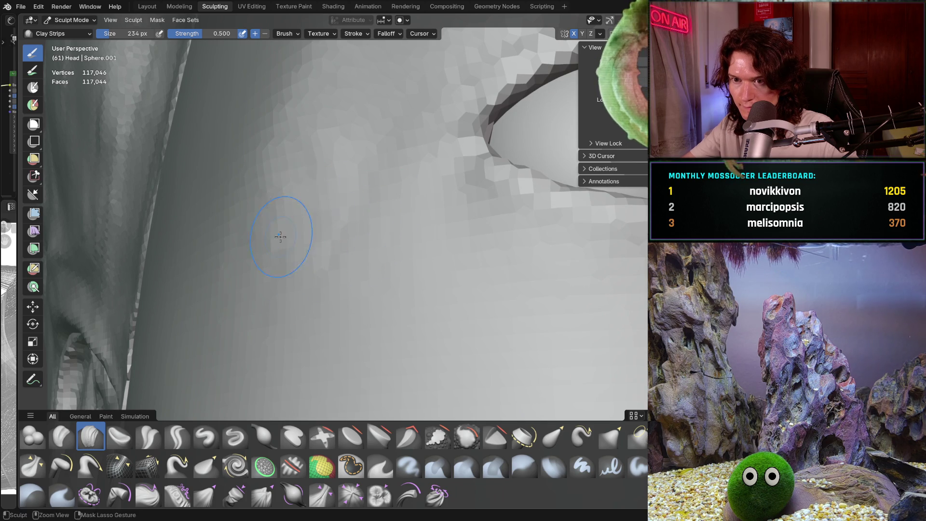
mouse_move(294, 191)
middle_mouse_down()
mouse_move(411, 229)
mouse_move(340, 243)
middle_mouse_up()
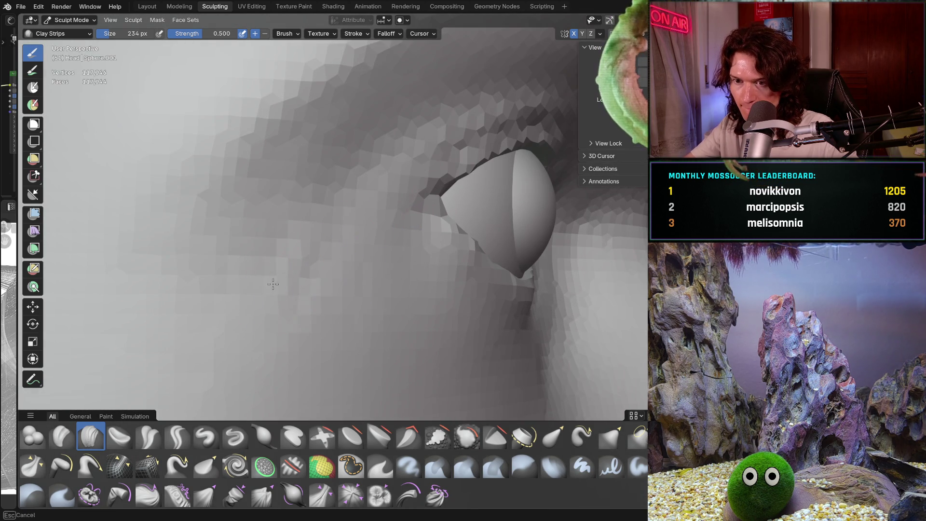
scroll(303, 263, "up", 4)
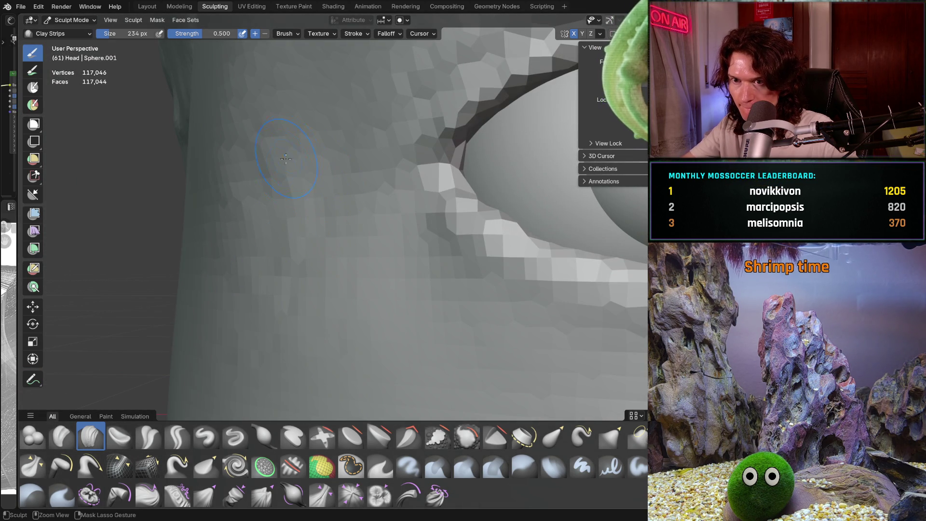
scroll(299, 168, "down", 2)
scroll(303, 217, "down", 2)
scroll(311, 275, "down", 3)
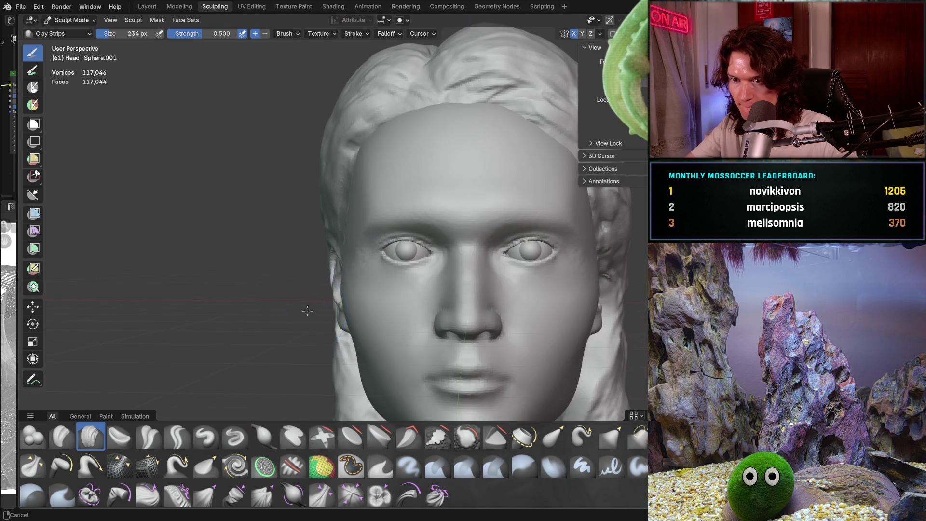
scroll(315, 321, "down", 1)
mouse_move(316, 321)
middle_mouse_down()
mouse_move(338, 232)
mouse_move(455, 271)
mouse_move(328, 265)
mouse_move(391, 220)
middle_mouse_up()
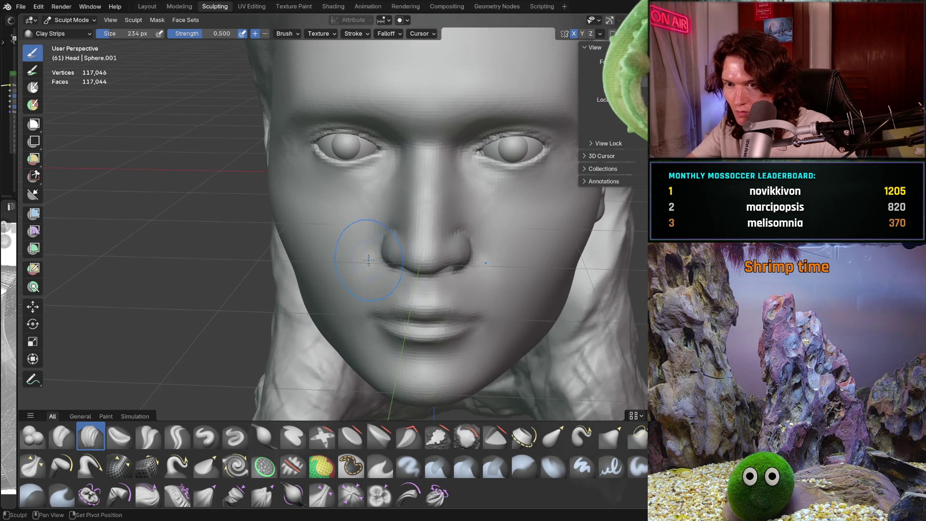
mouse_move(368, 261)
middle_mouse_down()
mouse_move(304, 308)
mouse_move(309, 231)
mouse_move(230, 307)
middle_mouse_up()
mouse_move(287, 320)
middle_mouse_down()
mouse_move(319, 297)
mouse_move(309, 310)
mouse_move(324, 253)
mouse_move(335, 260)
middle_mouse_up()
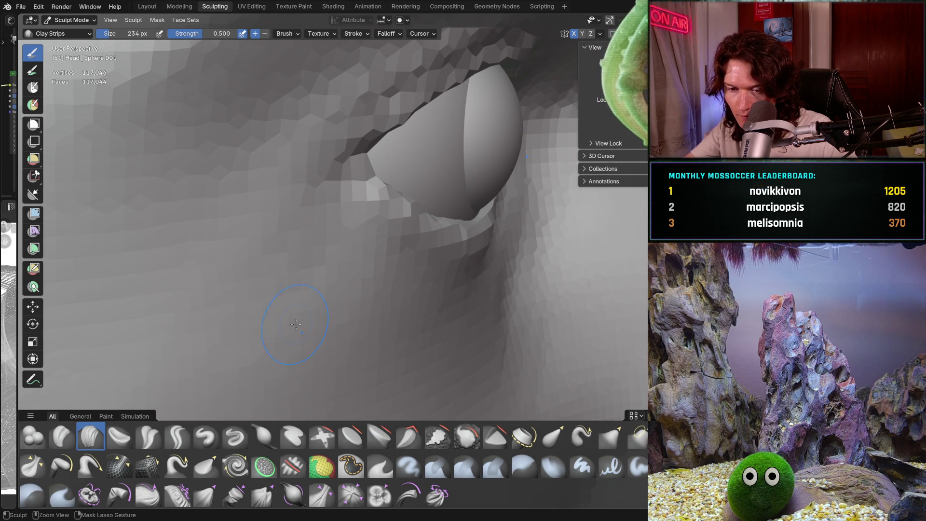
middle_click_drag(300, 321, 274, 305)
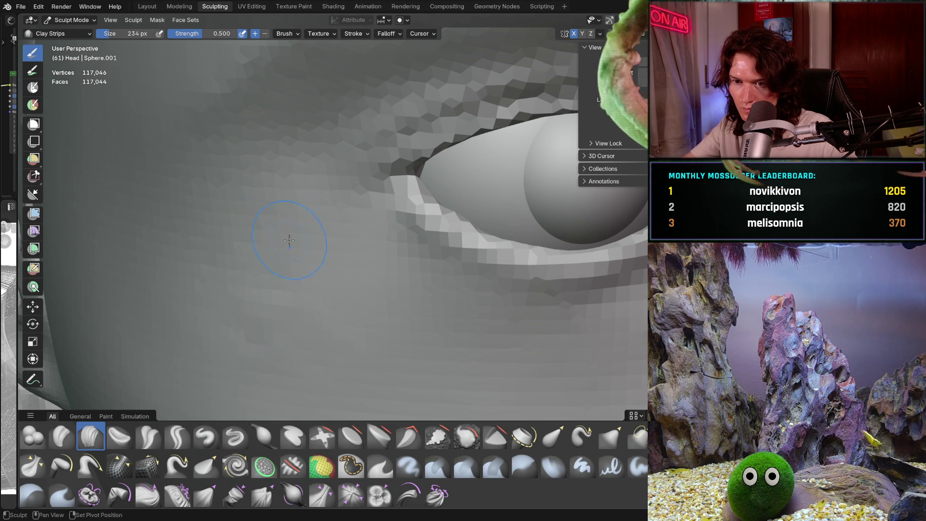
left_click_drag(298, 210, 314, 329)
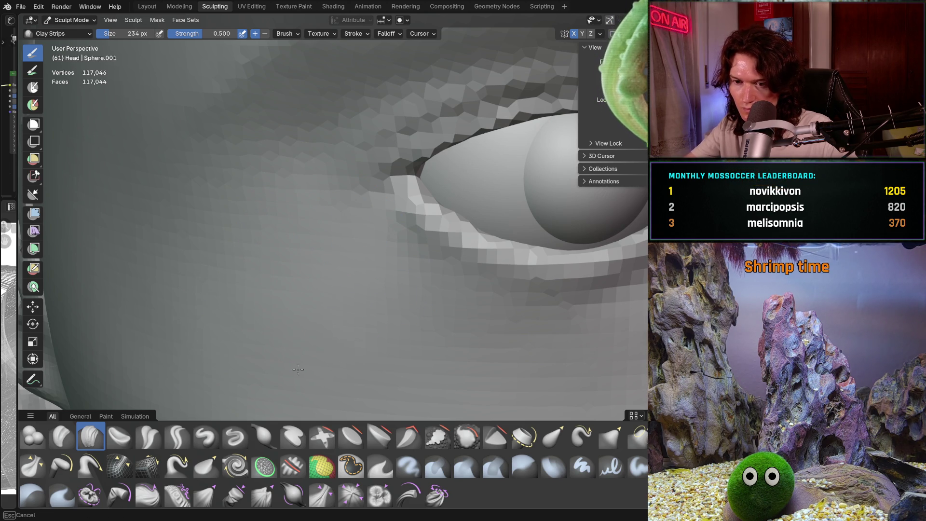
middle_click_drag(298, 370, 318, 259)
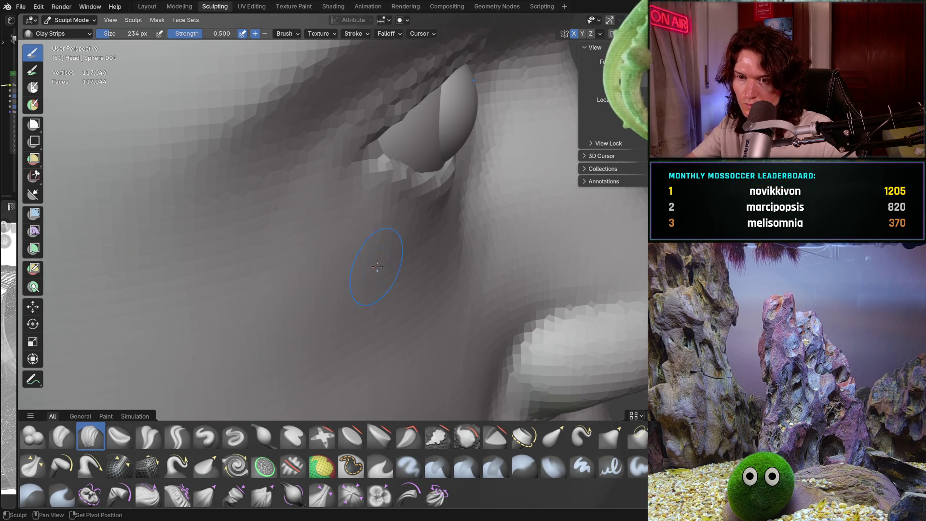
mouse_move(377, 268)
middle_mouse_down()
mouse_move(323, 308)
mouse_move(304, 275)
middle_mouse_up()
scroll(281, 255, "up", 3)
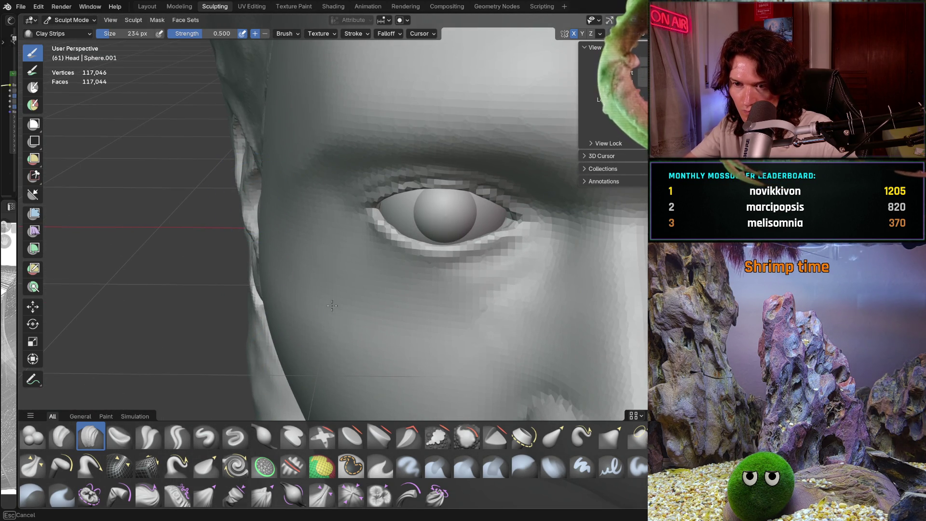
middle_click_drag(430, 332, 405, 289)
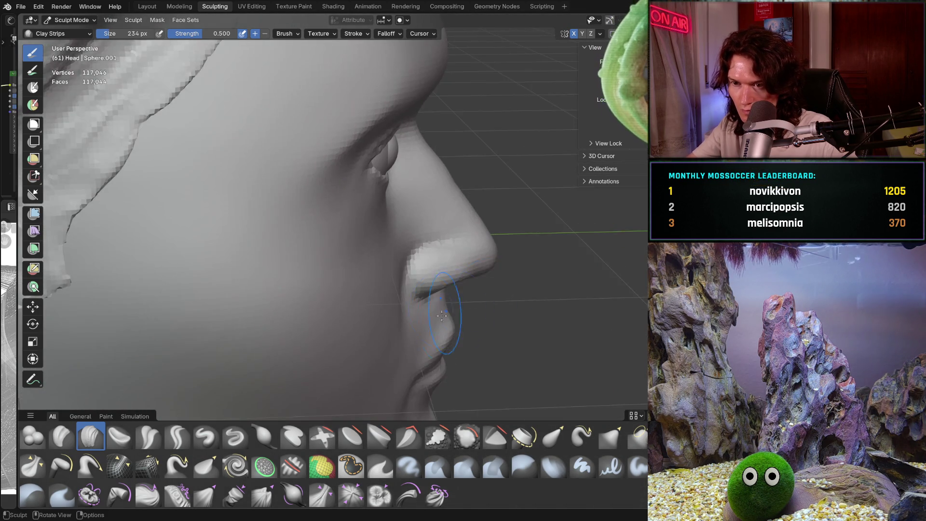
scroll(395, 271, "up", 3)
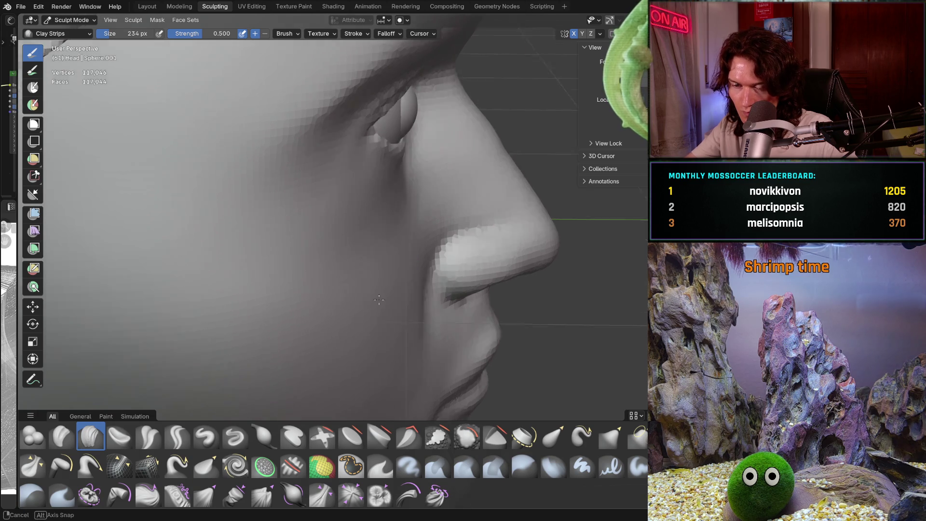
middle_click_drag(369, 241, 402, 311)
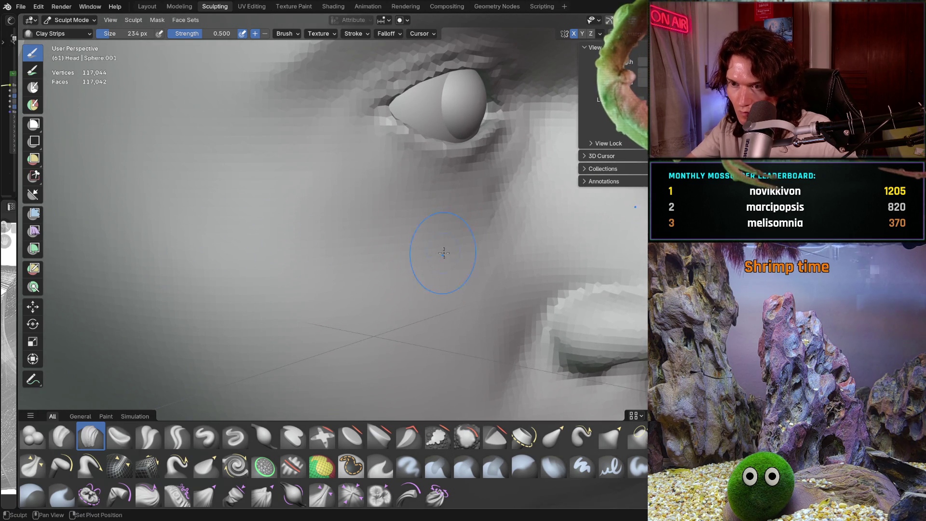
mouse_move(391, 286)
middle_mouse_down()
mouse_move(369, 277)
mouse_move(465, 267)
middle_mouse_up()
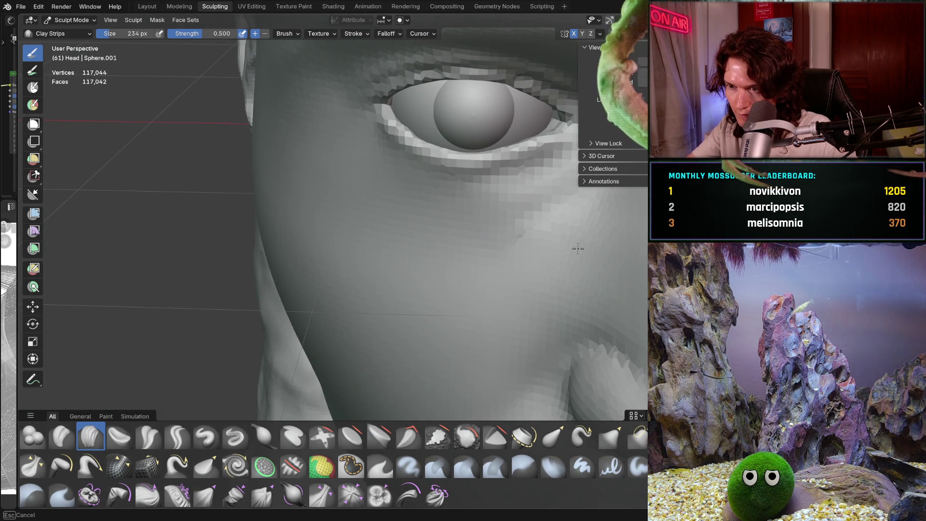
middle_click_drag(578, 248, 427, 318)
scroll(427, 319, "down", 3)
middle_click_drag(434, 261, 401, 324)
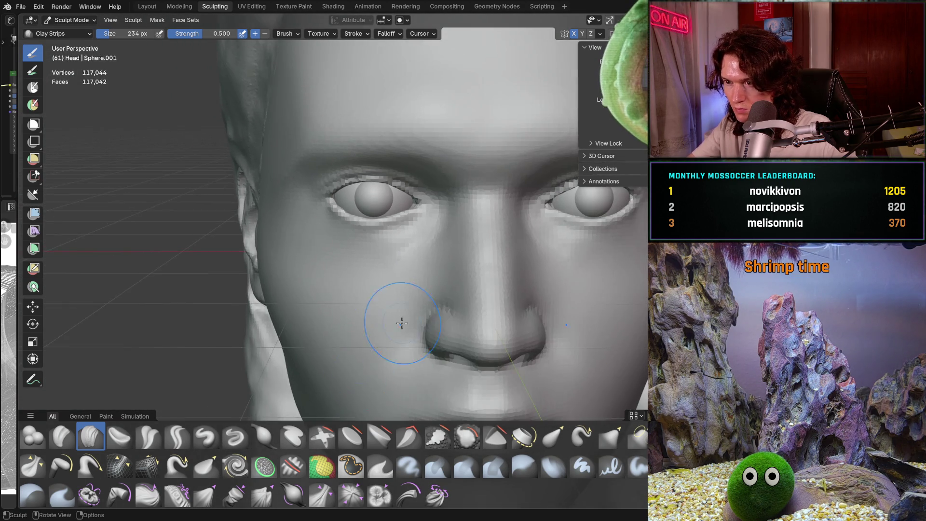
scroll(402, 324, "up", 3)
scroll(384, 304, "up", 3)
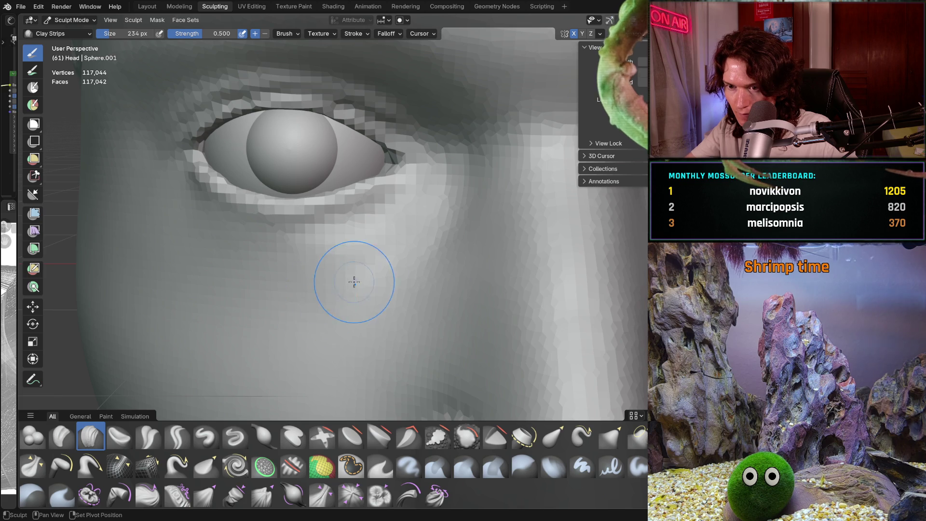
mouse_move(319, 283)
middle_mouse_down()
mouse_move(306, 280)
mouse_move(289, 339)
mouse_move(275, 290)
mouse_move(439, 232)
middle_mouse_up()
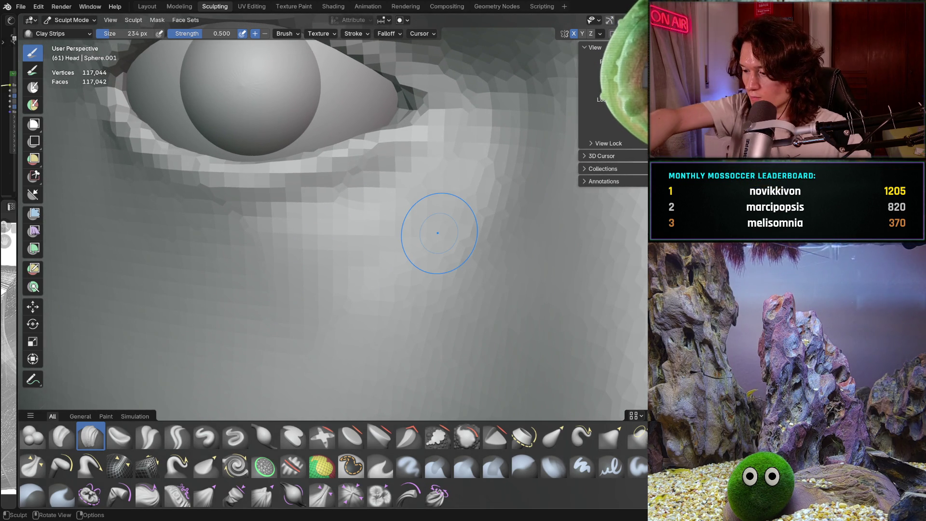
key("KP_1")
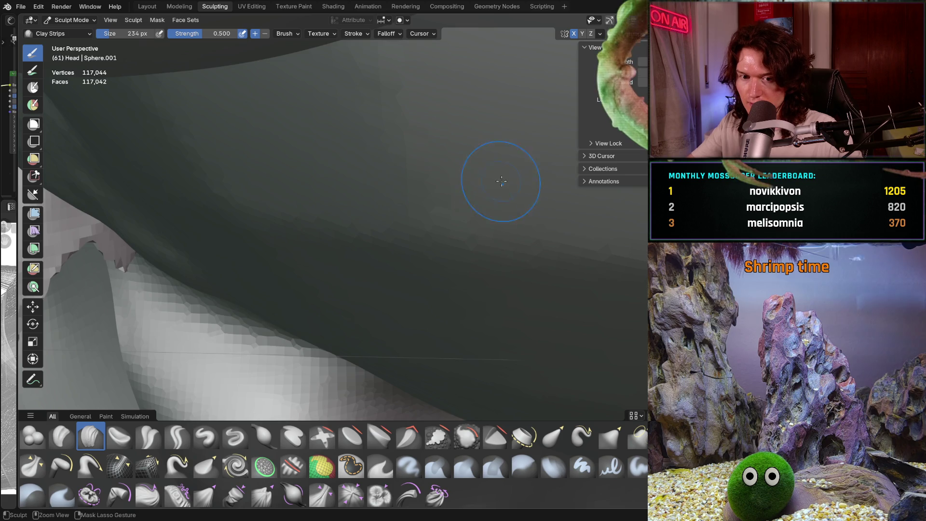
mouse_move(492, 210)
middle_mouse_down()
mouse_move(365, 366)
mouse_move(478, 195)
mouse_move(492, 210)
mouse_move(346, 257)
middle_mouse_up()
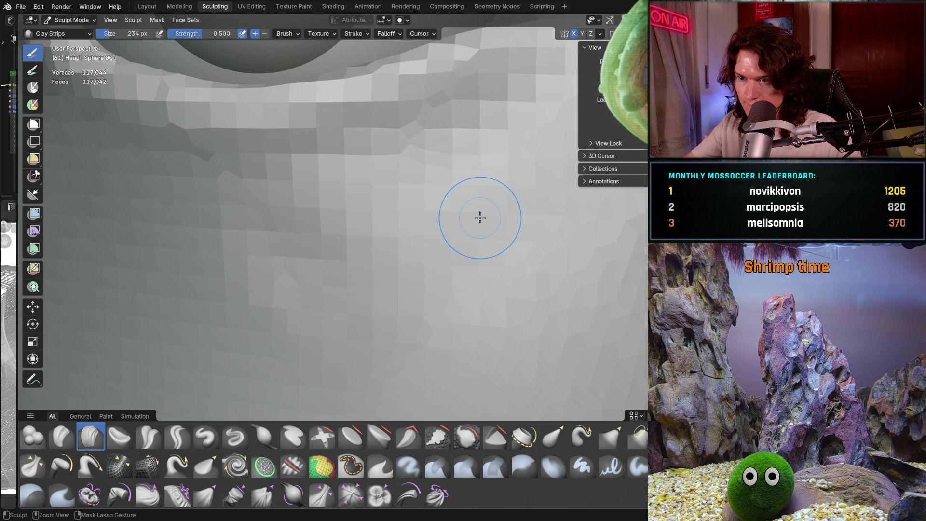
middle_click_drag(480, 217, 432, 233)
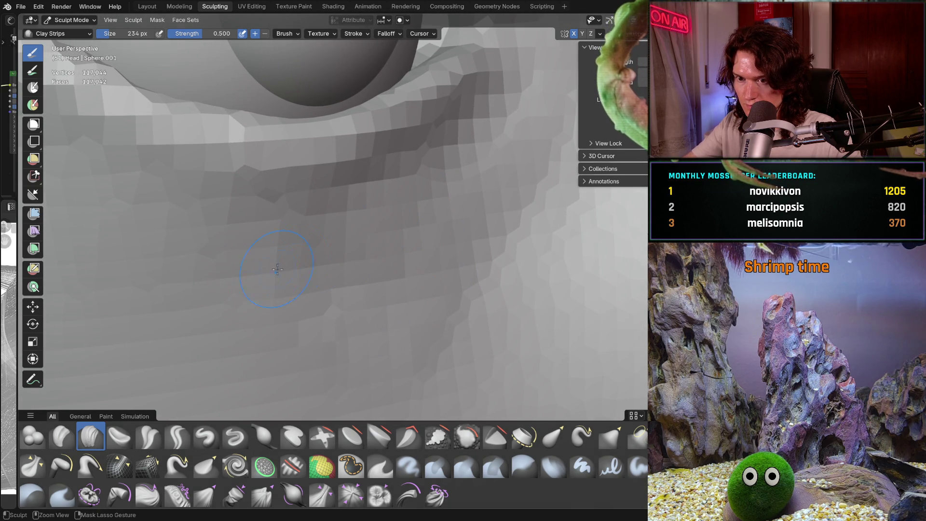
scroll(278, 269, "down", 4)
scroll(391, 256, "up", 4)
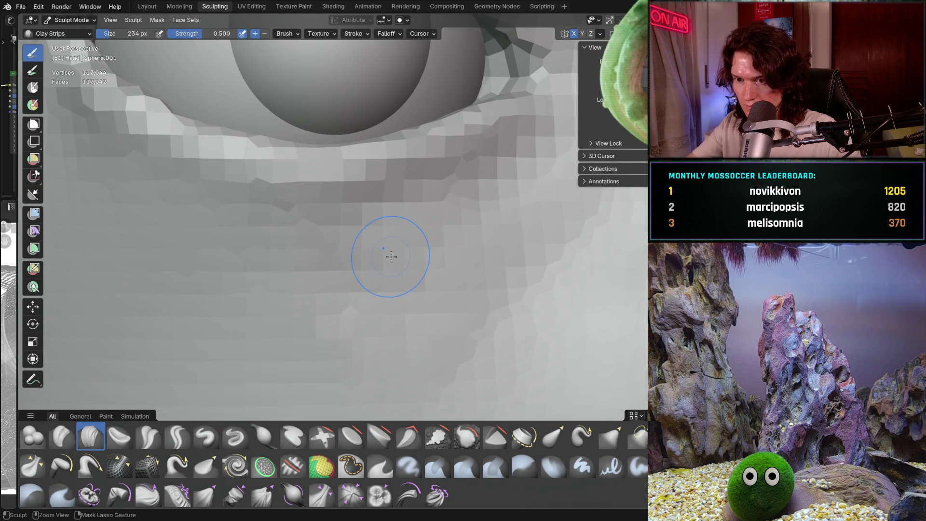
middle_click_drag(391, 255, 394, 246, "ctrl")
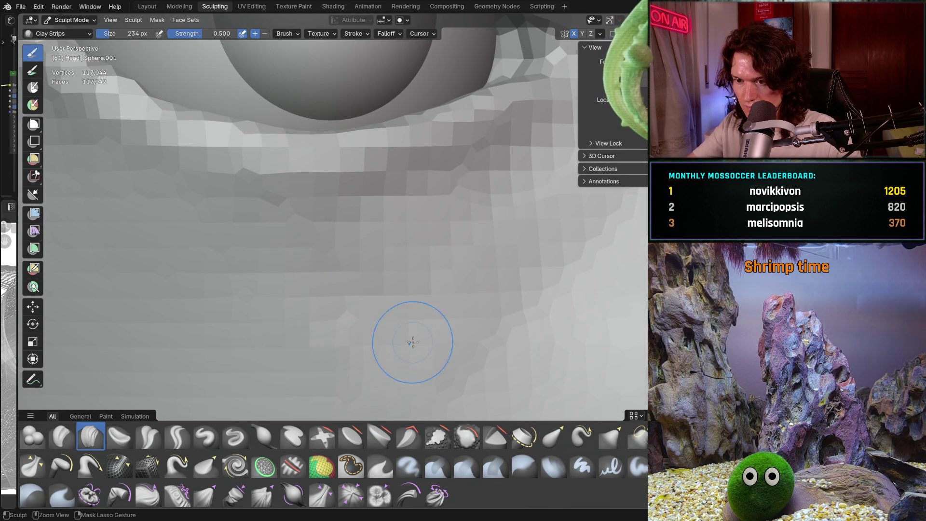
scroll(499, 246, "down", 4)
mouse_move(446, 286)
middle_mouse_down()
mouse_move(512, 291)
mouse_move(449, 305)
middle_mouse_up()
scroll(513, 292, "up", 3)
scroll(507, 275, "up", 3)
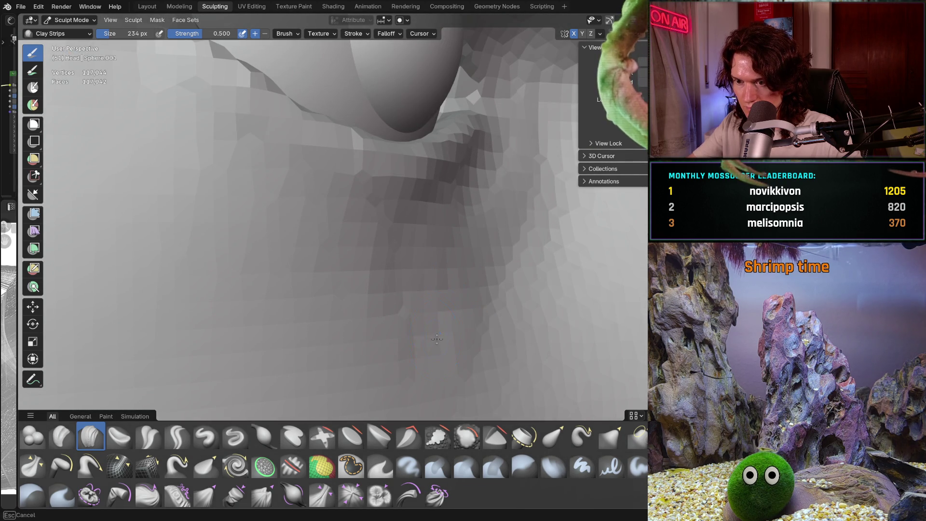
scroll(437, 339, "down", 5)
scroll(406, 341, "down", 3)
middle_click_drag(405, 341, 377, 349)
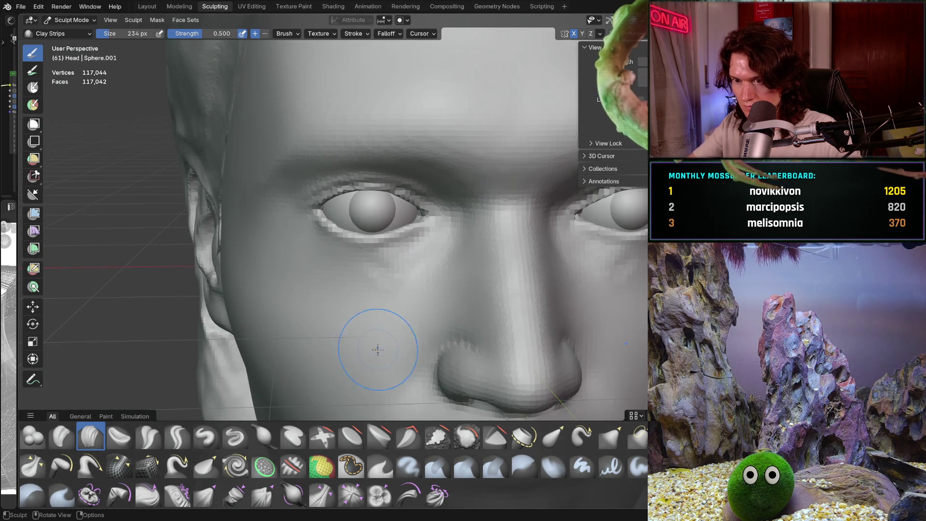
scroll(376, 350, "down", 4)
scroll(391, 327, "down", 3)
scroll(405, 304, "down", 2)
Step: Orbit and pan around the left eye and the area below it to inspect the surface
middle_click_drag(406, 304, 417, 282)
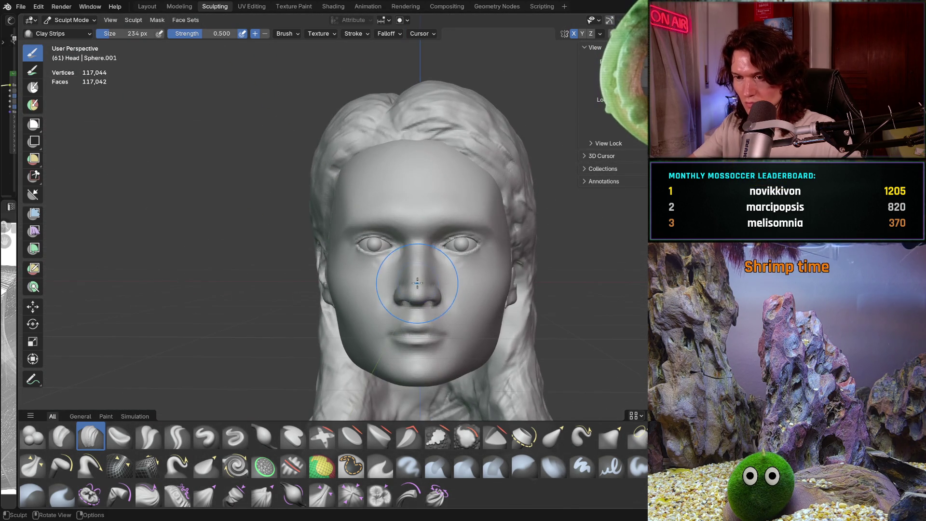
scroll(418, 283, "up", 3)
scroll(420, 286, "up", 3)
scroll(423, 290, "up", 3)
scroll(425, 296, "up", 2)
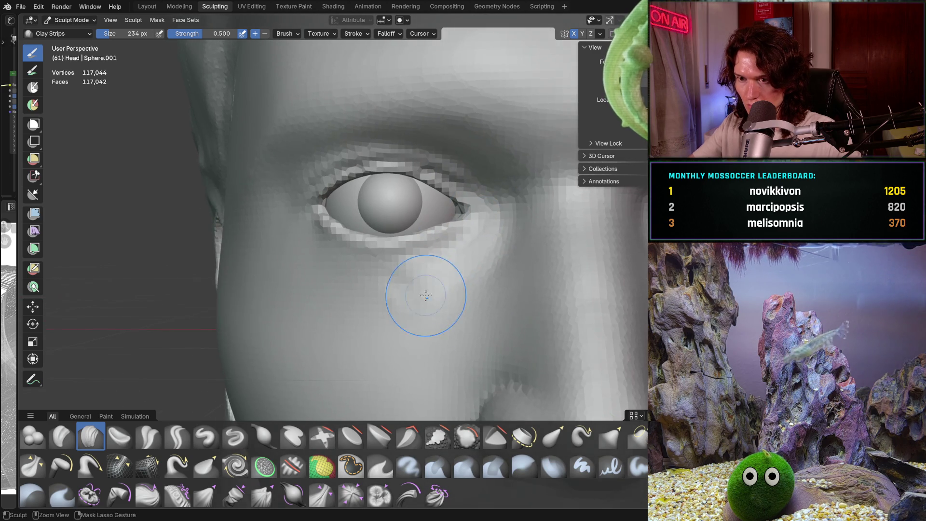
scroll(426, 295, "up", 2)
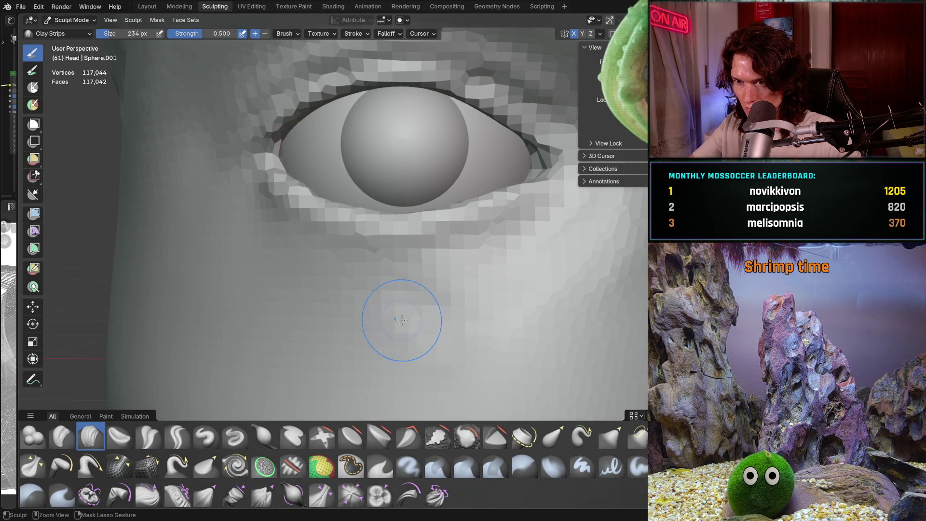
scroll(464, 239, "down", 3)
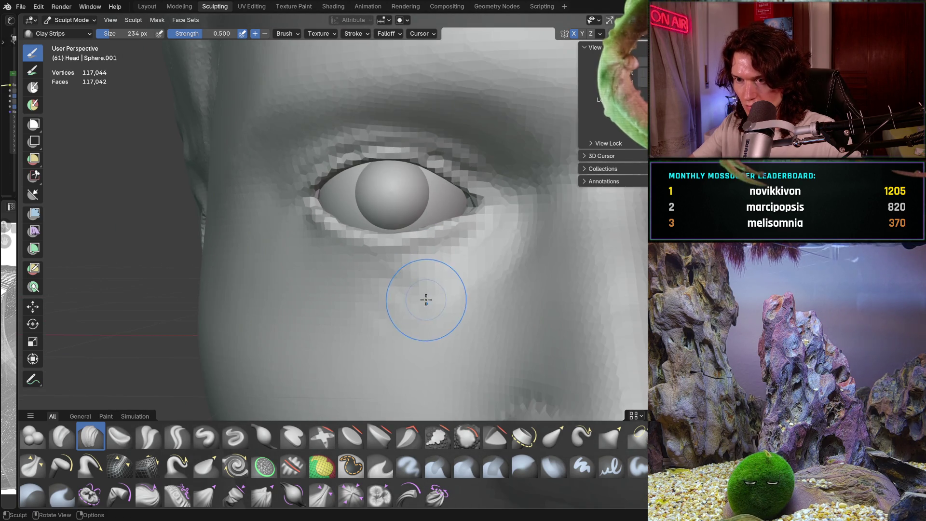
scroll(434, 305, "down", 3)
scroll(427, 300, "down", 2)
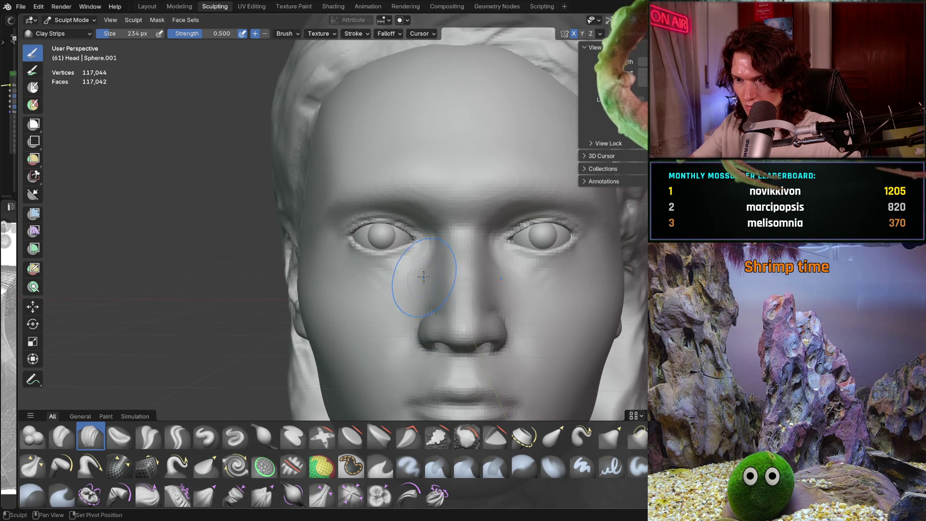
scroll(423, 276, "up", 2)
scroll(434, 304, "up", 4)
mouse_move(447, 329)
middle_mouse_down()
mouse_move(463, 321)
mouse_move(478, 289)
middle_mouse_up()
scroll(463, 268, "up", 4)
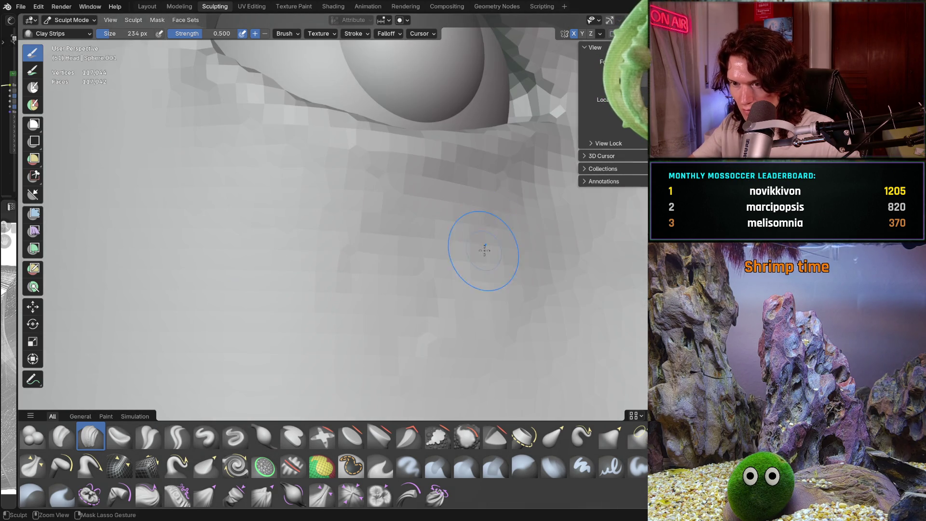
scroll(495, 248, "down", 3)
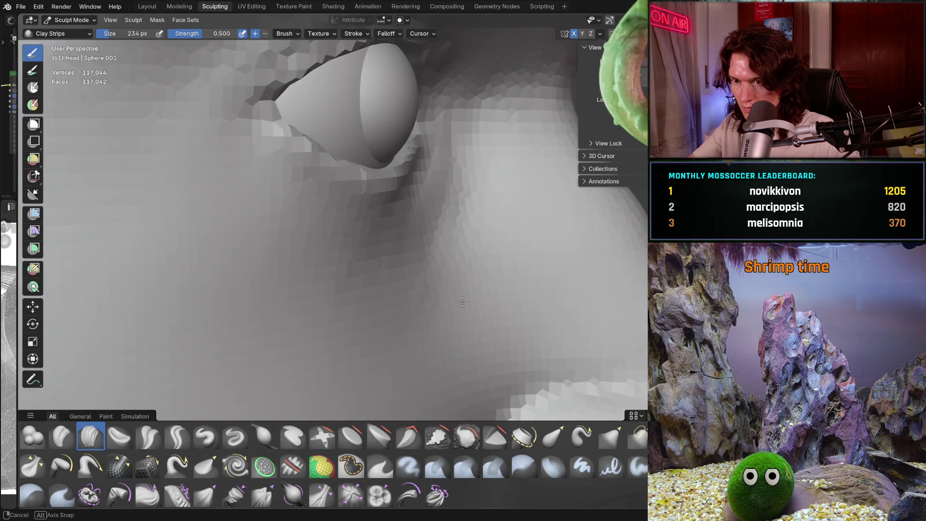
middle_click_drag(434, 239, 318, 328)
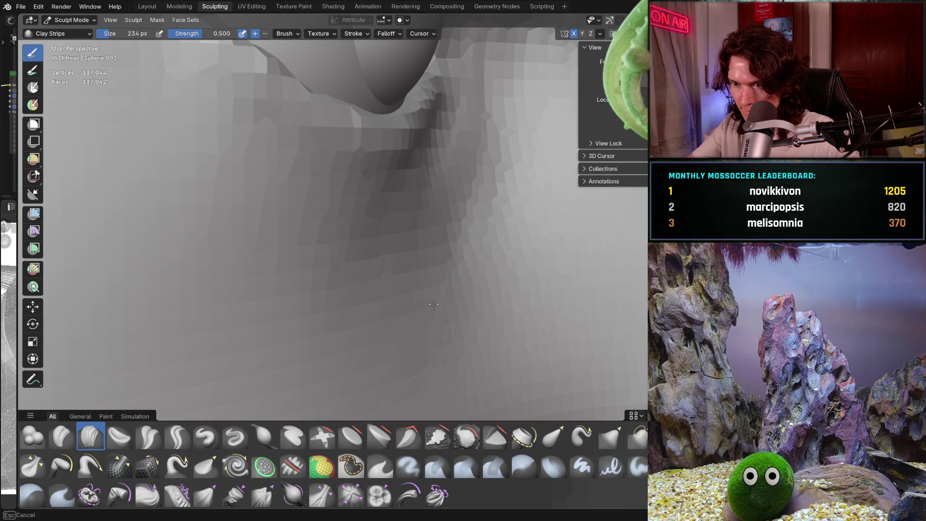
middle_click_drag(434, 306, 499, 208)
scroll(445, 270, "down", 5)
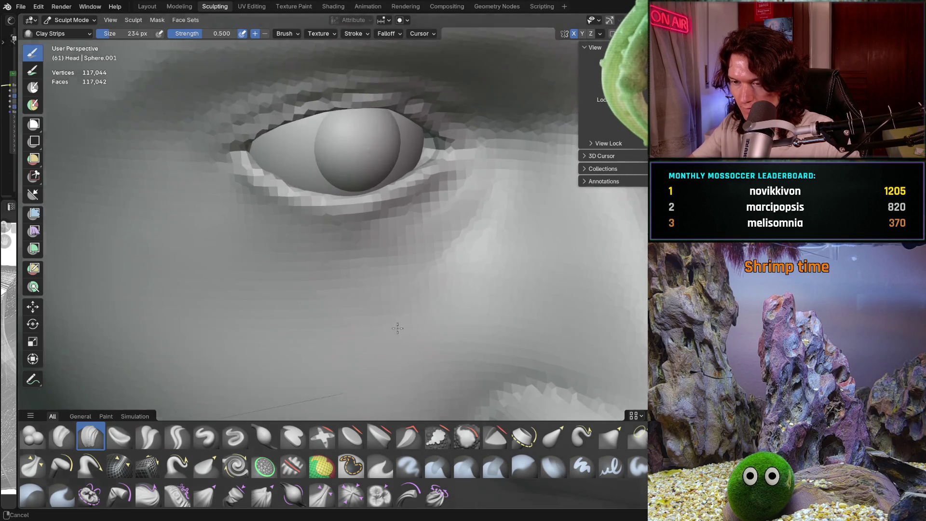
middle_click_drag(445, 269, 434, 246)
scroll(434, 234, "up", 5)
scroll(435, 233, "up", 2)
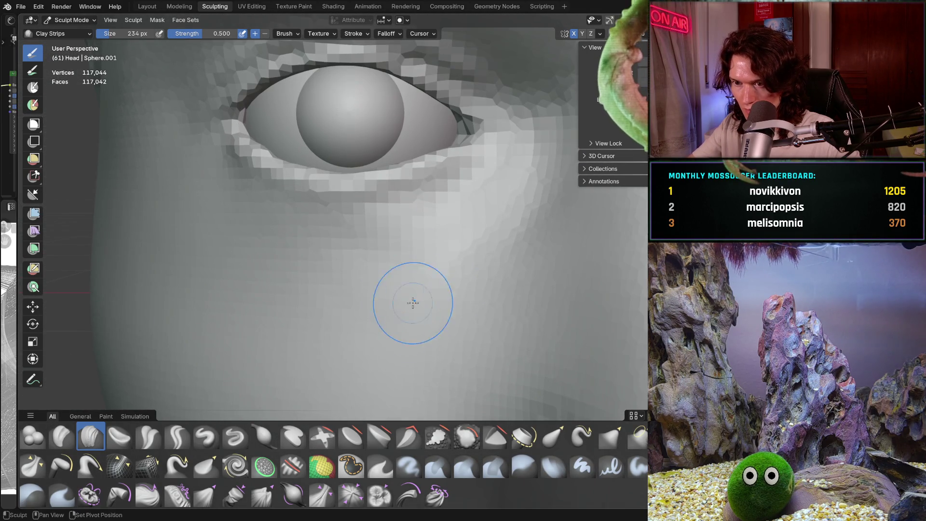
mouse_move(391, 297)
middle_mouse_down()
mouse_move(370, 308)
mouse_move(401, 311)
middle_mouse_up()
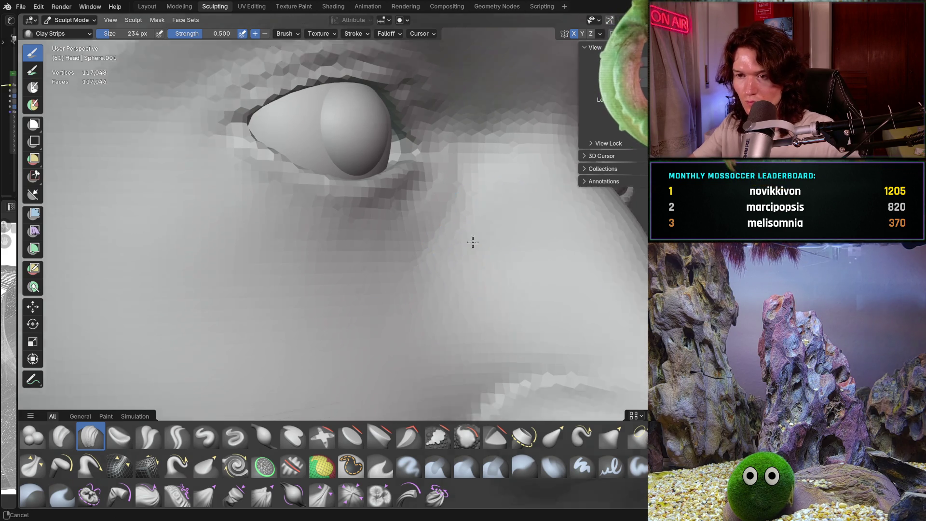
scroll(400, 312, "down", 5)
middle_click_drag(476, 230, 389, 288)
middle_click_drag(360, 275, 347, 283)
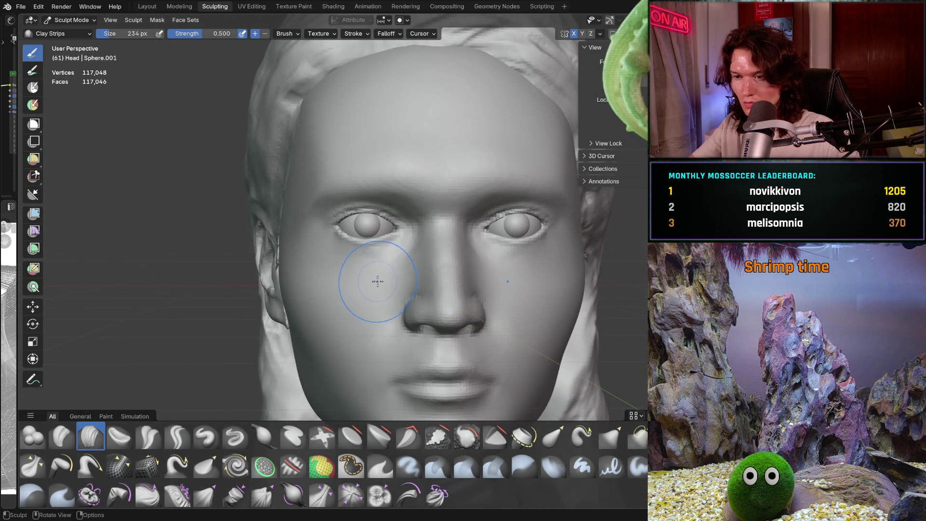
scroll(355, 285, "up", 4)
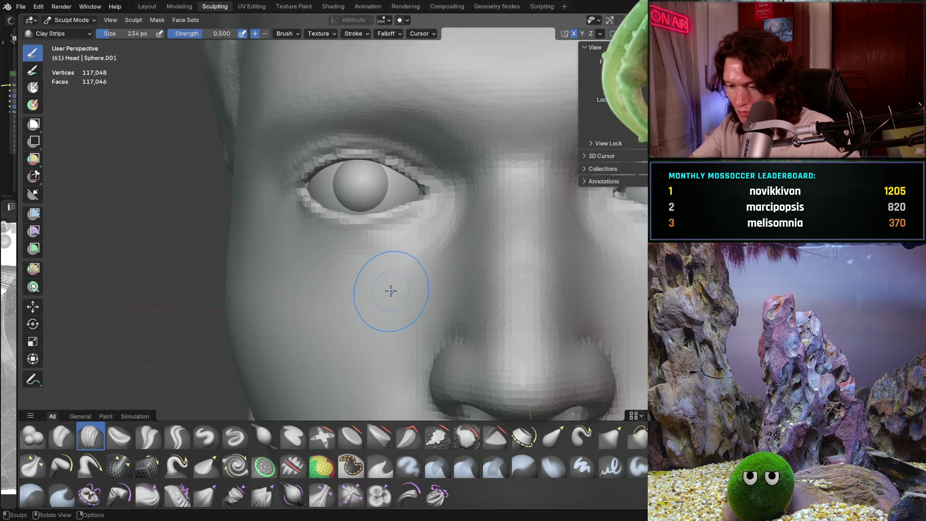
scroll(391, 291, "up", 3)
scroll(428, 290, "up", 3)
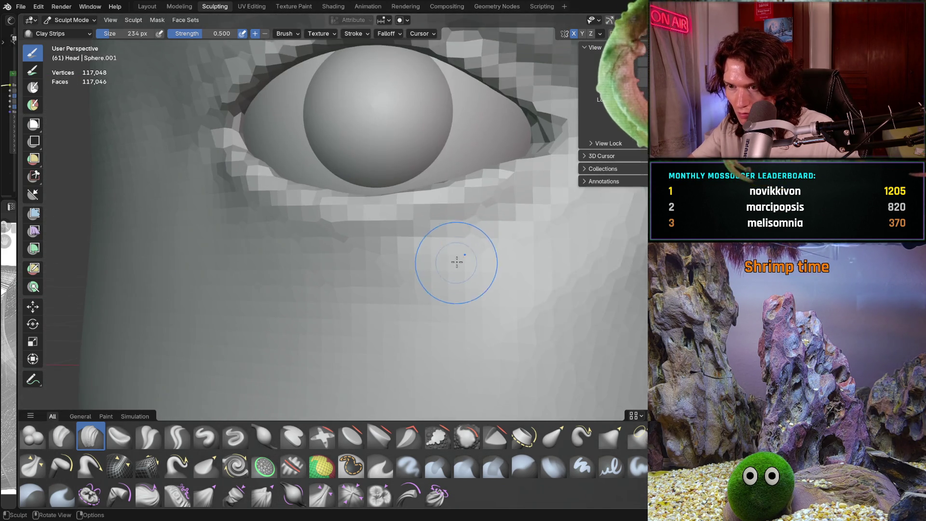
scroll(457, 262, "up", 2)
Step: Zoom onto the skin under the eye, centre the lower face, and switch to the Grab brush at 476 px
left_click_drag(434, 275, 397, 289)
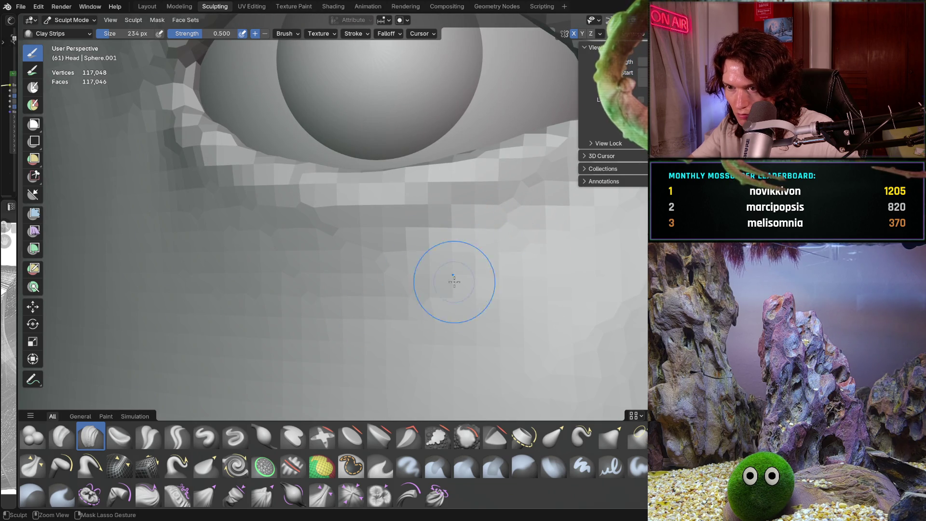
left_click_drag(503, 295, 478, 300)
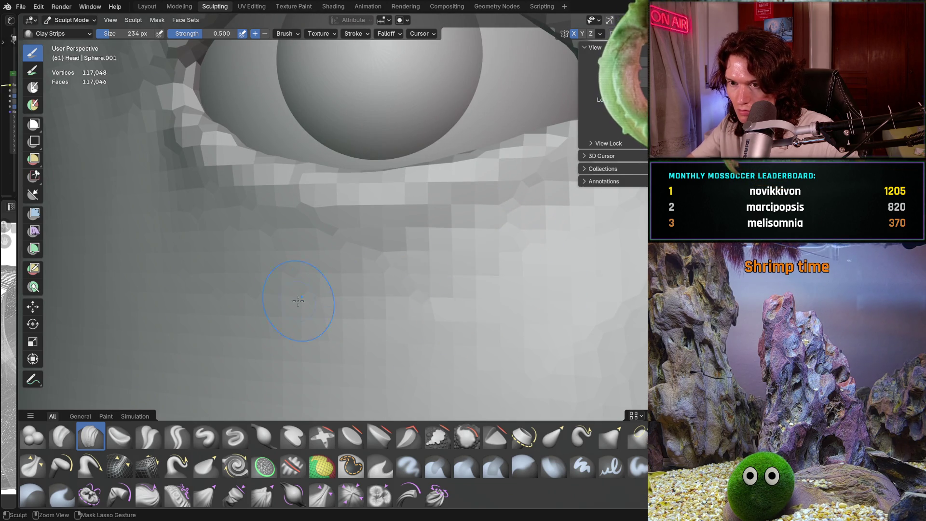
middle_click_drag(447, 328, 536, 280)
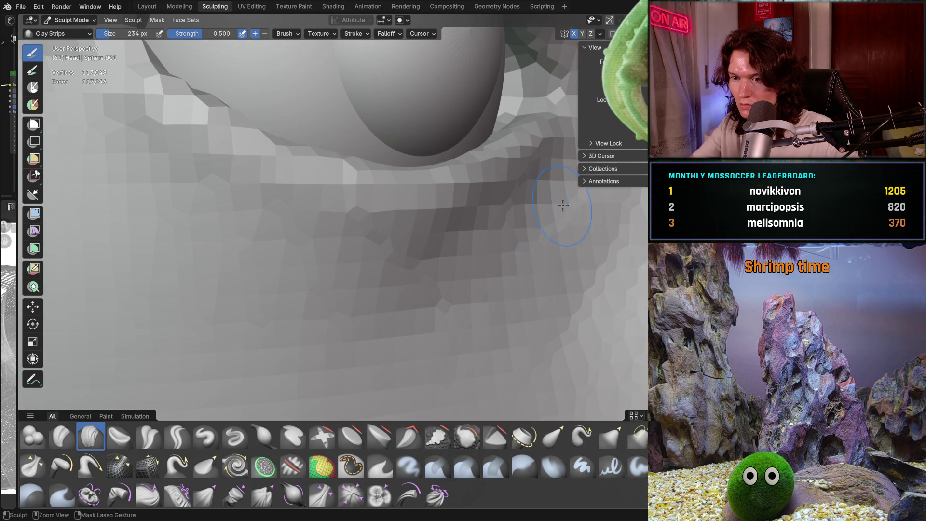
scroll(563, 205, "down", 3)
scroll(434, 254, "down", 3)
scroll(406, 289, "down", 2)
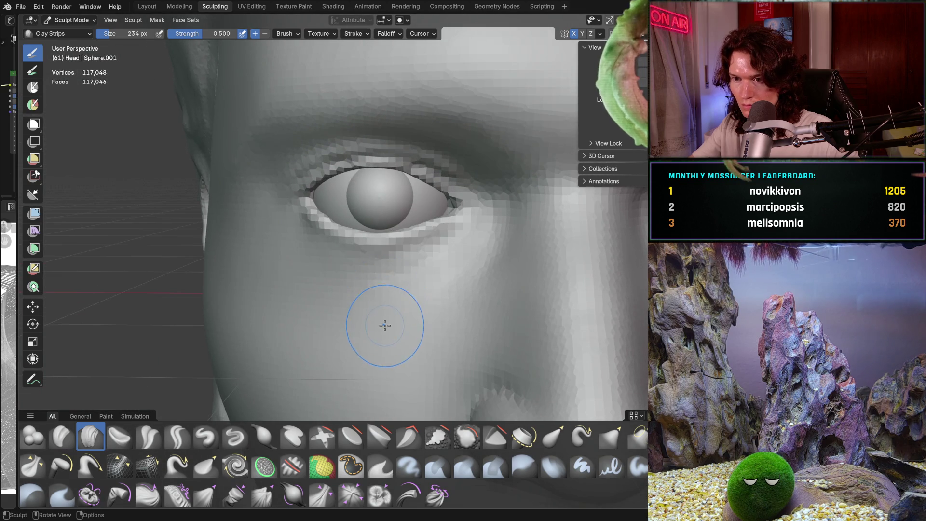
scroll(386, 327, "up", 4)
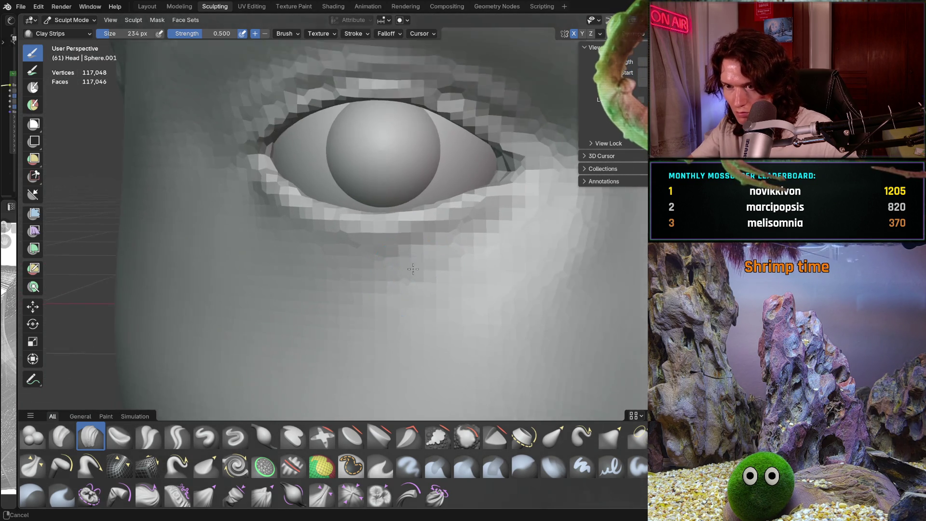
middle_click_drag(413, 269, 520, 281, "ctrl")
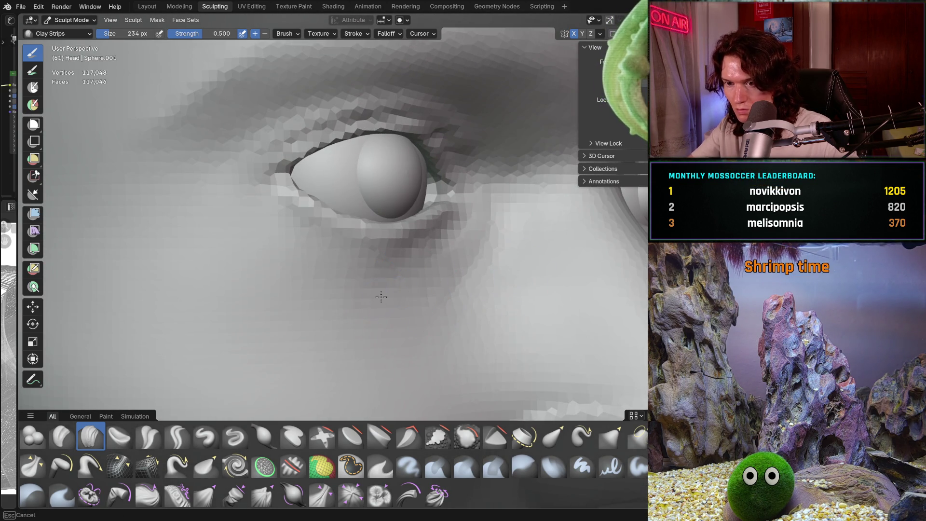
mouse_move(415, 305)
middle_mouse_down("ctrl")
mouse_move(424, 325)
mouse_move(431, 293)
middle_mouse_up("ctrl")
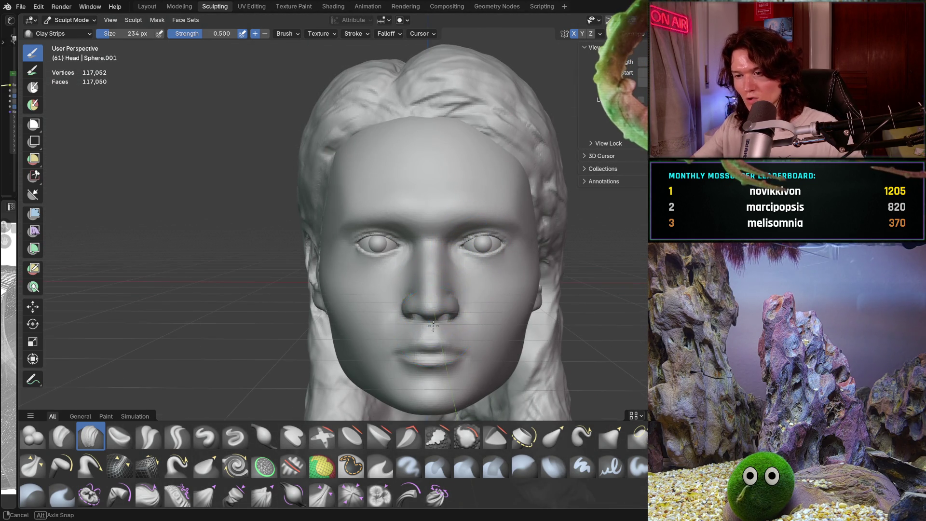
middle_click_drag(433, 327, 450, 297)
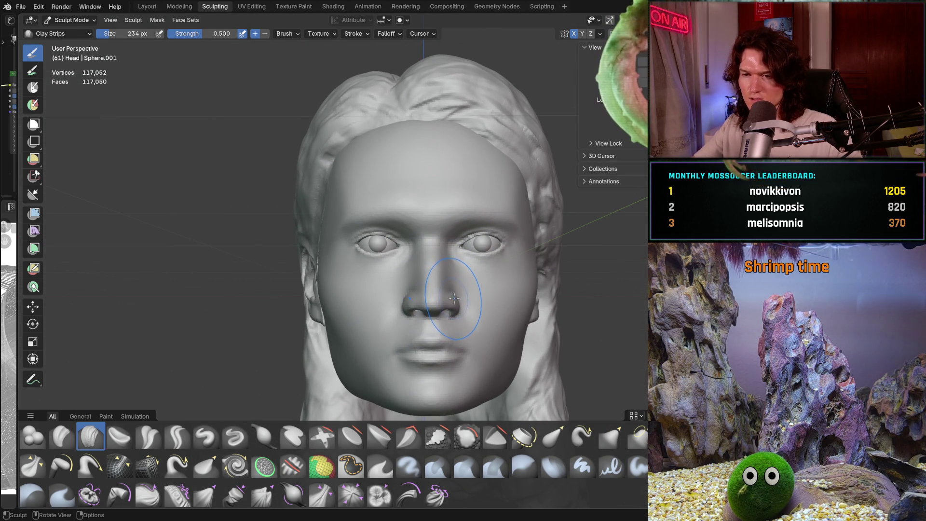
middle_click_drag(425, 335, 462, 273, "shift")
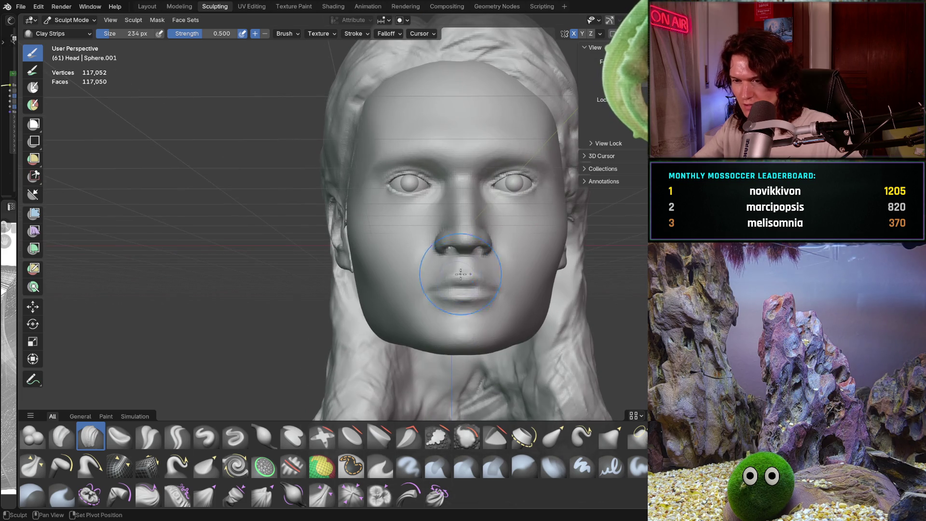
scroll(449, 294, "up", 3)
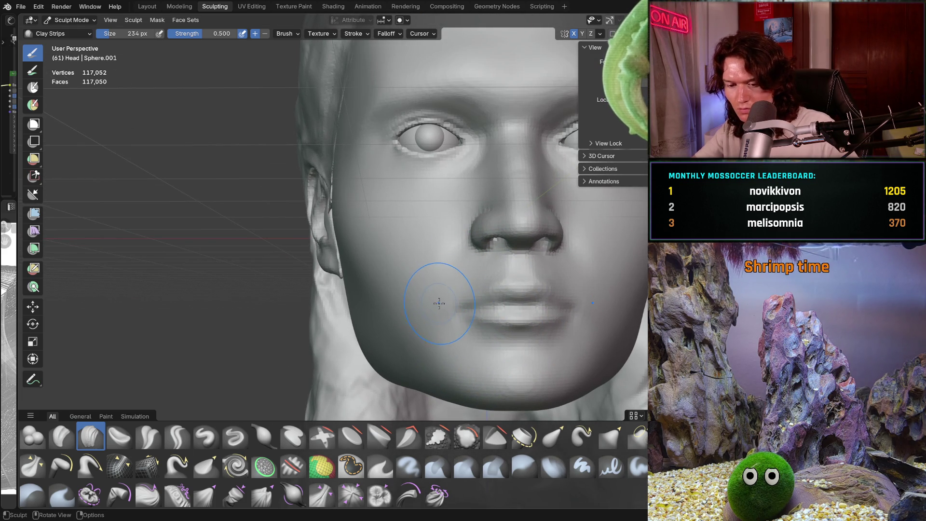
key("g")
key("f")
Step: Pull the cheek contour beside the nose outward with the Grab brush, checking from the front
mouse_move(449, 304)
middle_mouse_down()
mouse_move(399, 313)
mouse_move(382, 269)
middle_mouse_up()
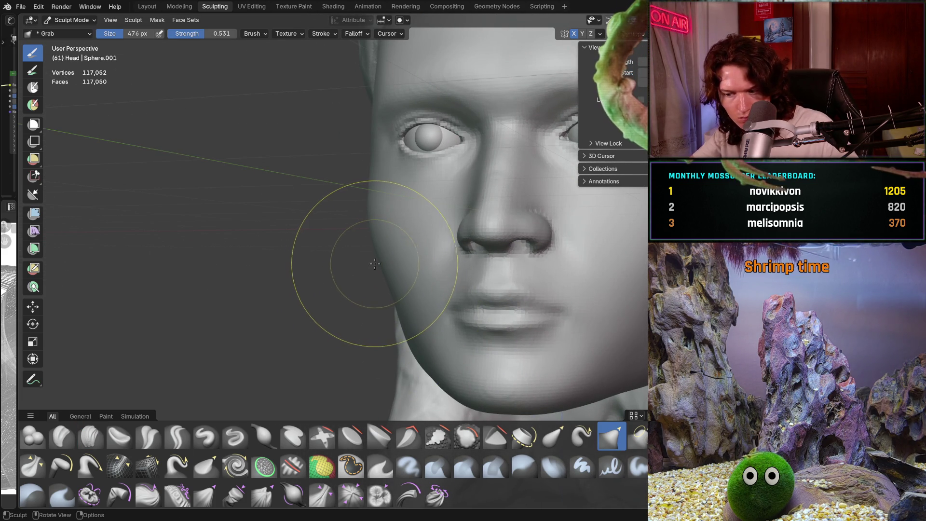
mouse_move(331, 208)
middle_mouse_down()
mouse_move(345, 209)
mouse_move(361, 189)
middle_mouse_up()
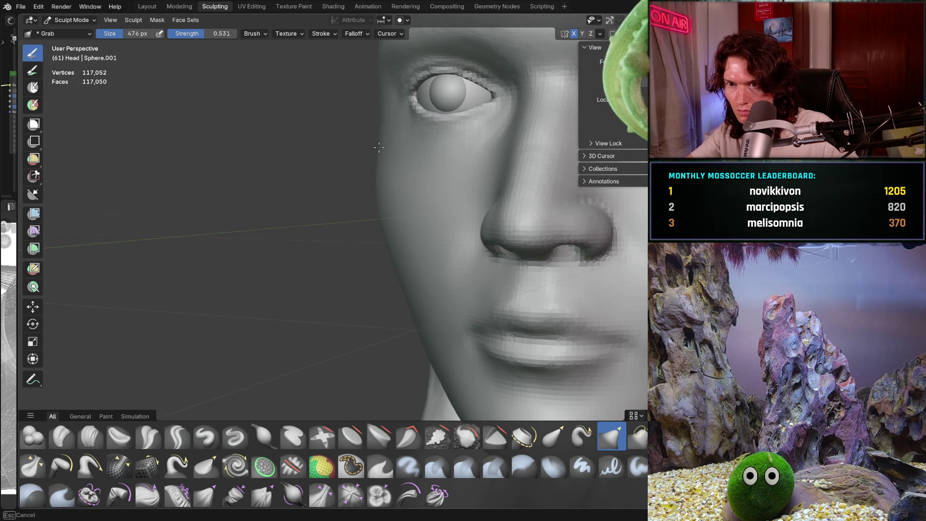
left_click_drag(379, 148, 377, 172)
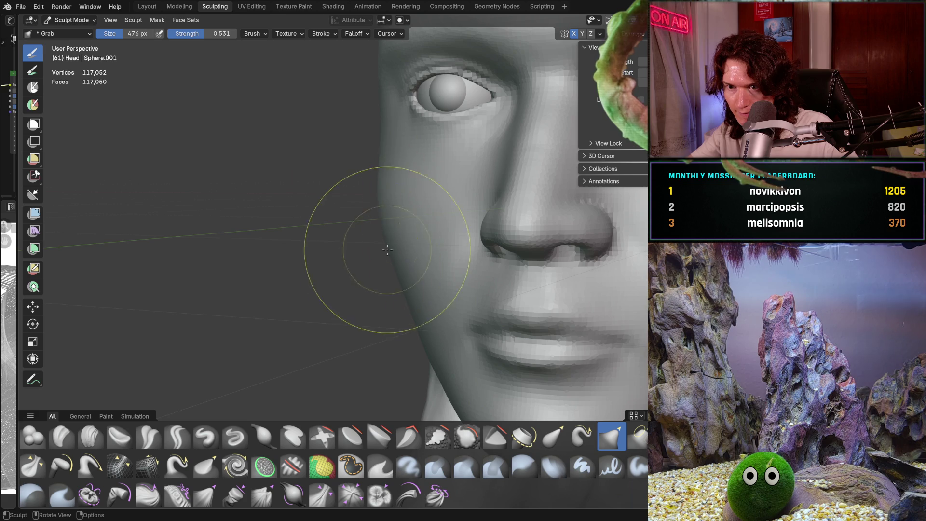
middle_click_drag(384, 261, 391, 245)
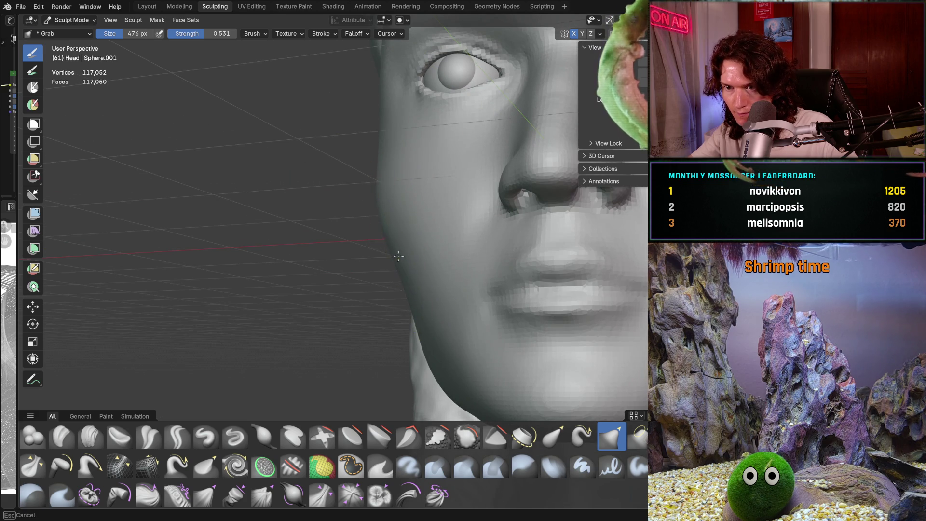
left_click_drag(413, 274, 402, 287)
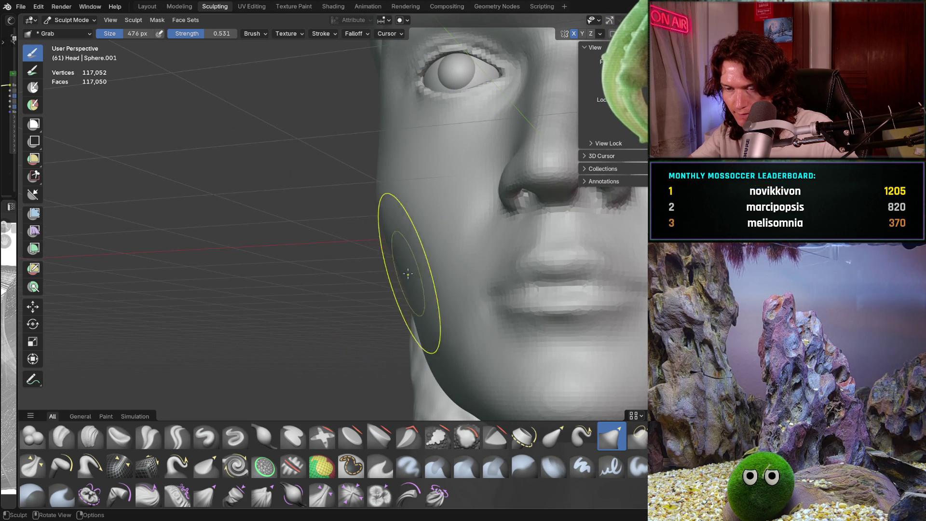
middle_click_drag(407, 273, 341, 253)
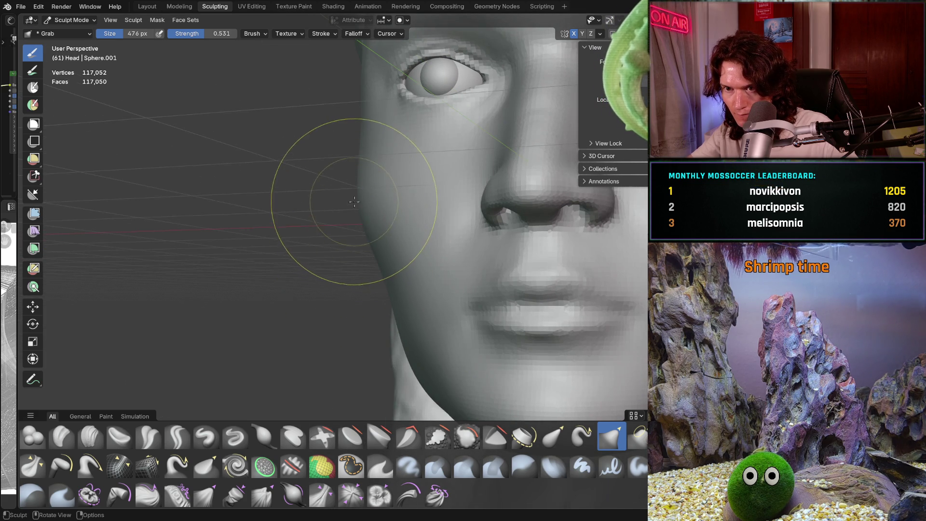
left_click_drag(353, 202, 358, 197)
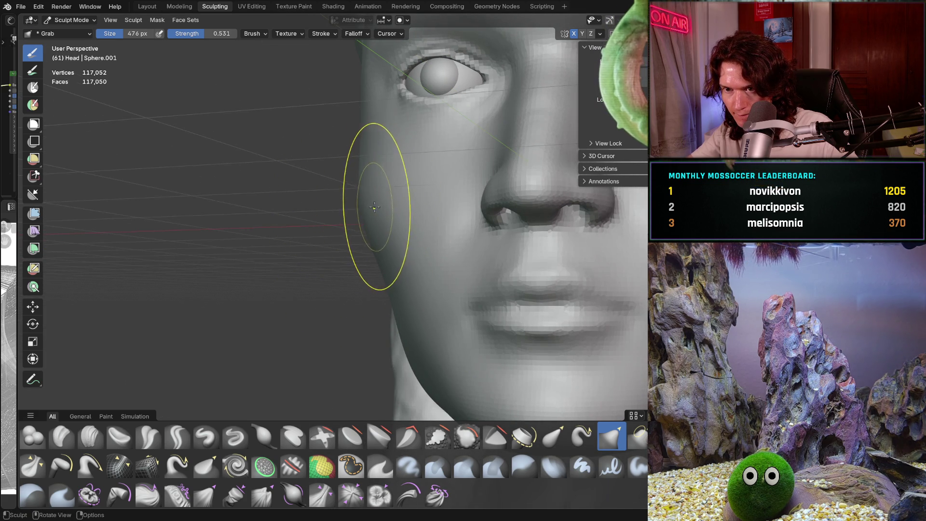
middle_click_drag(374, 208, 369, 202)
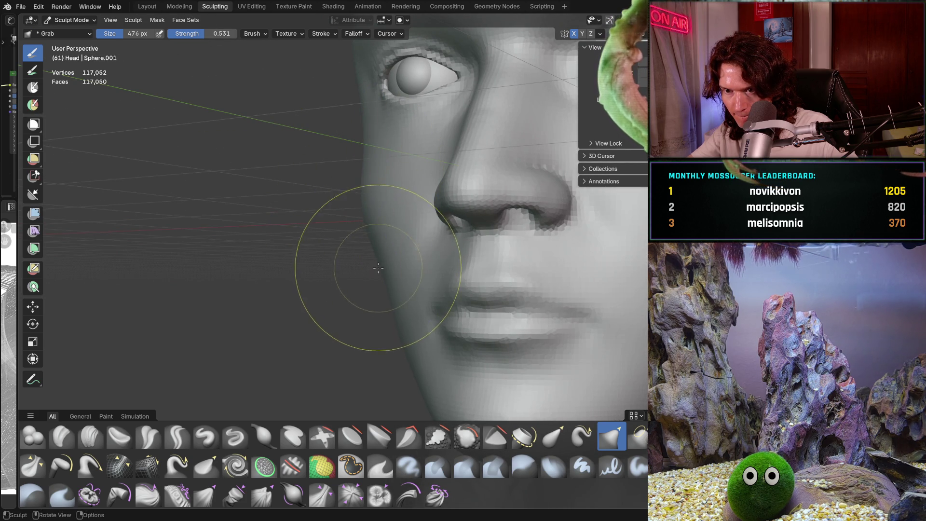
mouse_move(383, 268)
middle_mouse_down()
mouse_move(403, 342)
mouse_move(395, 312)
mouse_move(403, 253)
mouse_move(434, 261)
mouse_move(363, 270)
mouse_move(334, 261)
mouse_move(377, 219)
middle_mouse_up()
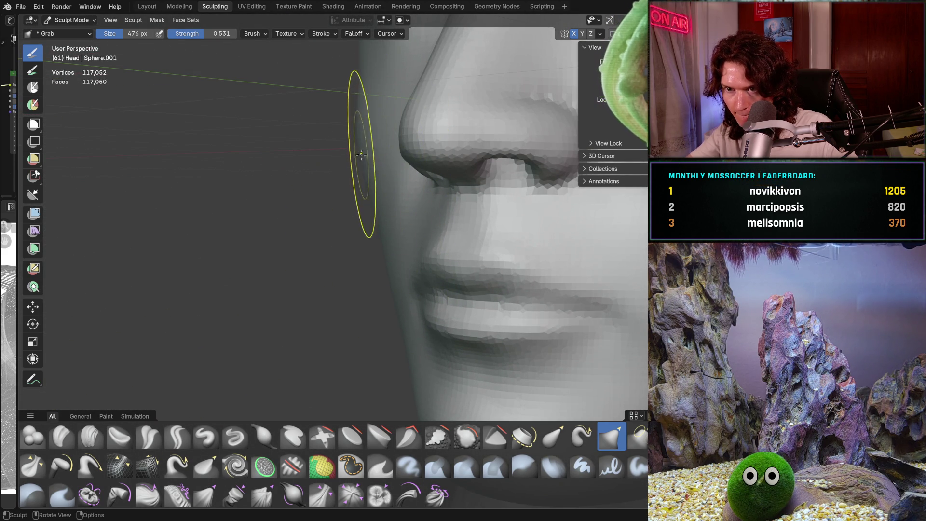
Step: Reshape the side of the face near the nose and the cheek beside the mouth with Grab strokes
middle_click_drag(364, 167, 354, 143)
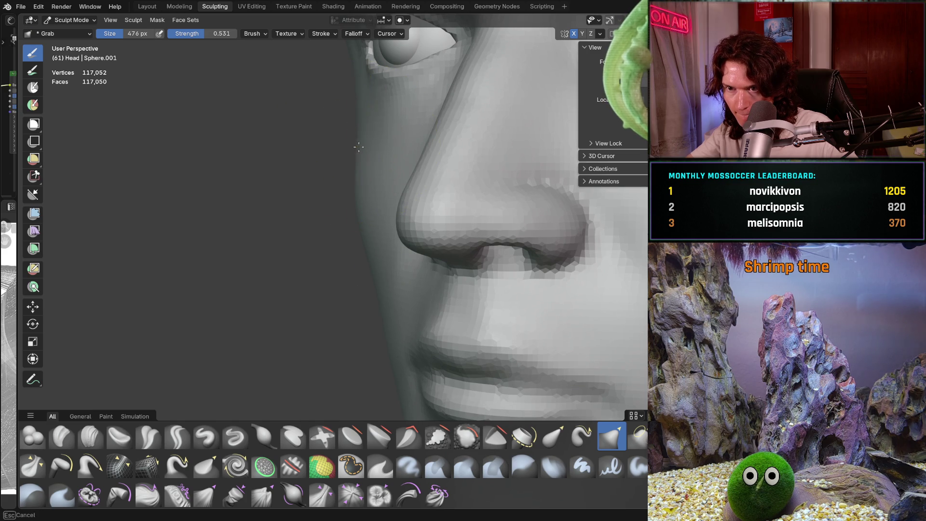
left_click_drag(358, 148, 361, 144)
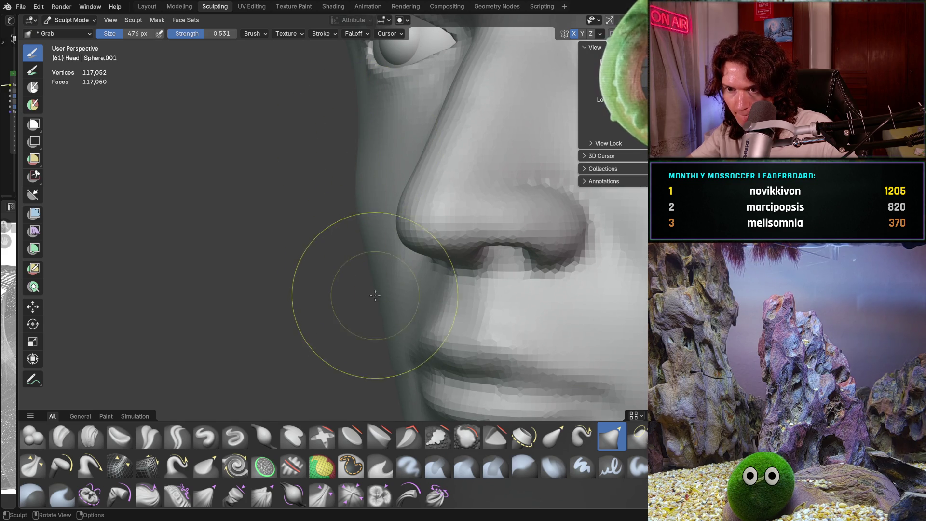
middle_click_drag(376, 296, 383, 241)
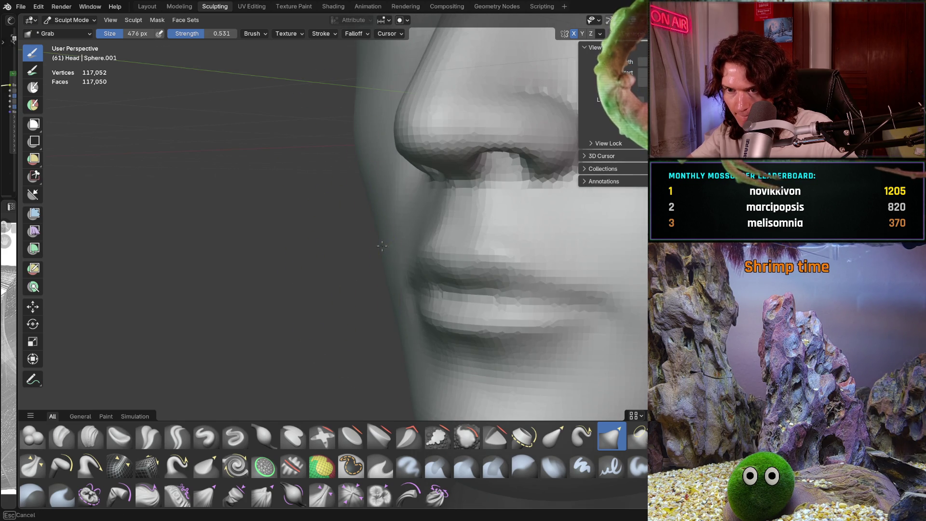
left_click_drag(381, 247, 377, 253)
left_click_drag(397, 312, 407, 370)
mouse_move(409, 371)
middle_mouse_down()
mouse_move(472, 303)
mouse_move(402, 269)
mouse_move(412, 285)
mouse_move(489, 289)
middle_mouse_up()
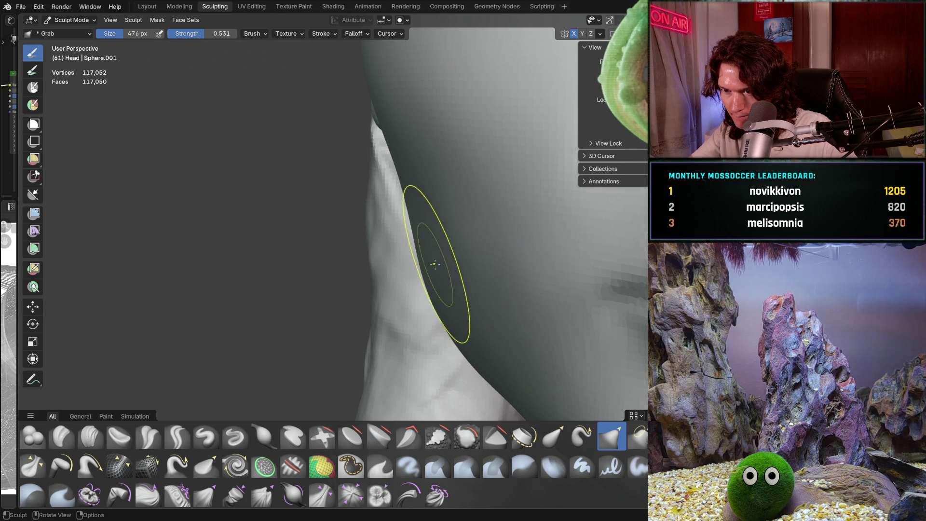
middle_click_drag(435, 266, 491, 250)
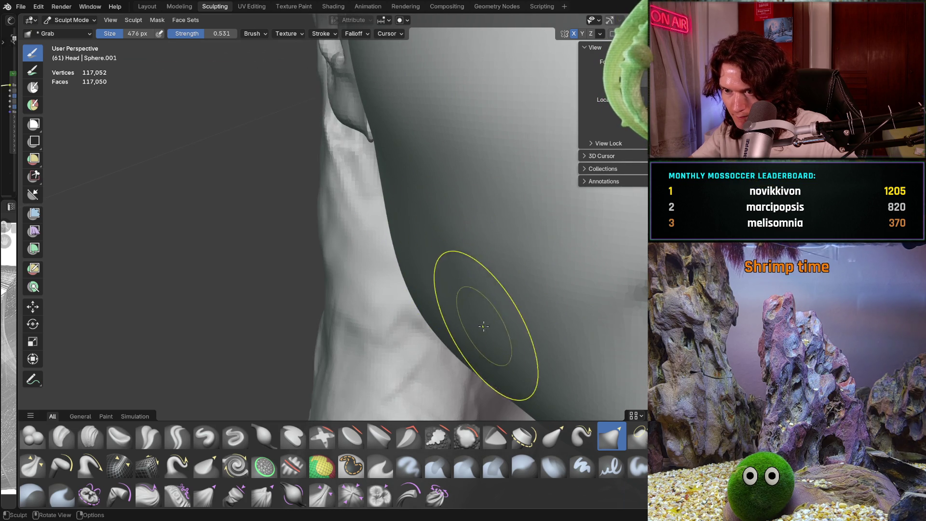
mouse_move(452, 300)
middle_mouse_down()
mouse_move(318, 275)
mouse_move(407, 243)
middle_mouse_up()
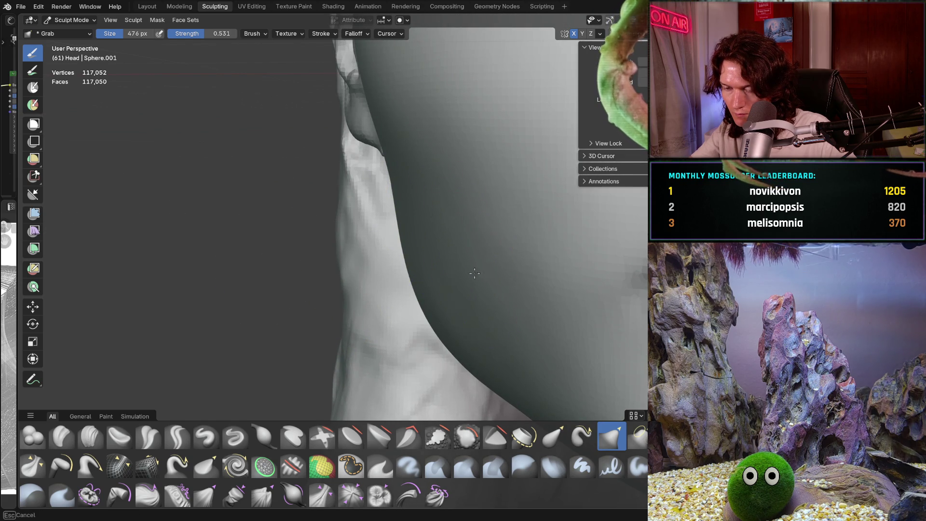
scroll(569, 233, "down", 3)
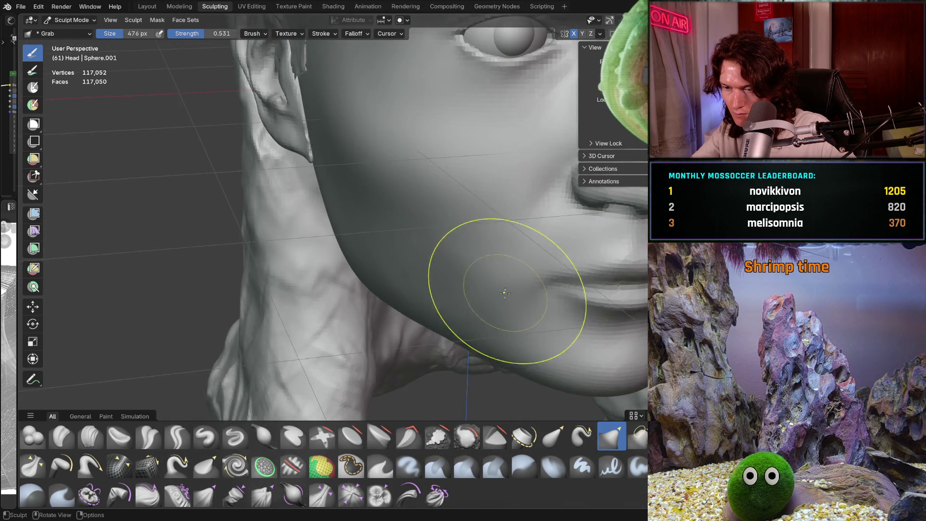
mouse_move(507, 239)
middle_mouse_down()
mouse_move(459, 247)
mouse_move(459, 225)
mouse_move(484, 270)
mouse_move(434, 246)
middle_mouse_up()
scroll(406, 238, "up", 2)
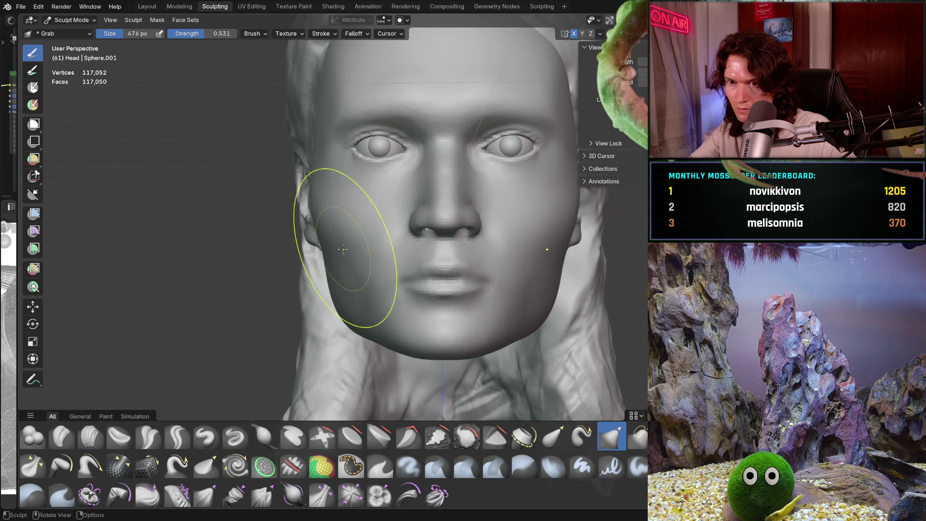
Step: Pull the cheek outline near the eye with the Grab brush, checking from the ear side and front
middle_click_drag(304, 212, 290, 225)
scroll(297, 211, "up", 2)
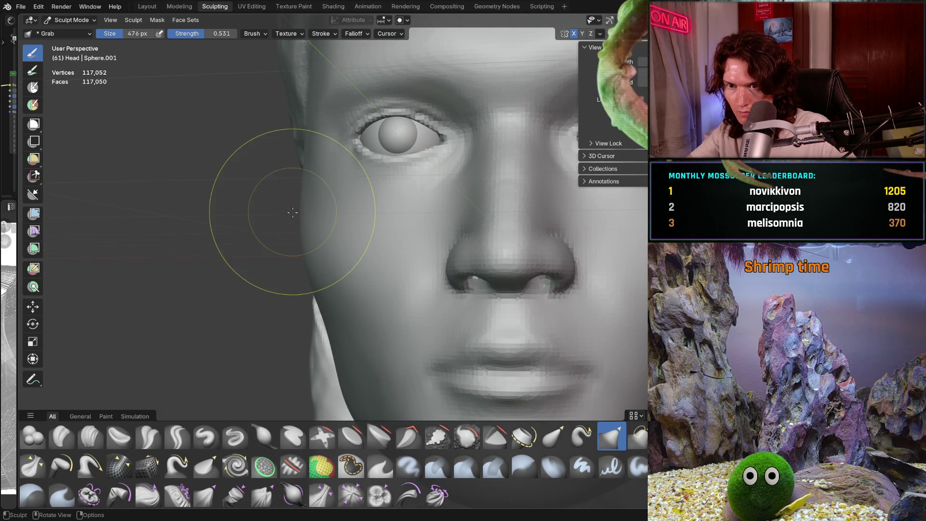
left_click_drag(297, 210, 302, 209)
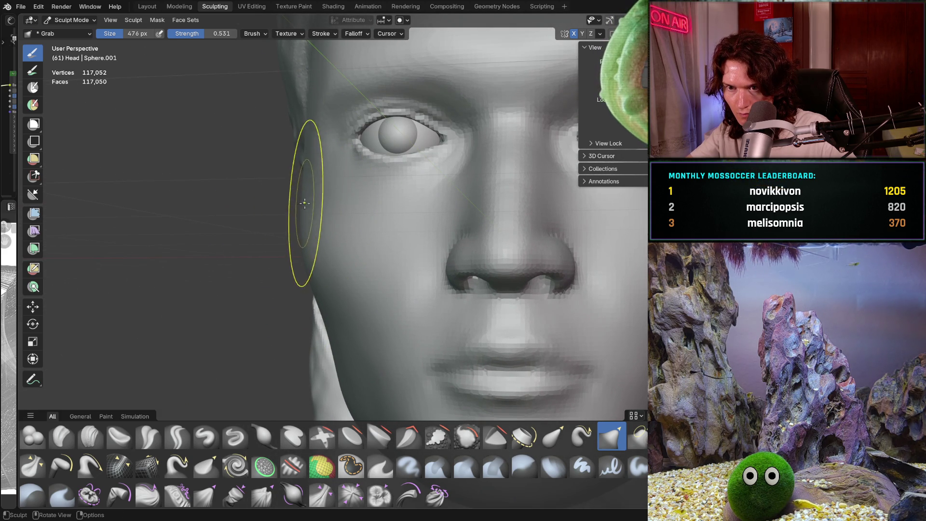
mouse_move(331, 219)
middle_mouse_down()
mouse_move(301, 196)
mouse_move(296, 246)
mouse_move(462, 270)
mouse_move(295, 273)
middle_mouse_up()
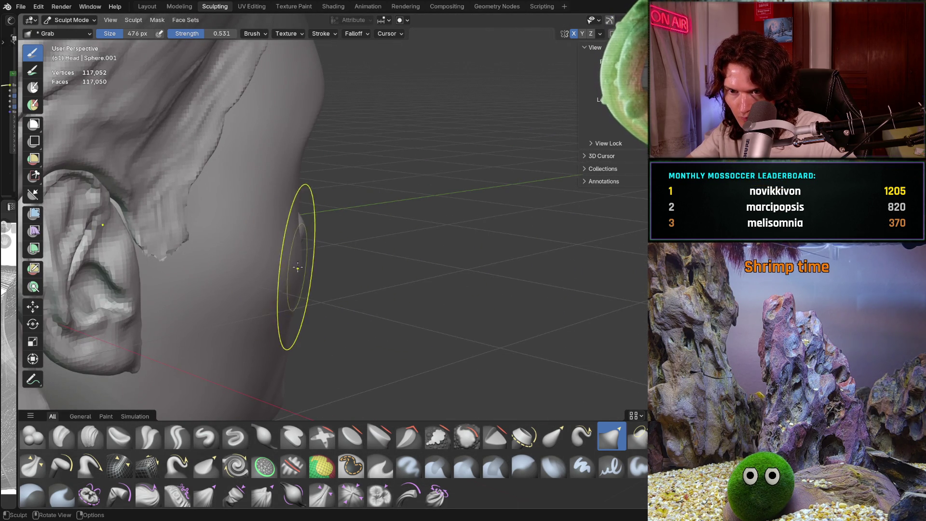
middle_click_drag(264, 271, 236, 232)
left_click_drag(237, 232, 267, 214)
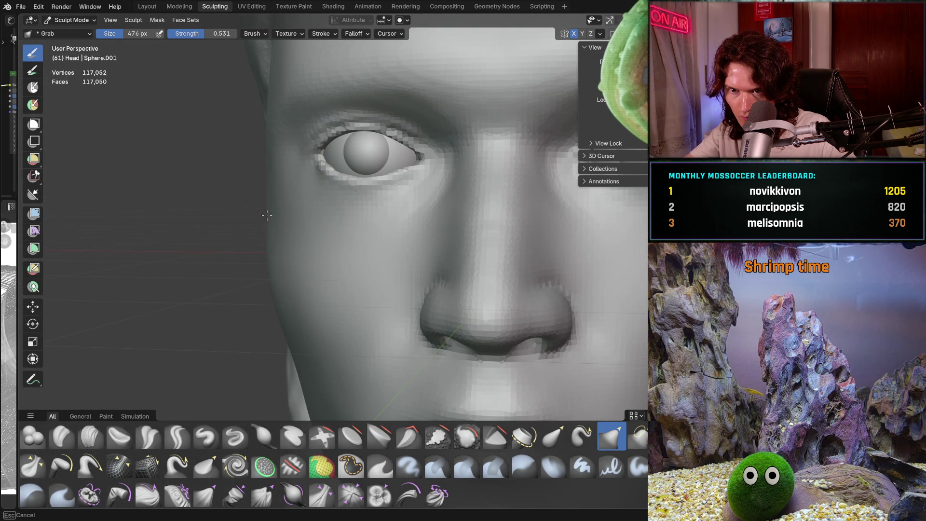
mouse_move(275, 224)
middle_mouse_down()
mouse_move(264, 217)
mouse_move(249, 262)
mouse_move(265, 279)
middle_mouse_up()
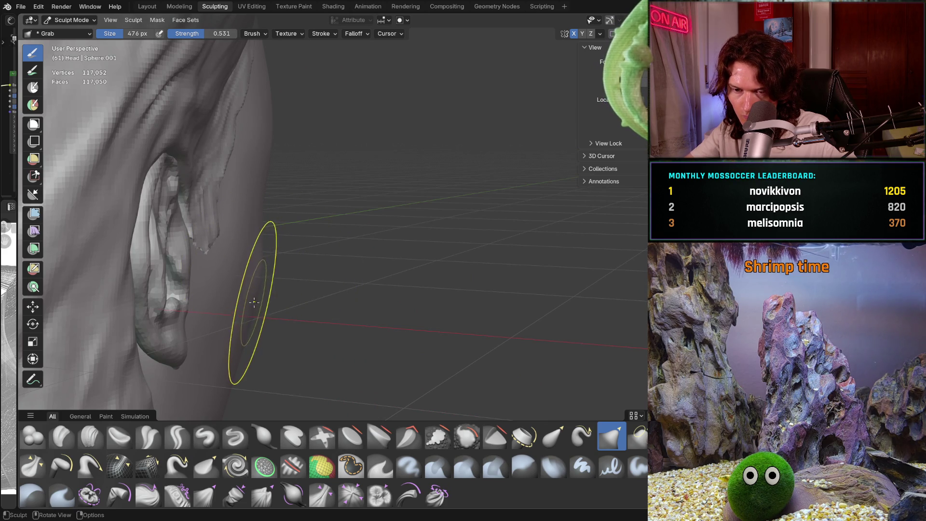
middle_click_drag(290, 311, 308, 246, "shift")
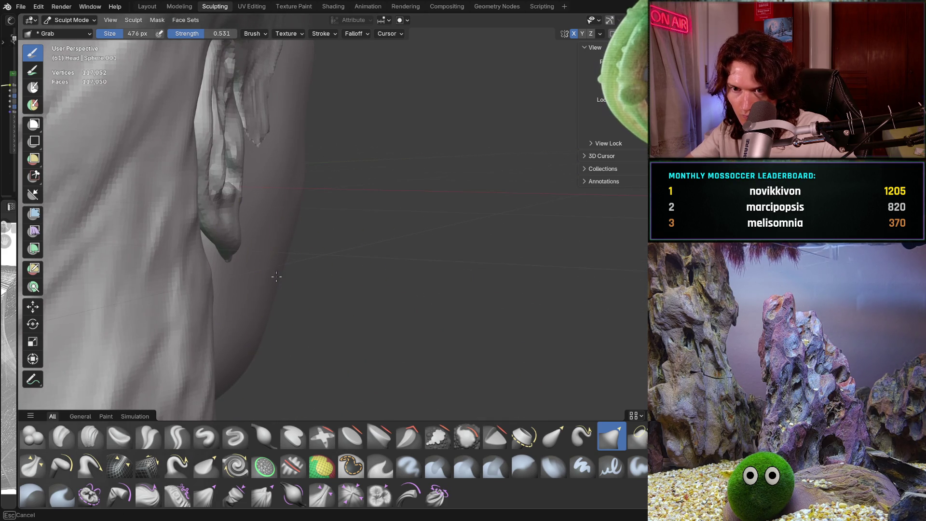
middle_click_drag(266, 318, 178, 304)
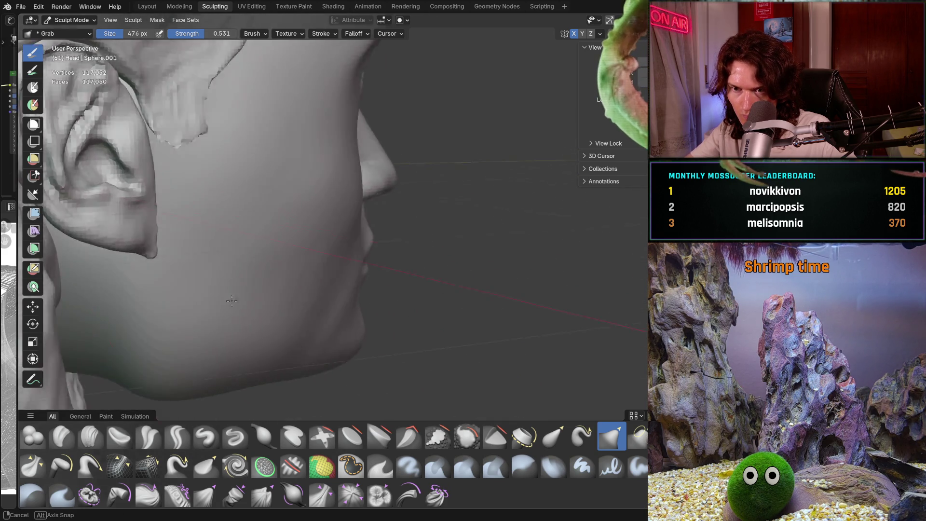
scroll(218, 311, "down", 5)
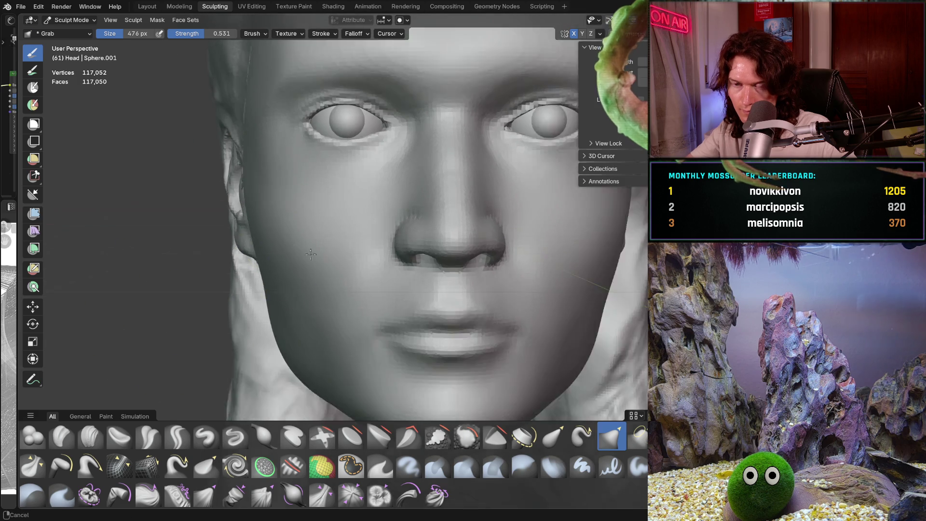
middle_click_drag(218, 311, 291, 331)
scroll(292, 330, "up", 2)
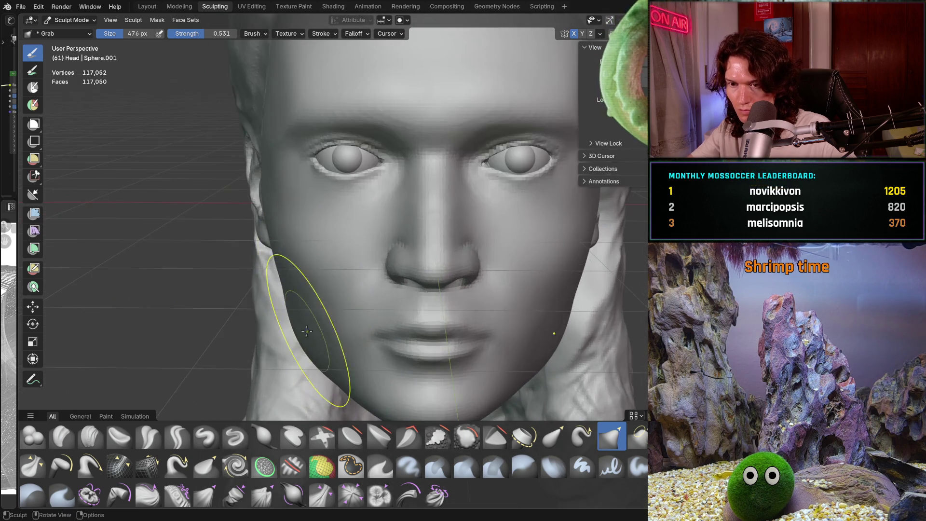
scroll(290, 326, "up", 1)
scroll(282, 304, "up", 1)
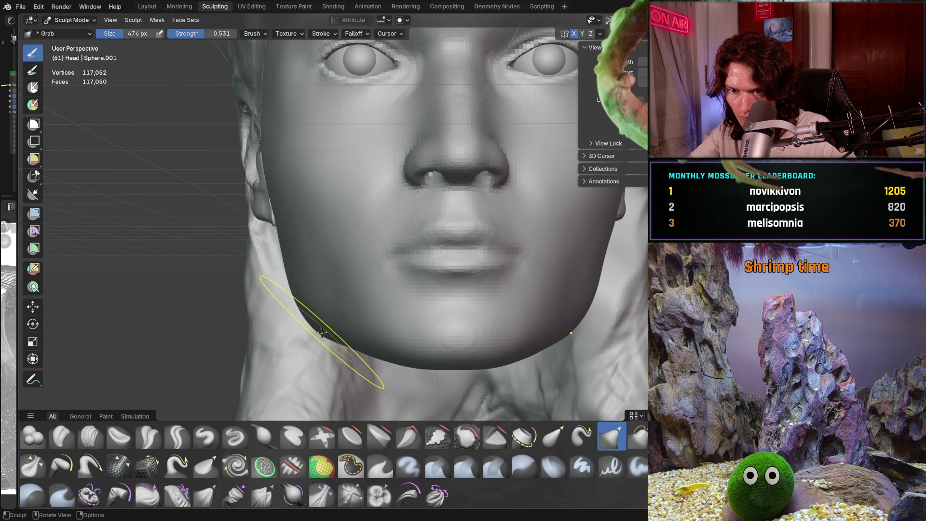
mouse_move(290, 325)
middle_mouse_down()
mouse_move(320, 340)
mouse_move(335, 332)
mouse_move(315, 307)
middle_mouse_up()
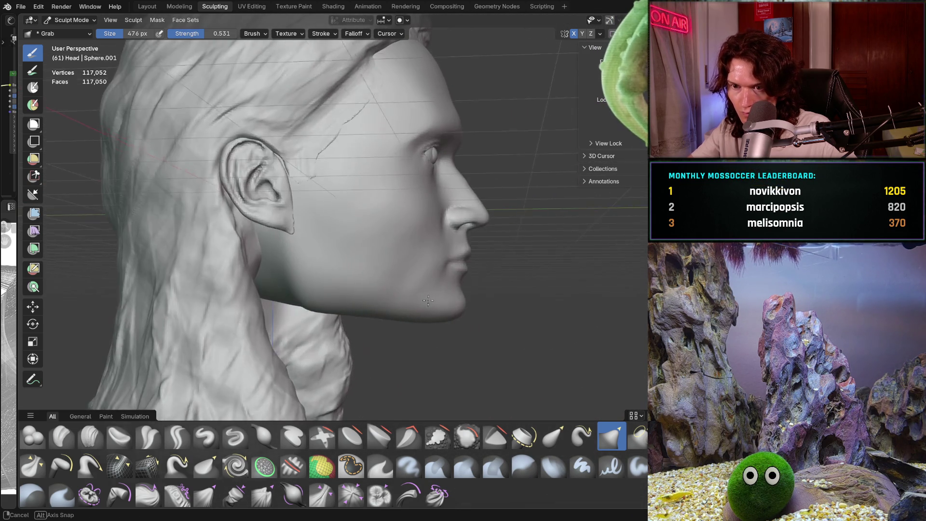
scroll(316, 304, "up", 3)
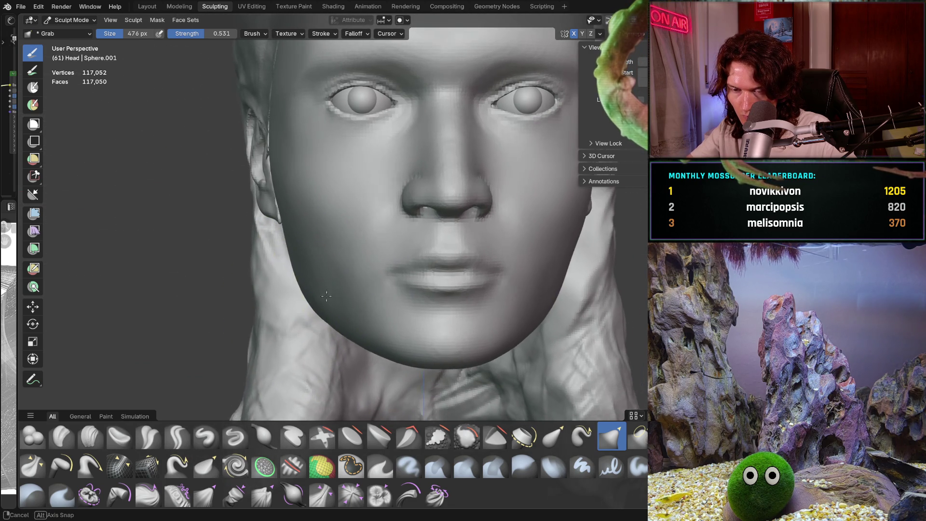
middle_click_drag(318, 304, 311, 297)
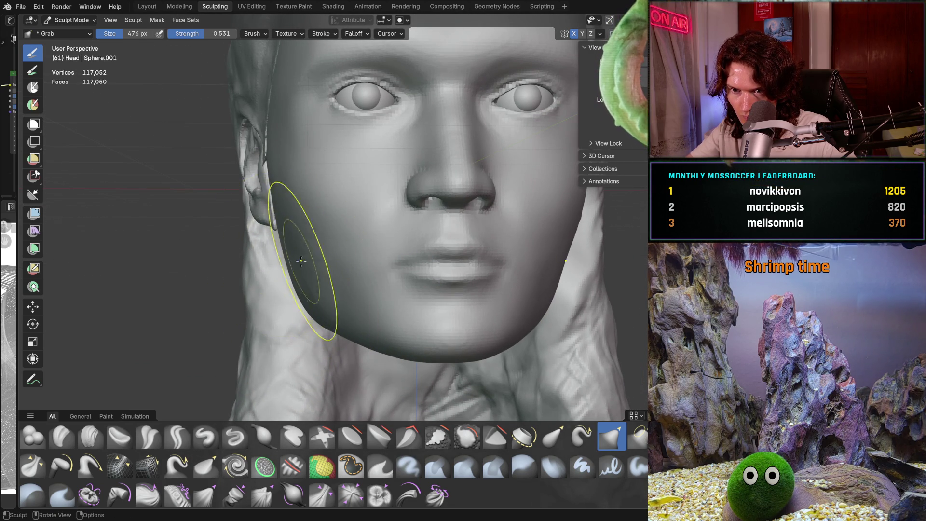
mouse_move(300, 261)
middle_mouse_down()
mouse_move(290, 257)
mouse_move(316, 283)
mouse_move(303, 298)
mouse_move(298, 255)
mouse_move(293, 314)
middle_mouse_up()
scroll(293, 314, "up", 2)
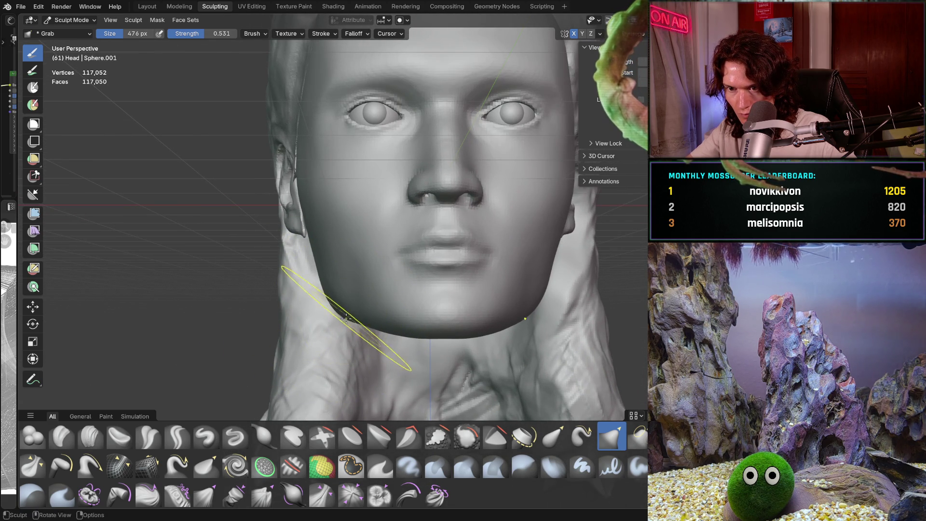
scroll(339, 287, "down", 2)
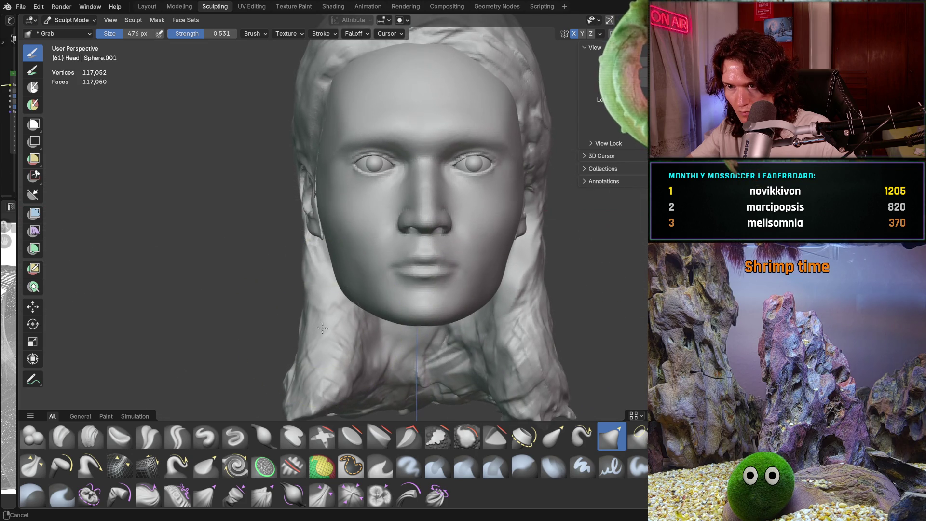
scroll(340, 310, "up", 2)
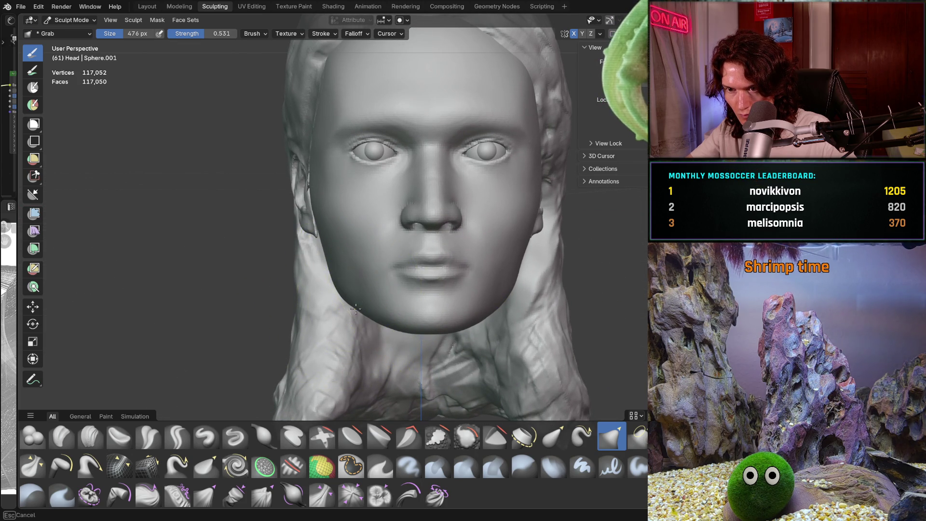
Step: Review the head in side profile, front and three-quarter views before working the jaw
middle_click_drag(355, 309, 430, 311)
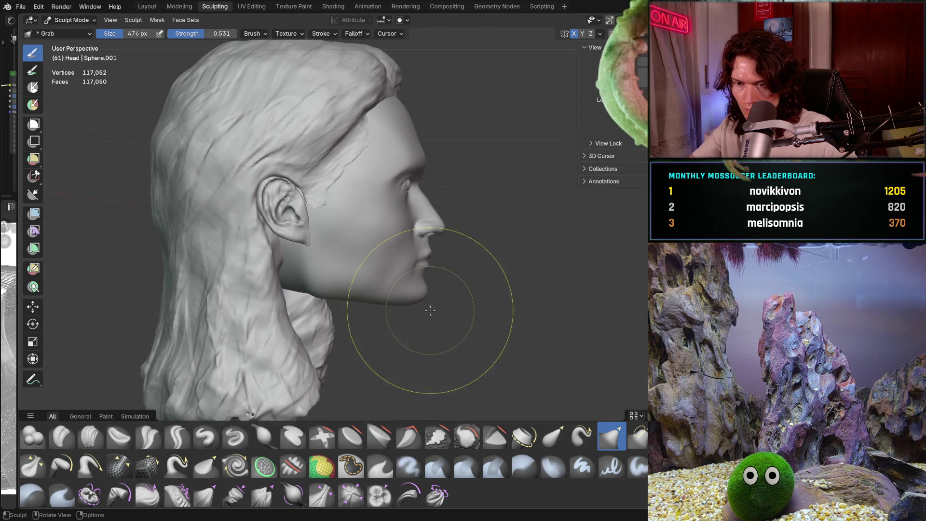
scroll(429, 312, "up", 2)
scroll(429, 297, "up", 3)
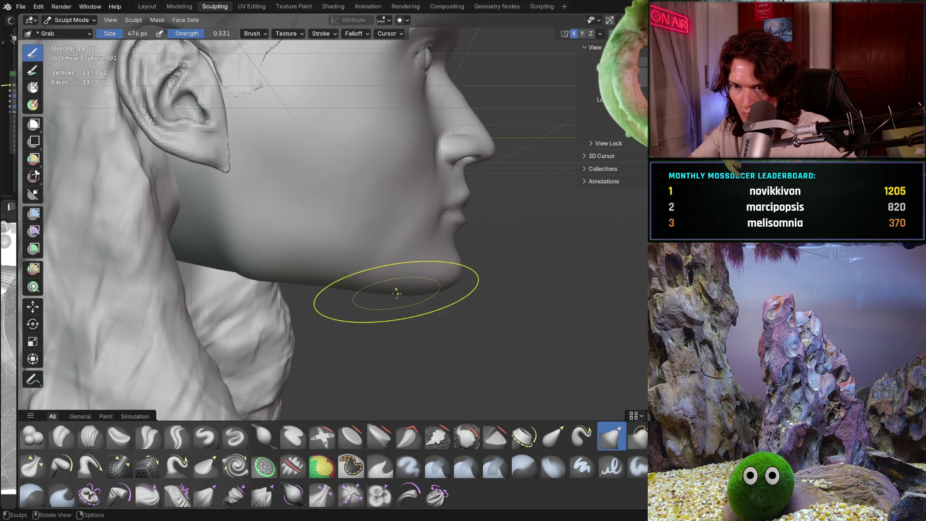
middle_click_drag(289, 271, 181, 232)
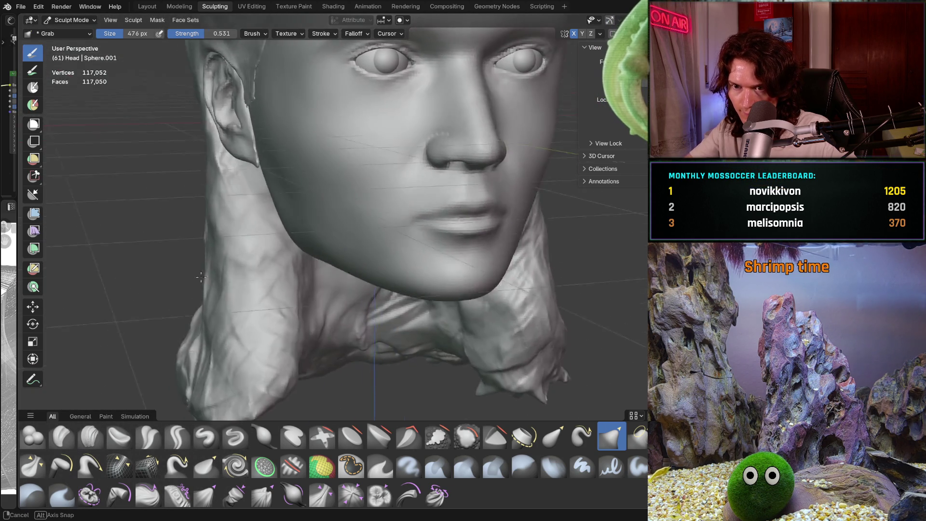
scroll(217, 232, "up", 2)
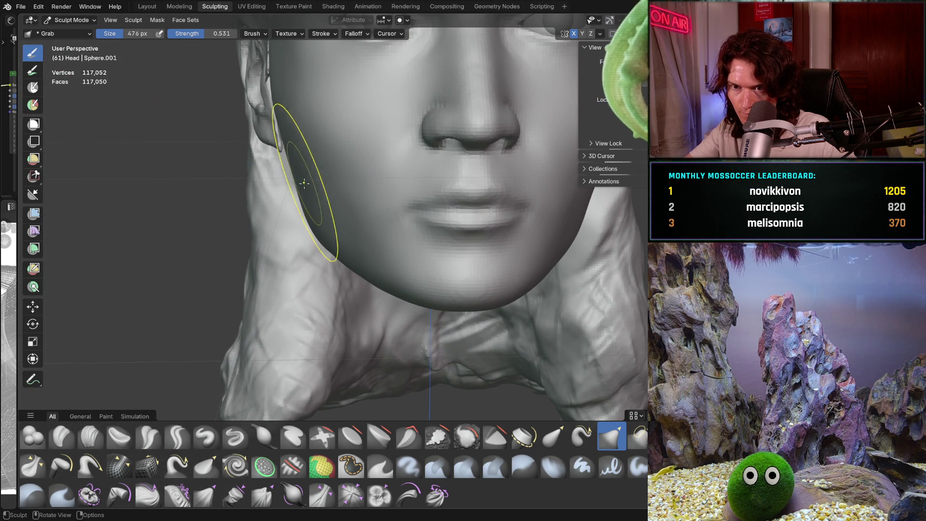
mouse_move(309, 183)
middle_mouse_down()
mouse_move(411, 246)
mouse_move(362, 260)
mouse_move(289, 239)
middle_mouse_up()
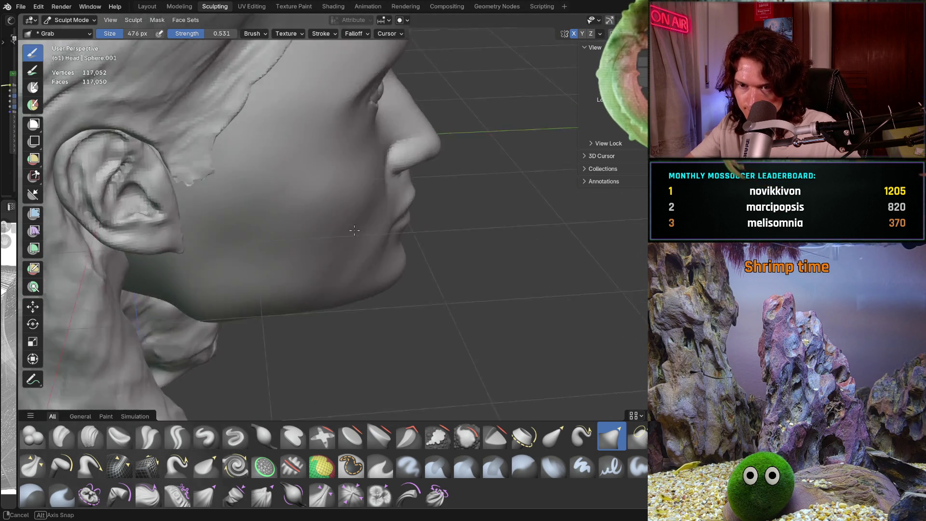
mouse_move(260, 219)
middle_mouse_down()
mouse_move(240, 187)
mouse_move(318, 201)
mouse_move(335, 273)
mouse_move(341, 262)
middle_mouse_up()
scroll(319, 202, "up", 2)
scroll(318, 201, "down", 2)
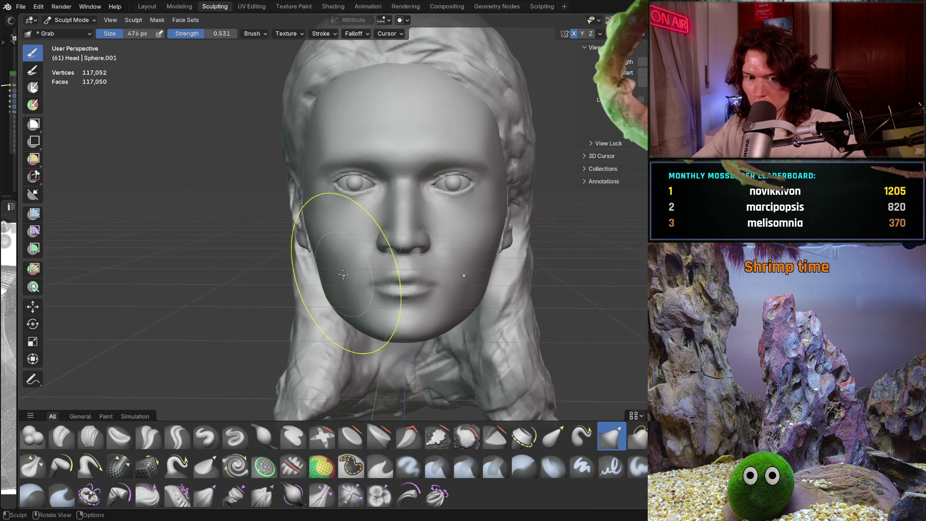
scroll(342, 262, "up", 2)
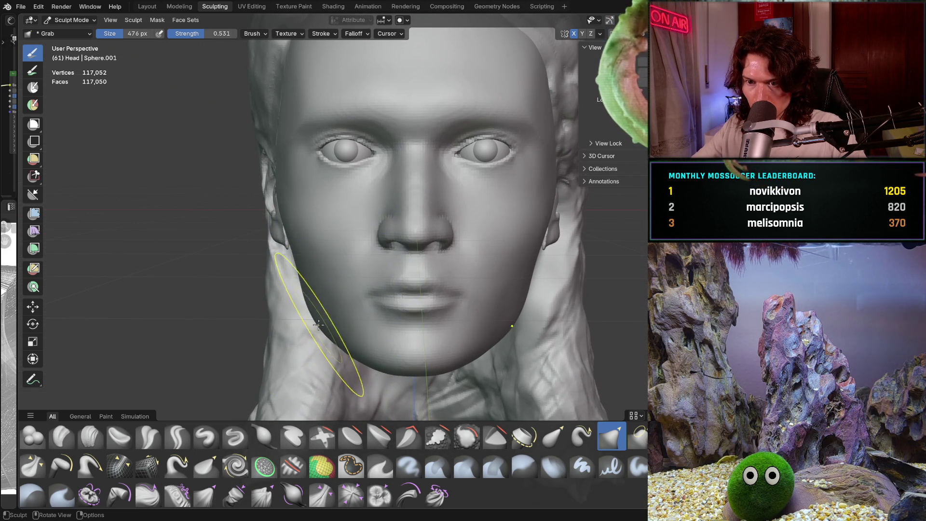
scroll(325, 290, "down", 3)
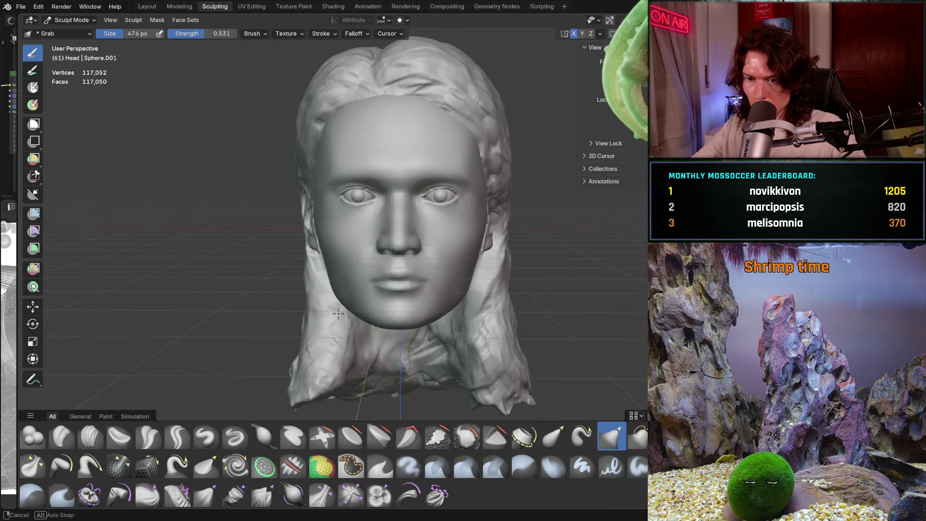
mouse_move(326, 290)
middle_mouse_down()
mouse_move(392, 272)
mouse_move(377, 261)
mouse_move(391, 239)
middle_mouse_up()
scroll(393, 200, "up", 4)
scroll(393, 201, "down", 4)
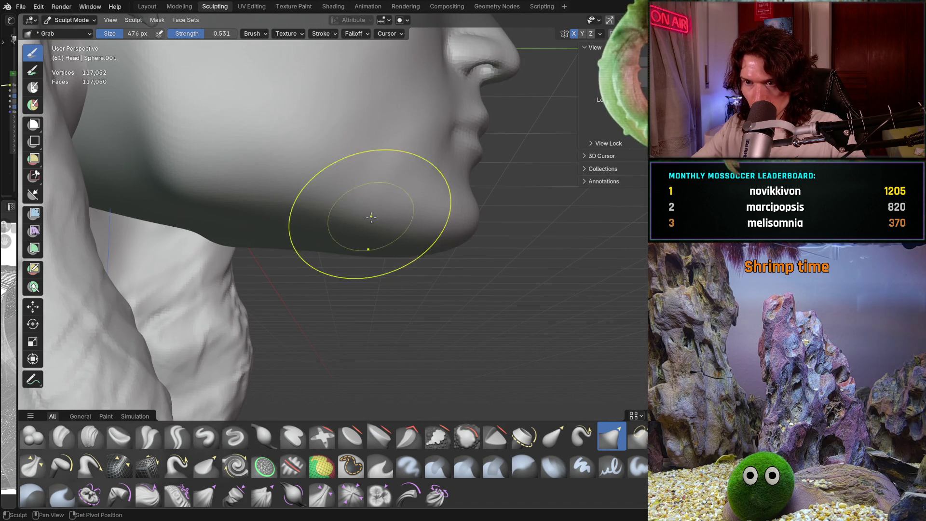
scroll(397, 270, "up", 3)
Step: Pull the underside of the jaw and chin into shape with Grab, then pick Clay Strips to resize
left_click_drag(397, 270, 405, 247)
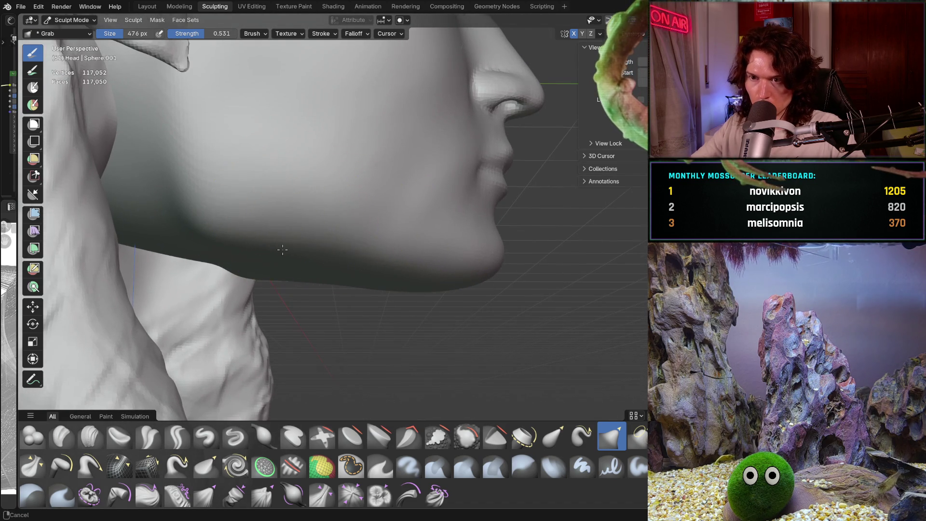
middle_click_drag(325, 217, 347, 239, "shift")
left_click(90, 436)
key("f")
Step: Set the Clay Strips brush to 330 then 268 px and build up clay on the cheek
left_click(351, 318)
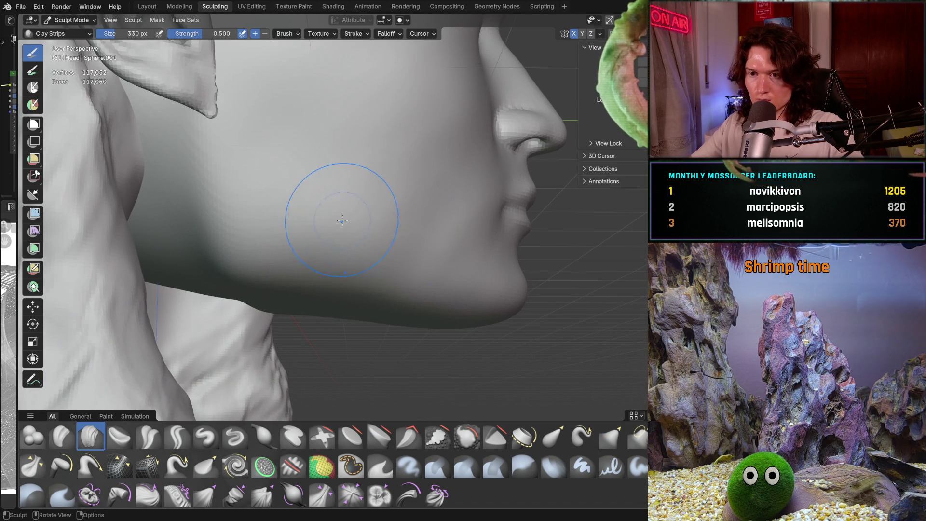
scroll(351, 317, "down", 3)
middle_click_drag(351, 317, 264, 189)
key("f")
left_click(247, 199)
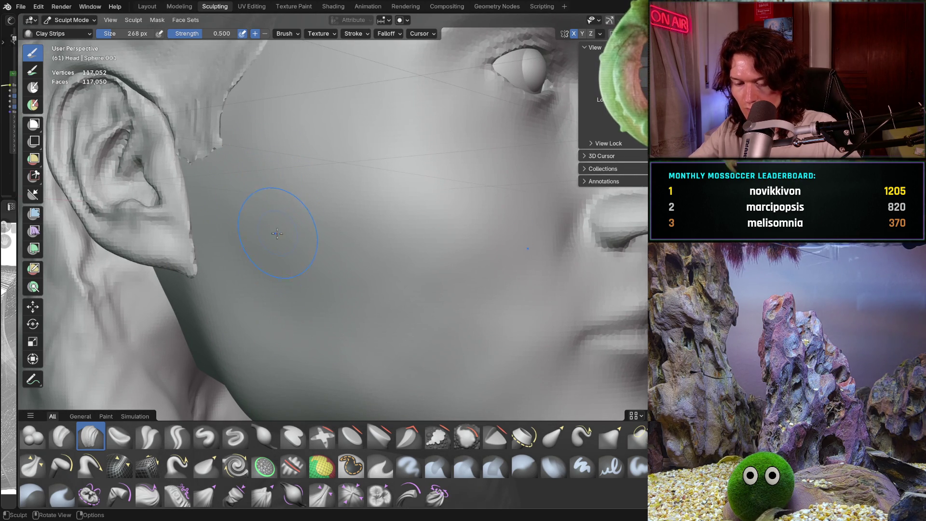
left_click_drag(275, 239, 273, 272)
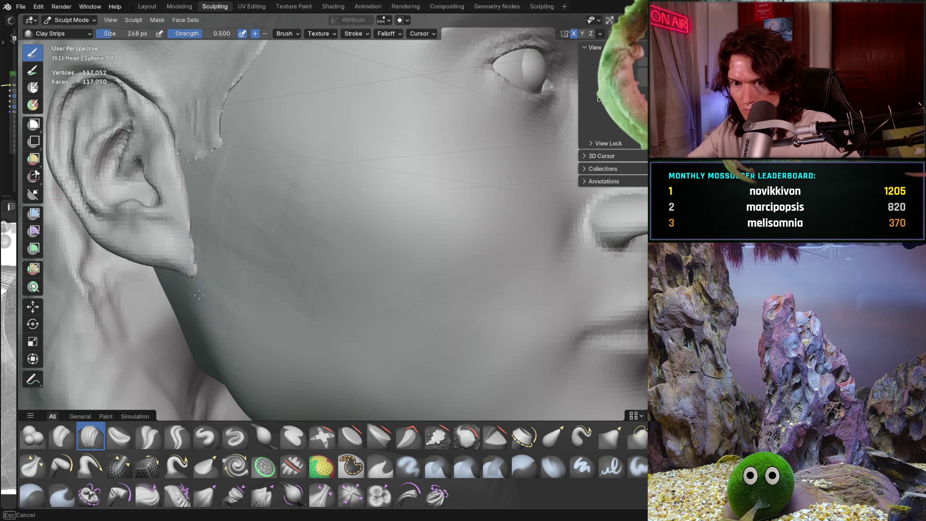
scroll(197, 288, "down", 3)
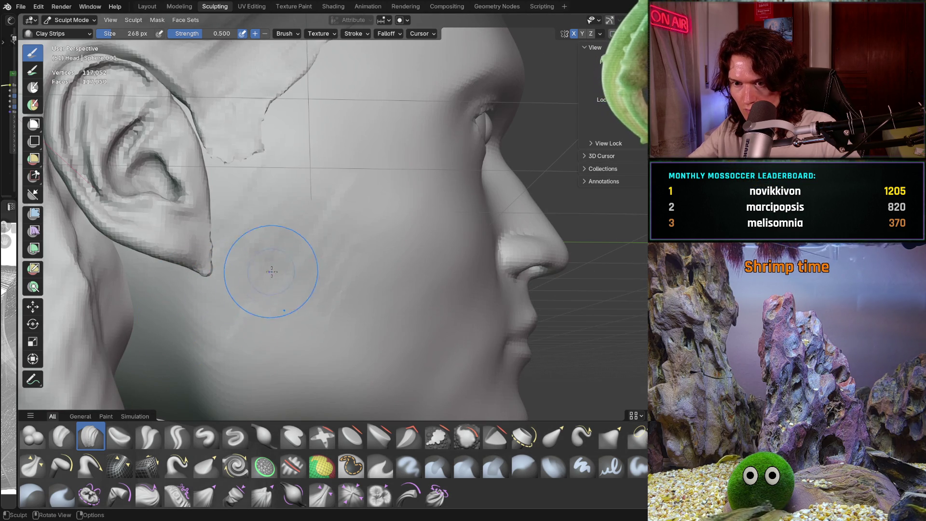
mouse_move(243, 315)
middle_mouse_down()
mouse_move(328, 293)
mouse_move(311, 312)
middle_mouse_up()
scroll(338, 337, "up", 4)
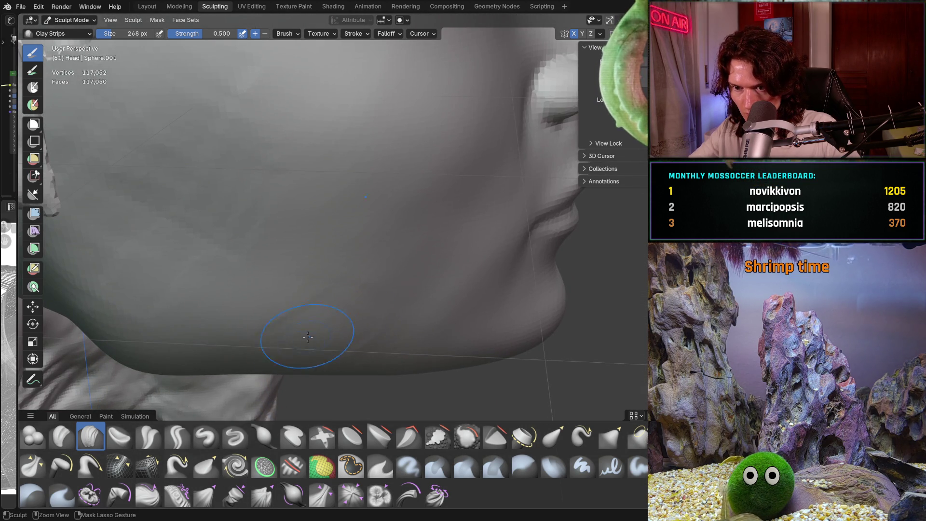
Step: Shrink the brush to 182 px and orbit to check the side of the face and ear
key("f")
left_click(290, 346)
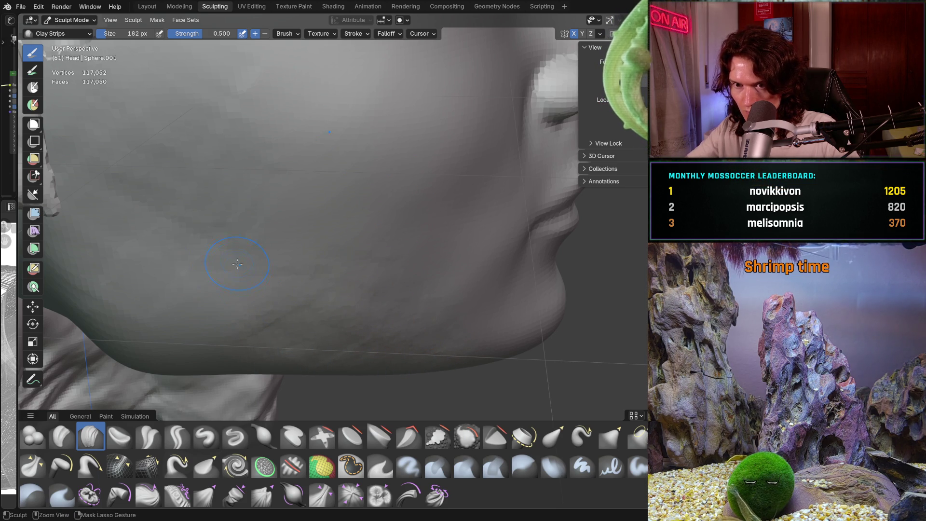
middle_click_drag(238, 264, 215, 228)
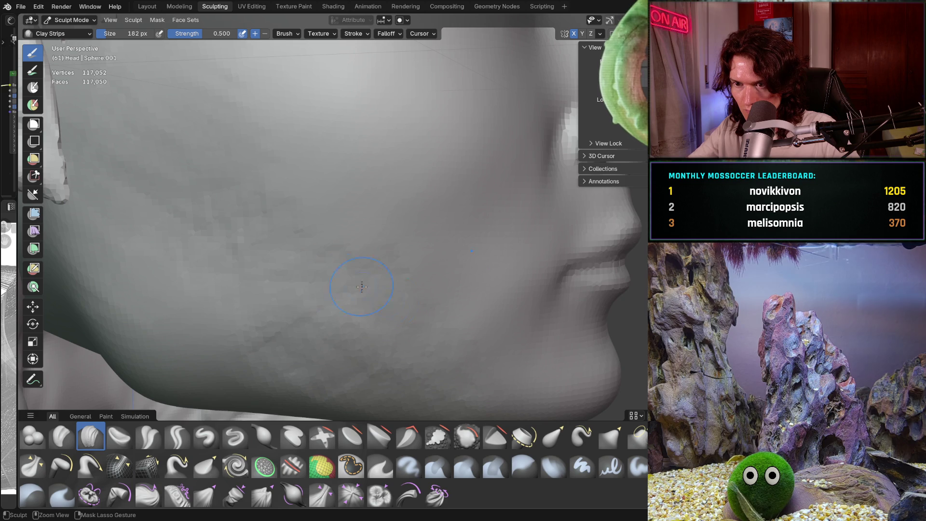
mouse_move(363, 339)
middle_mouse_down()
mouse_move(346, 303)
mouse_move(390, 309)
mouse_move(385, 290)
middle_mouse_up()
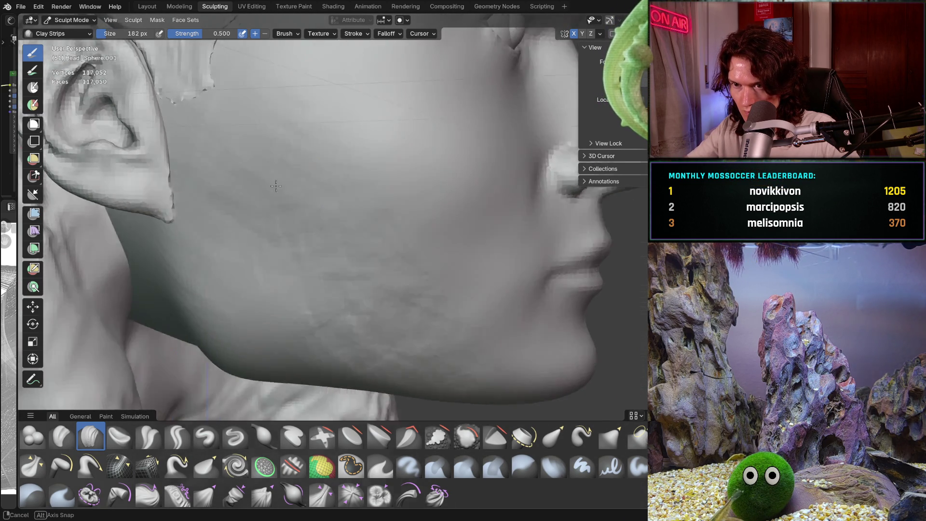
middle_click_drag(310, 132, 272, 118)
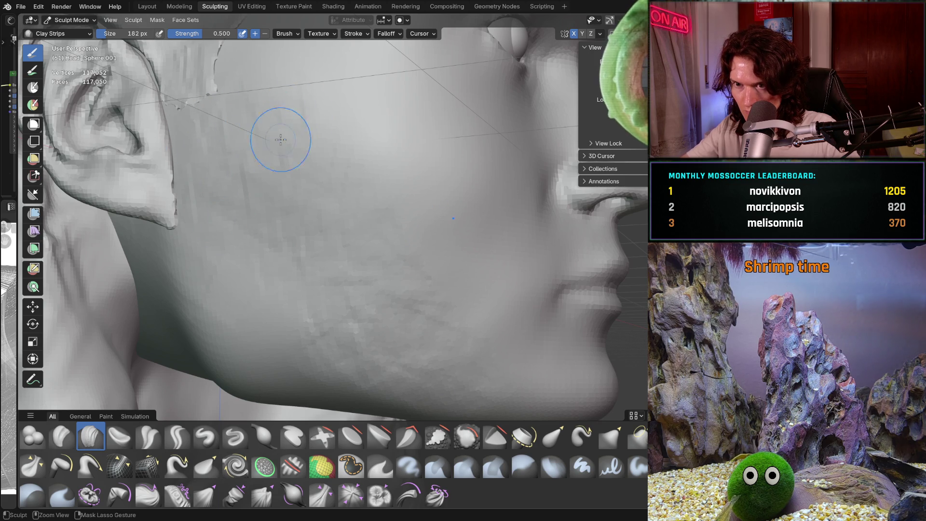
scroll(258, 209, "down", 3)
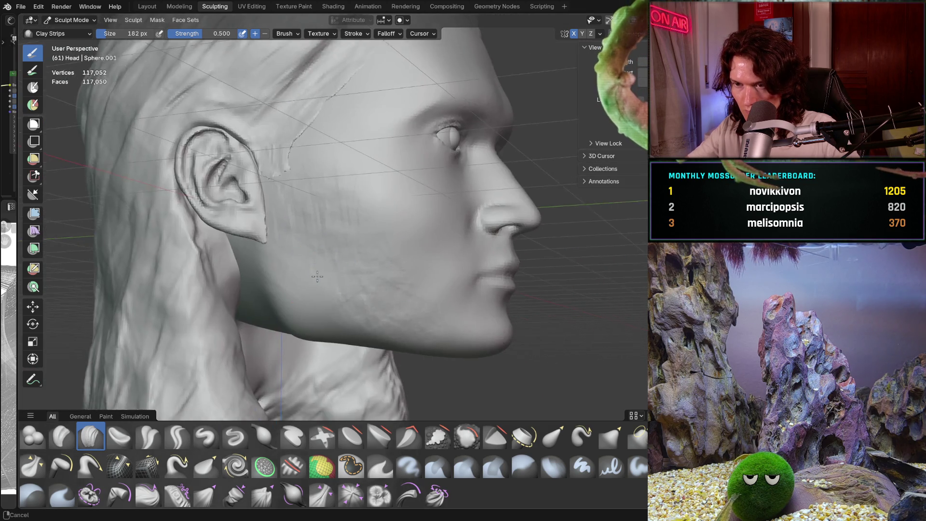
Step: Orbit around the ear side of the head, build up the cheek beside the ear, and return to front view
mouse_move(311, 160)
middle_mouse_down()
mouse_move(238, 287)
mouse_move(304, 218)
middle_mouse_up()
scroll(368, 139, "up", 3)
scroll(368, 139, "up", 2)
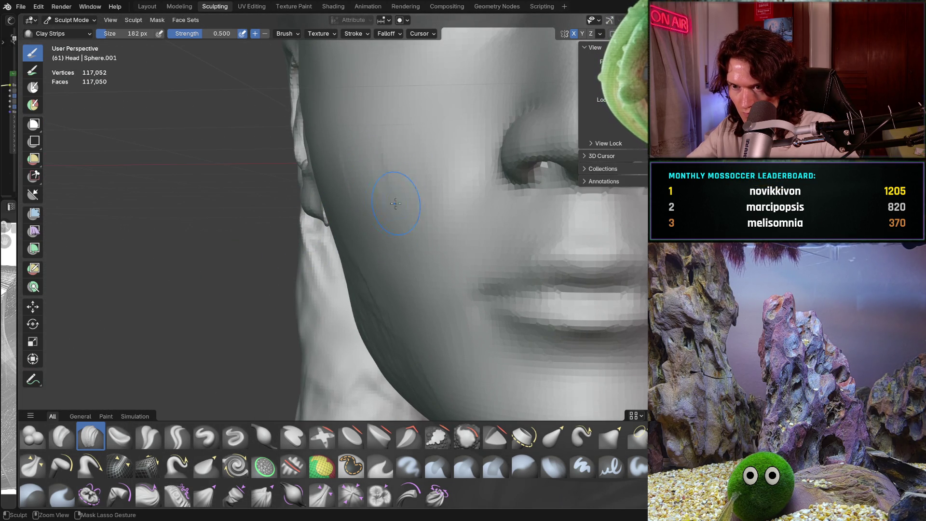
middle_click_drag(383, 258, 364, 253)
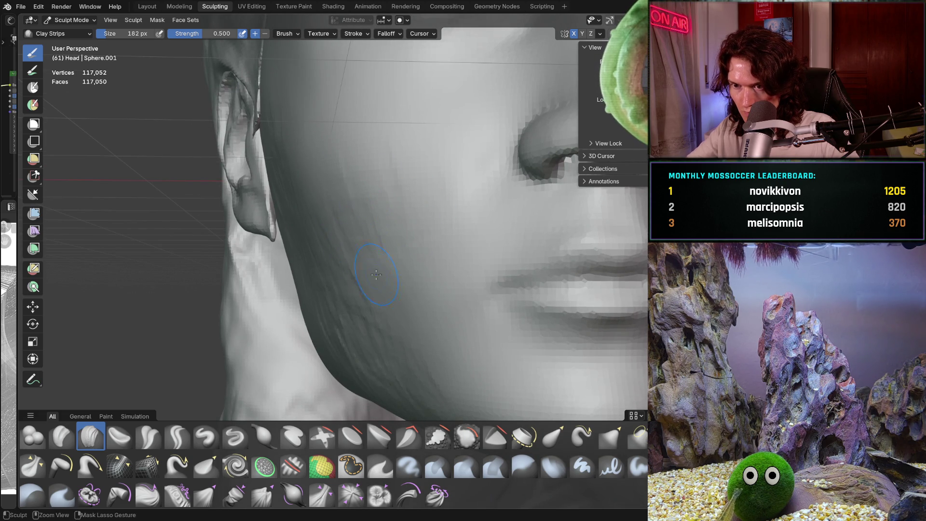
mouse_move(416, 155)
middle_mouse_down()
mouse_move(438, 187)
mouse_move(376, 246)
middle_mouse_up()
scroll(370, 265, "up", 3)
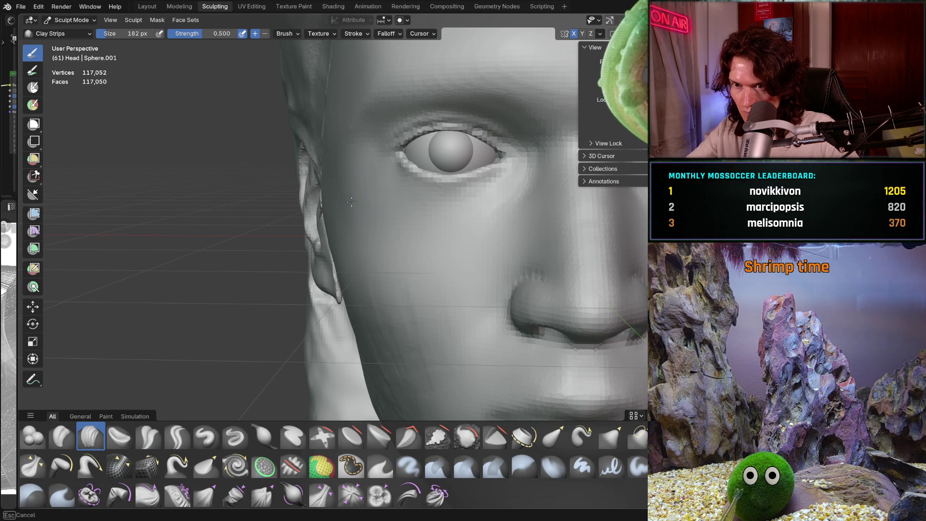
middle_click_drag(369, 213, 400, 206)
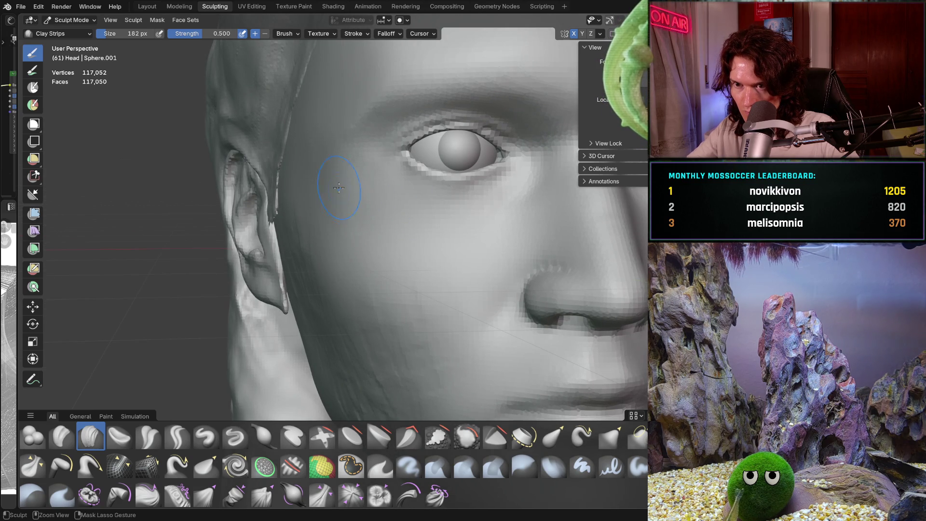
middle_click_drag(325, 160, 292, 162)
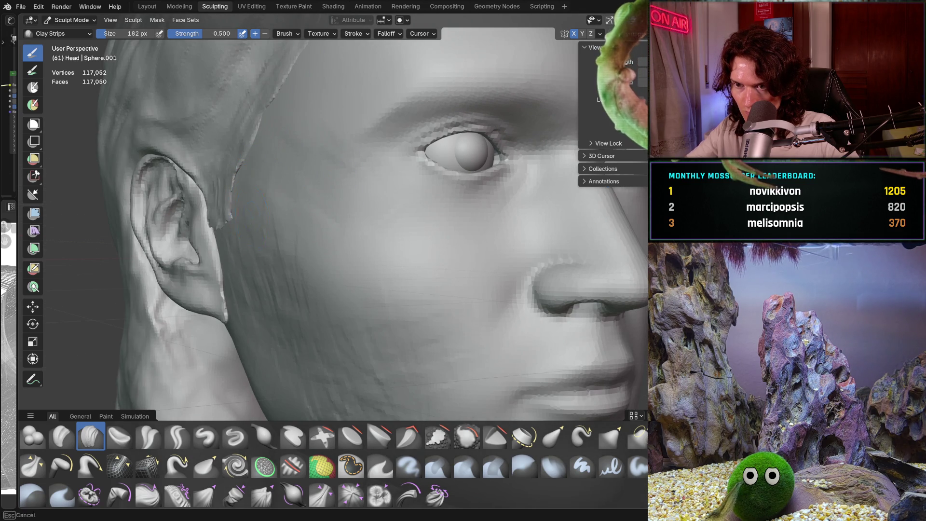
middle_click_drag(348, 218, 316, 220)
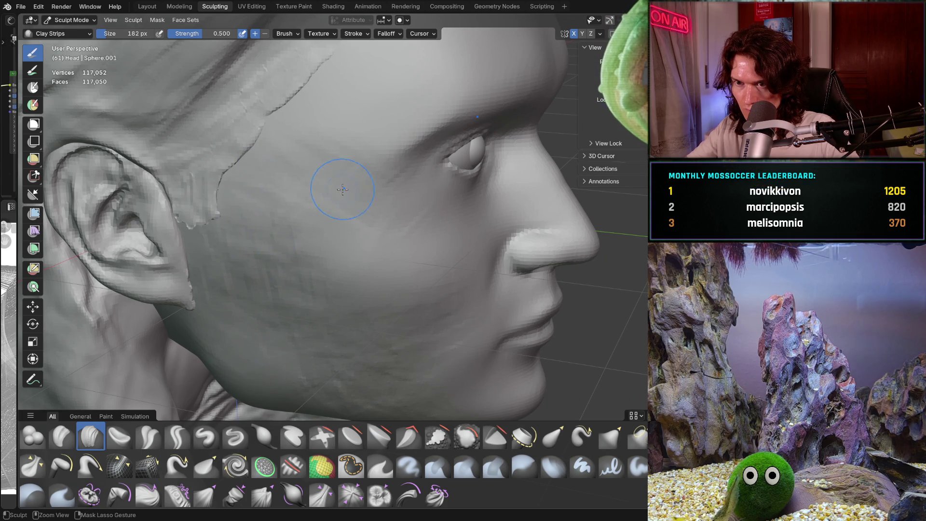
middle_click_drag(342, 189, 334, 142)
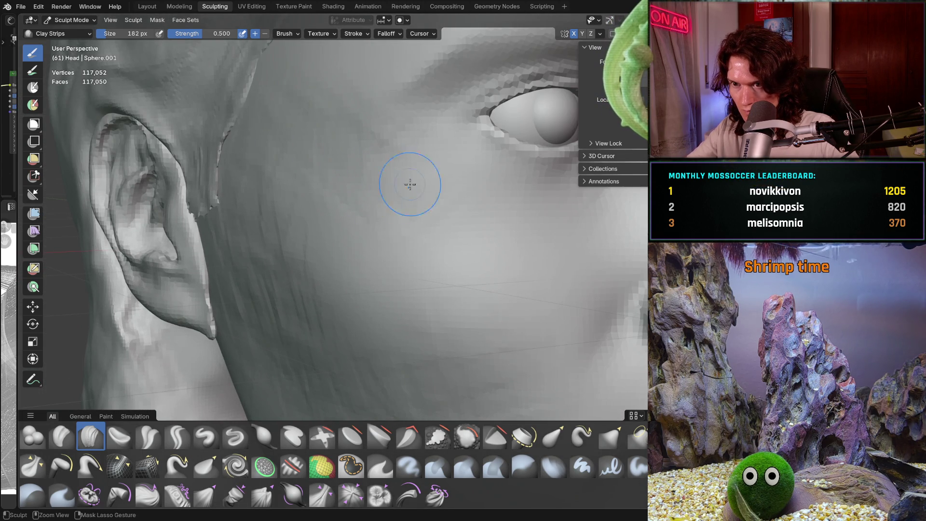
mouse_move(410, 185)
left_mouse_down()
mouse_move(439, 228)
mouse_move(516, 245)
left_mouse_up()
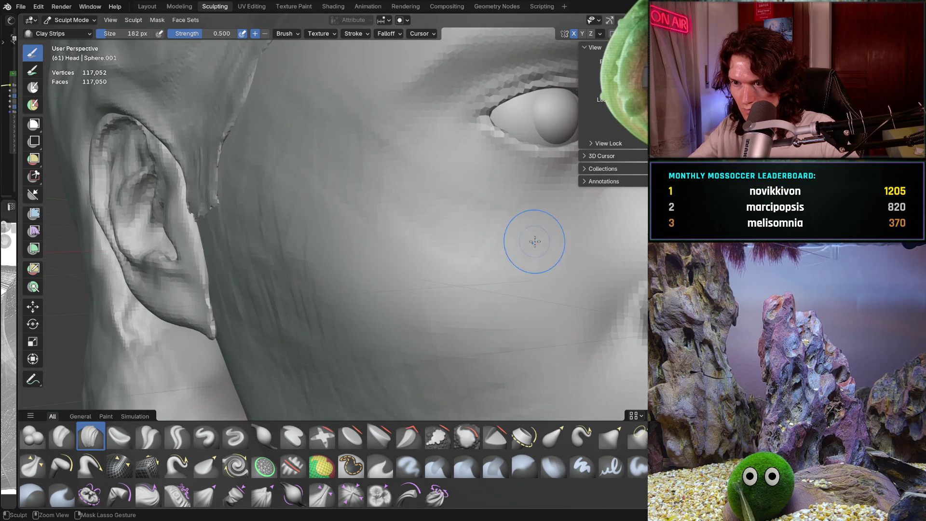
scroll(534, 241, "down", 5)
mouse_move(477, 203)
middle_mouse_down()
mouse_move(443, 164)
mouse_move(384, 261)
middle_mouse_up()
scroll(397, 136, "down", 6)
scroll(384, 260, "up", 2)
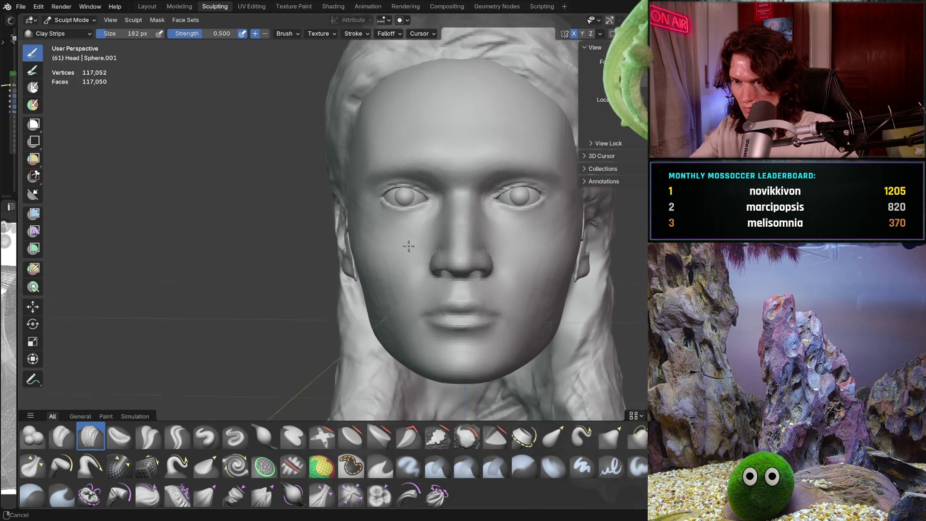
scroll(394, 262, "up", 2)
scroll(400, 266, "up", 2)
scroll(399, 265, "down", 3)
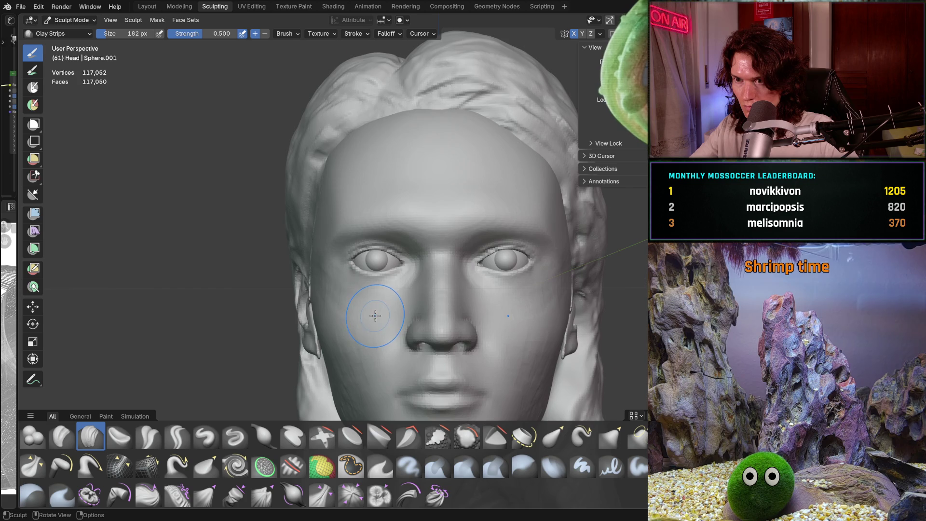
scroll(376, 311, "down", 2)
scroll(371, 309, "up", 2)
Step: Inspect the head from back orthographic, top and side views, then close in on the face
middle_click_drag(371, 310, 362, 326)
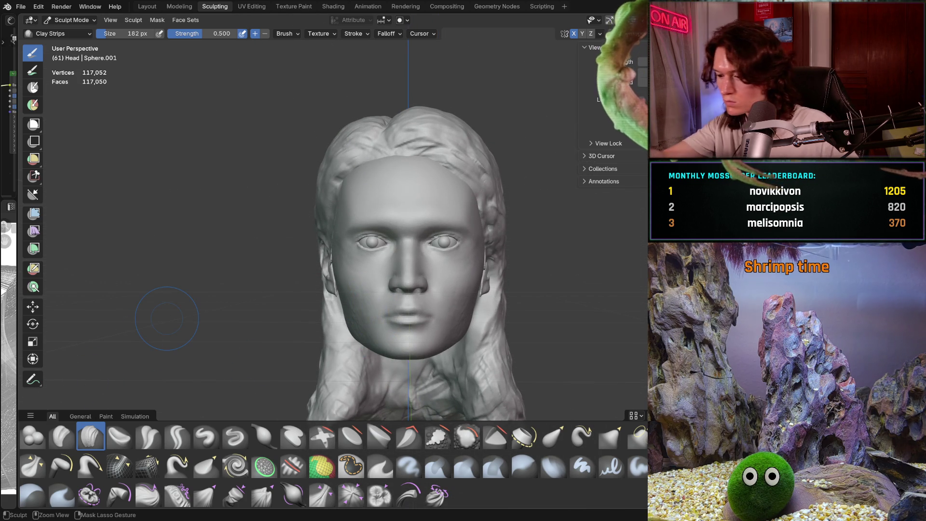
key("ctrl+KP_1")
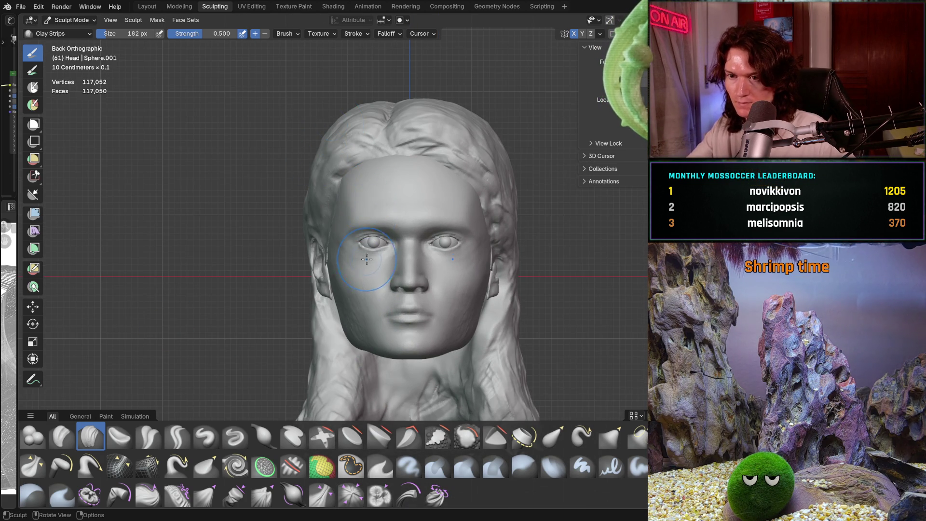
scroll(367, 259, "down", 4)
mouse_move(363, 275)
middle_mouse_down()
mouse_move(445, 286)
mouse_move(405, 283)
middle_mouse_up()
scroll(411, 215, "up", 3)
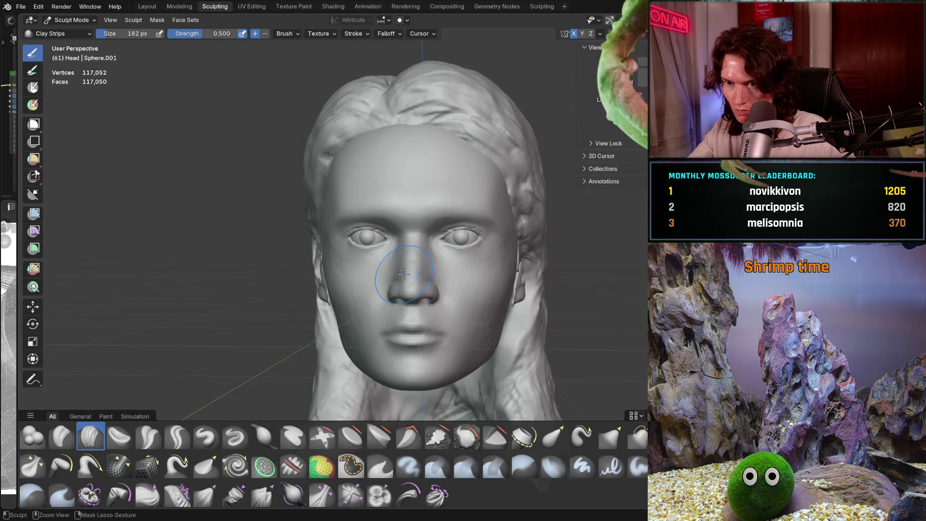
scroll(406, 274, "up", 2)
scroll(405, 274, "up", 2)
middle_click_drag(405, 275, 434, 246, "shift")
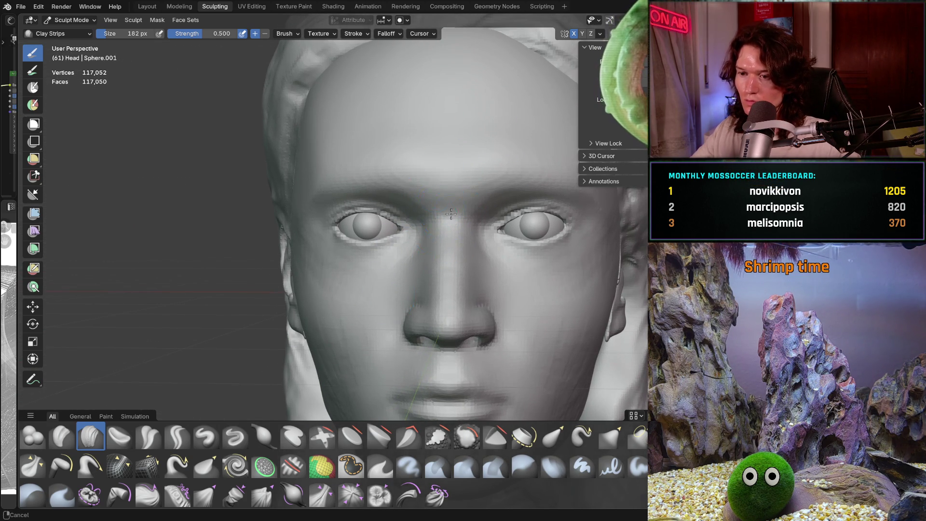
middle_click_drag(450, 214, 415, 238, "ctrl")
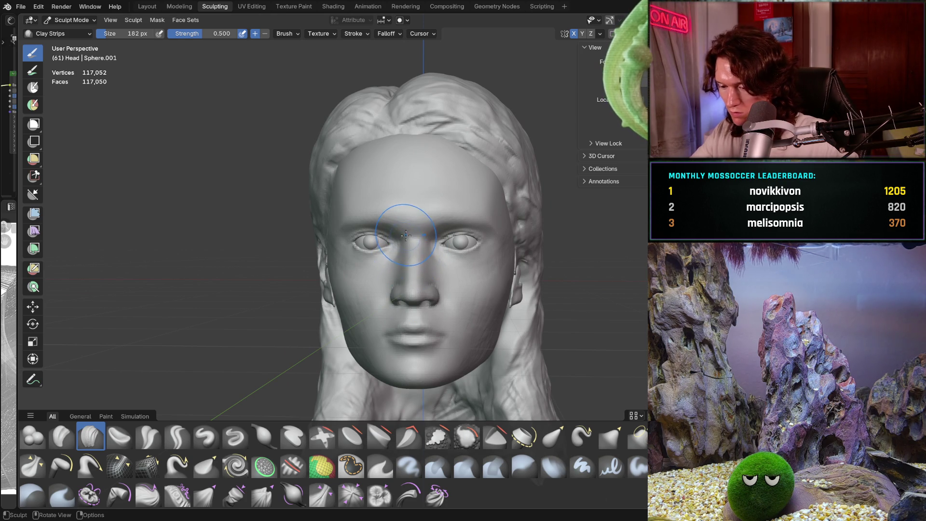
middle_click_drag(442, 299, 428, 275)
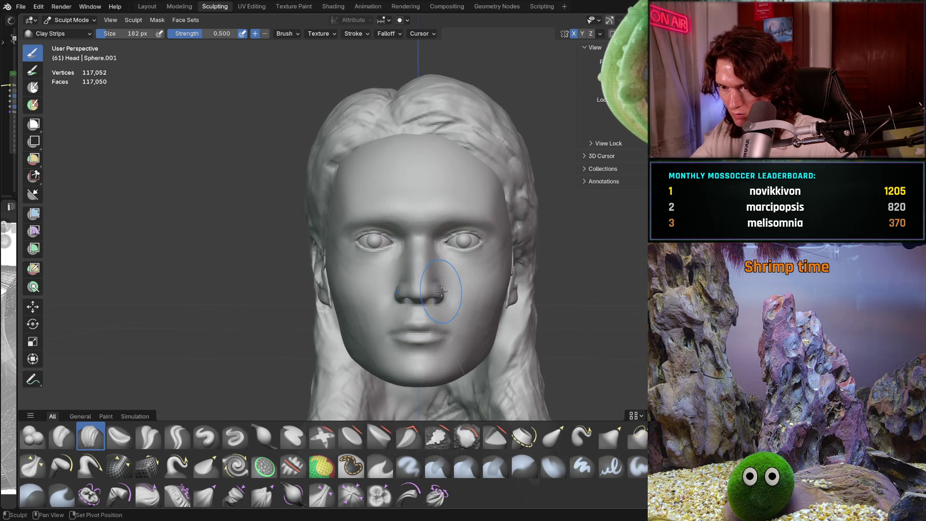
middle_click_drag(411, 316, 424, 296, "ctrl")
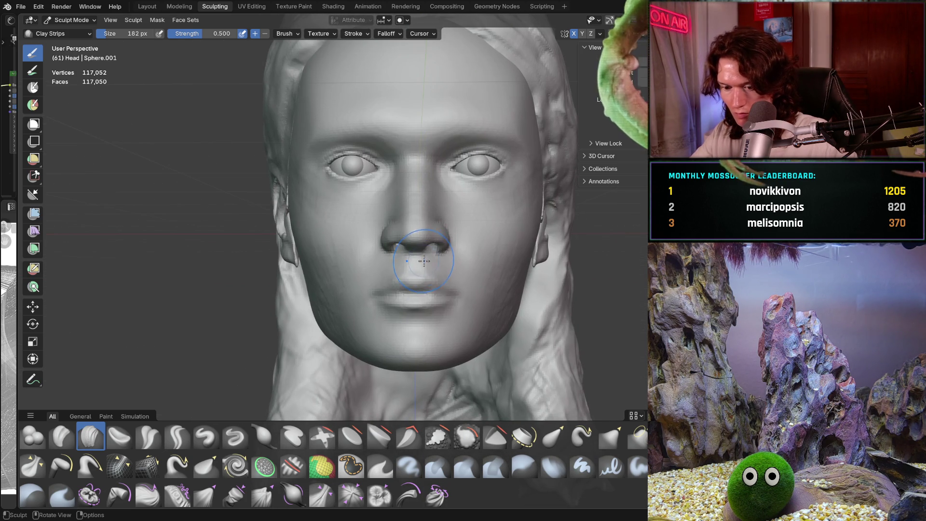
Step: Resize the Grab brush radius to 260 px for shaping the lips
key("f")
left_click(433, 293)
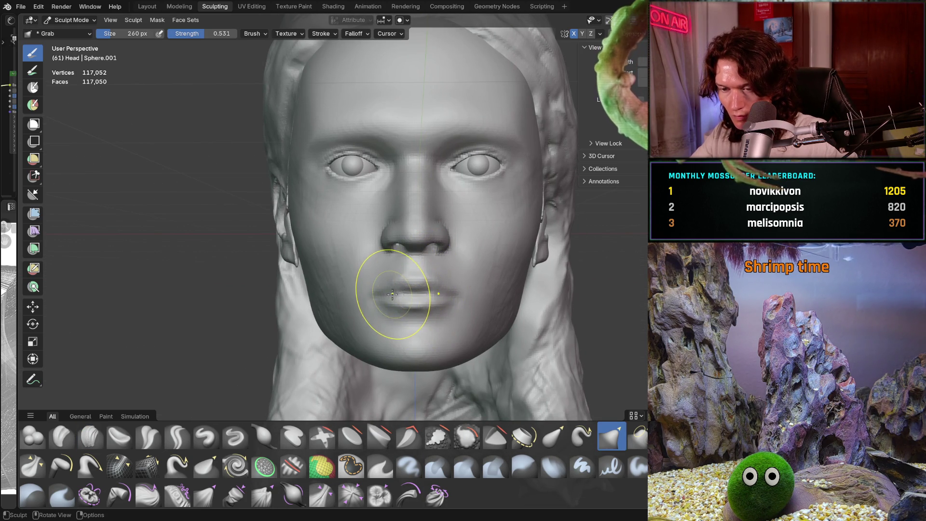
Step: Enlarge the Grab brush to 324 px and check the lips from three-quarter and side views
key("f")
left_click(404, 294)
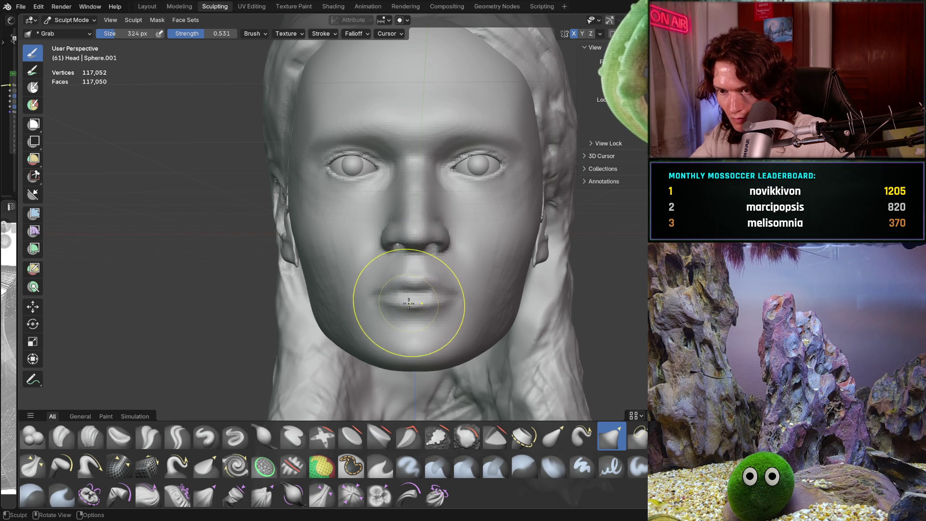
scroll(472, 211, "down", 2)
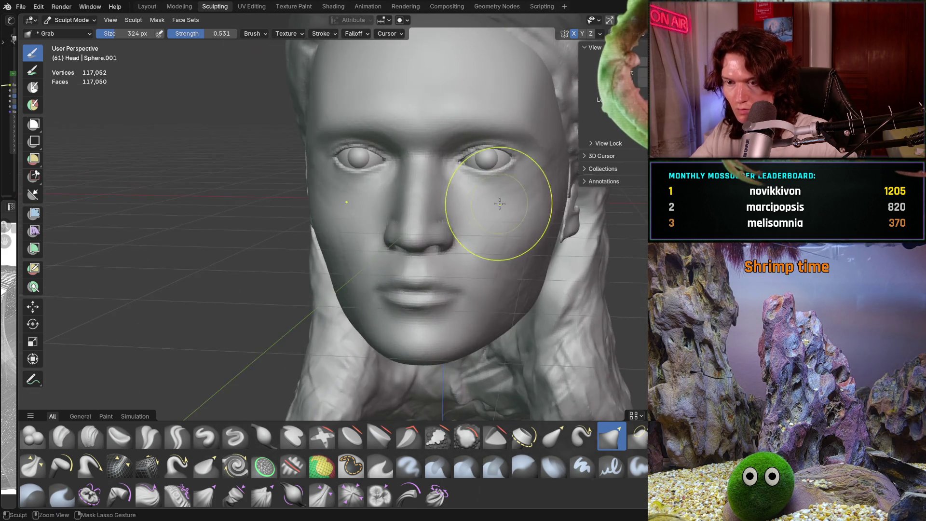
scroll(470, 232, "down", 3)
scroll(470, 261, "up", 5)
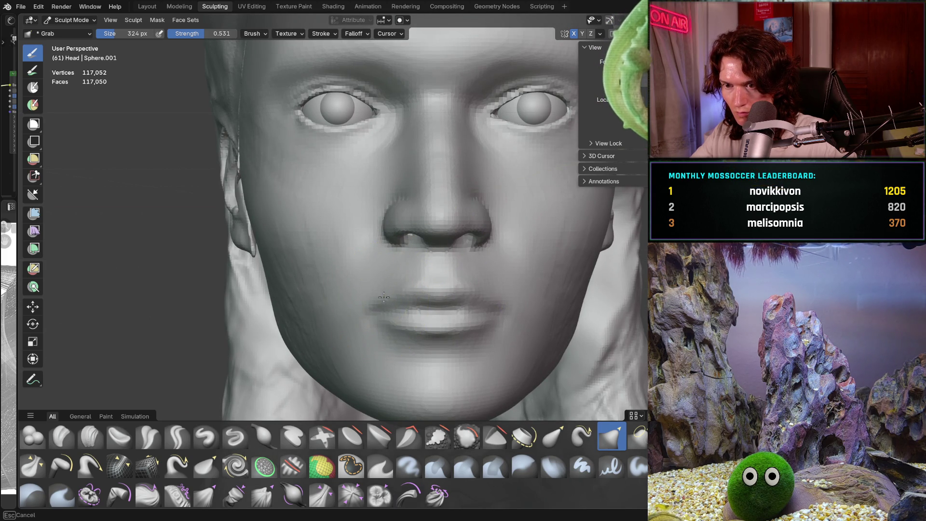
scroll(384, 297, "down", 4)
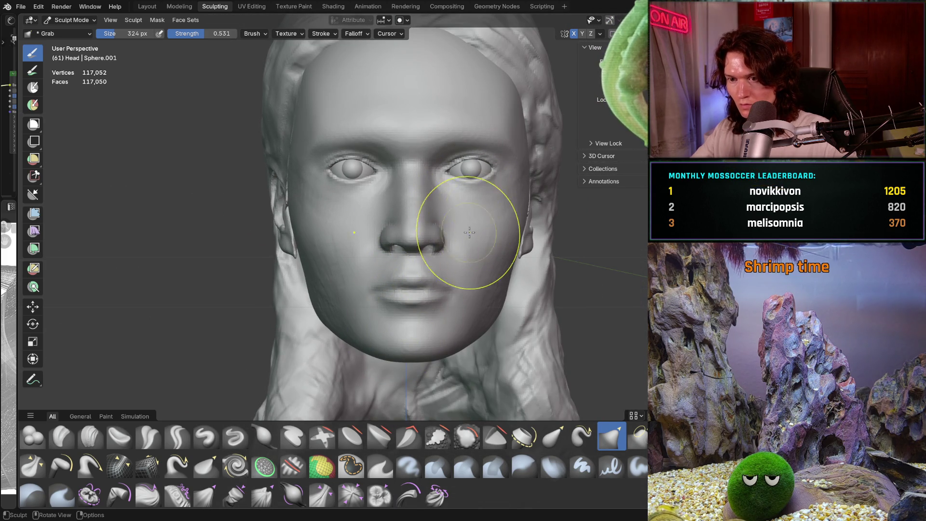
scroll(407, 313, "up", 3)
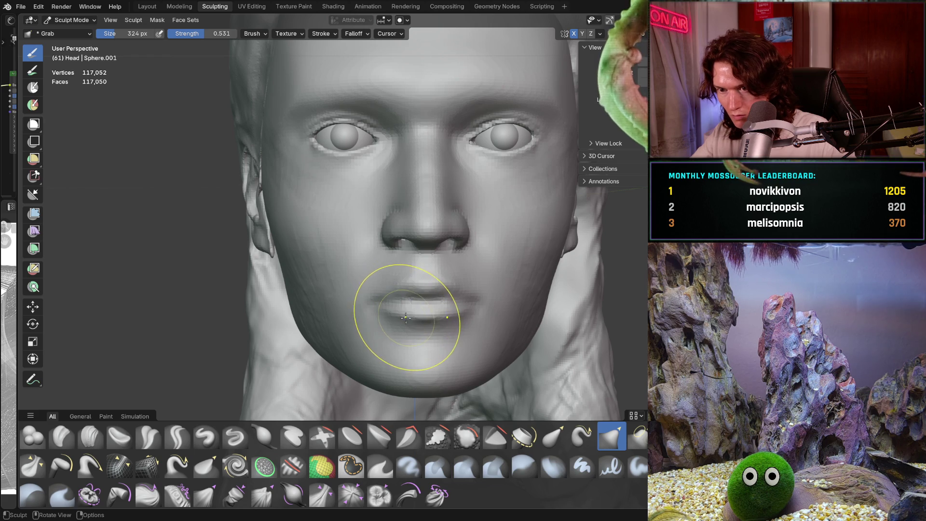
scroll(434, 290, "down", 4)
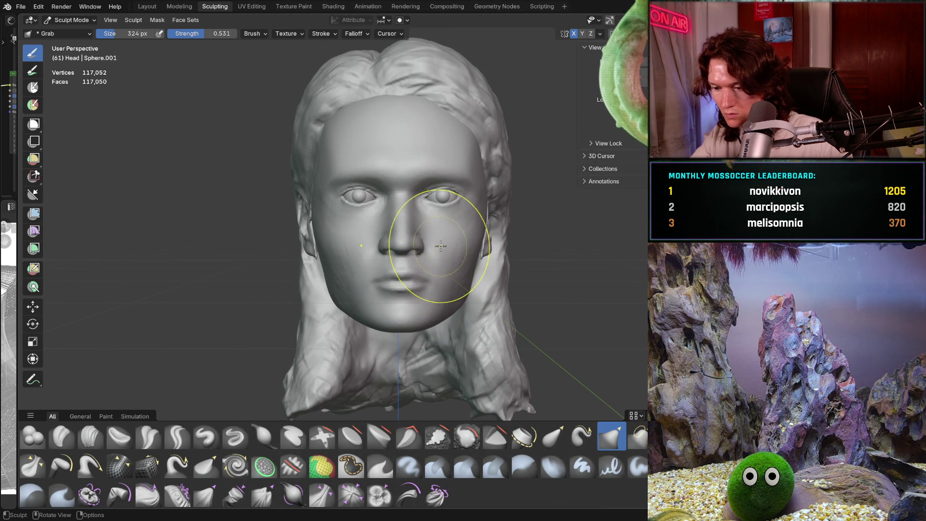
mouse_move(464, 239)
middle_mouse_down()
mouse_move(523, 250)
mouse_move(434, 246)
middle_mouse_up()
scroll(437, 265, "up", 3)
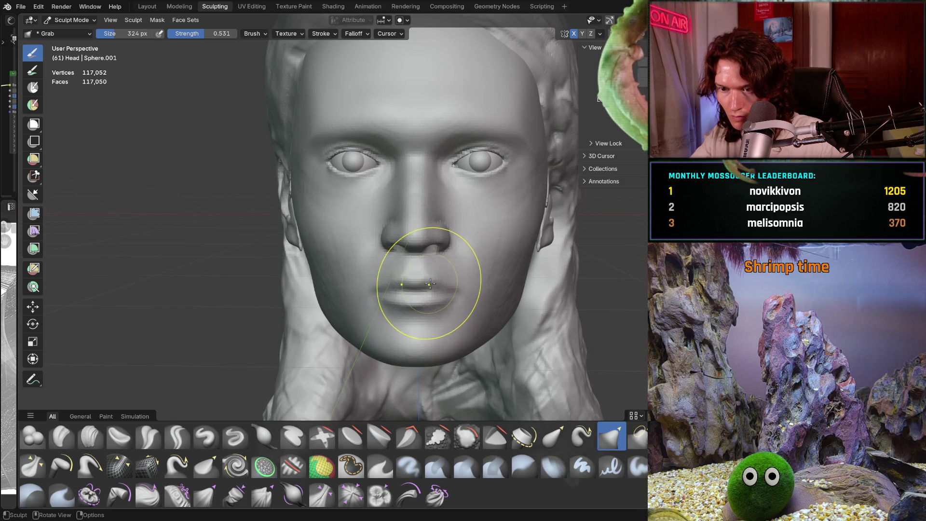
middle_click_drag(429, 283, 495, 245)
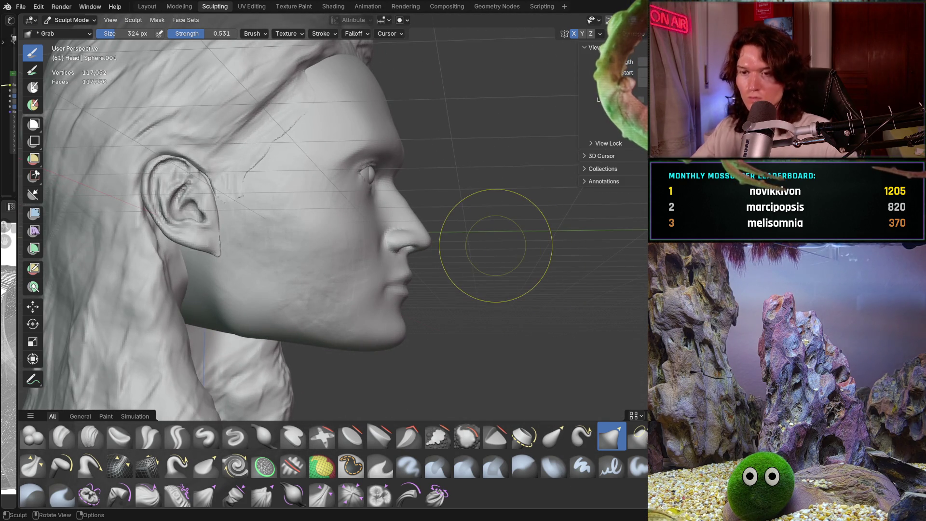
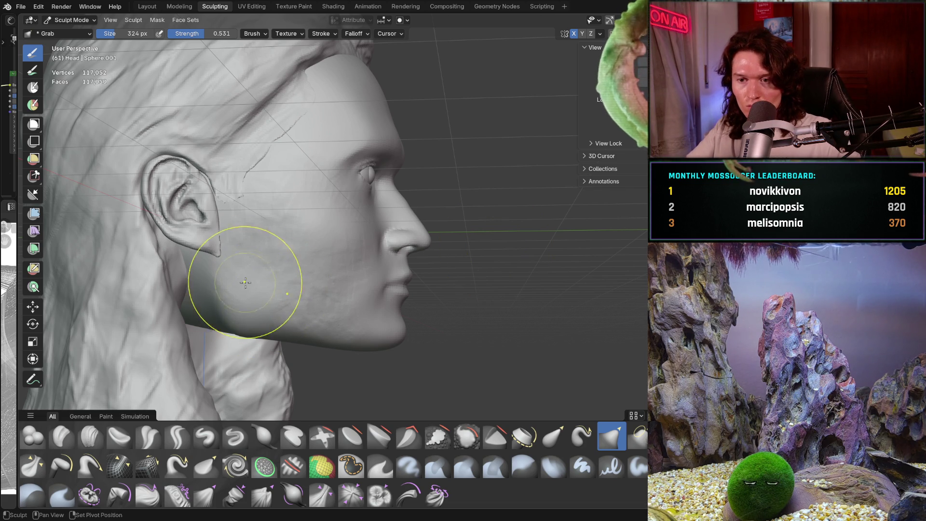
scroll(239, 290, "up", 2)
Step: Set the Grab brush to 726 px size and 0.762 strength
key("f")
left_click(268, 277)
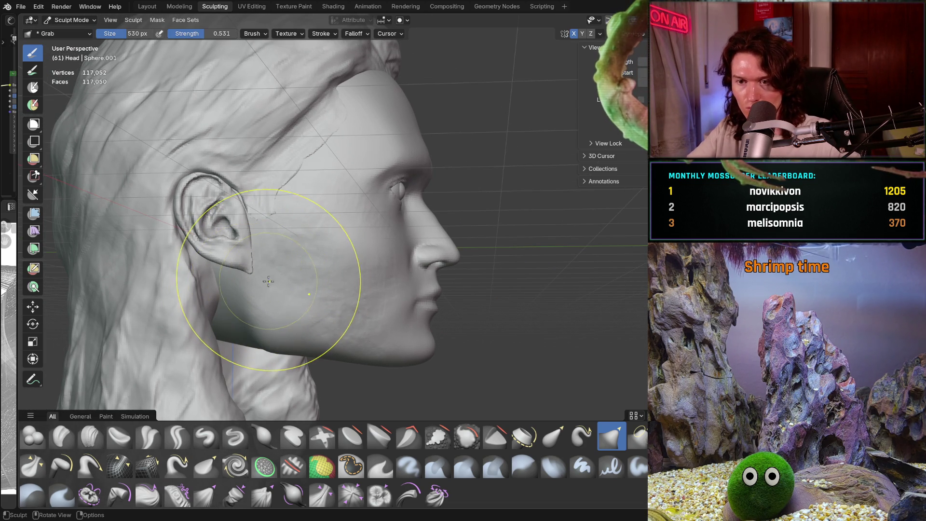
key("f")
left_click(259, 277)
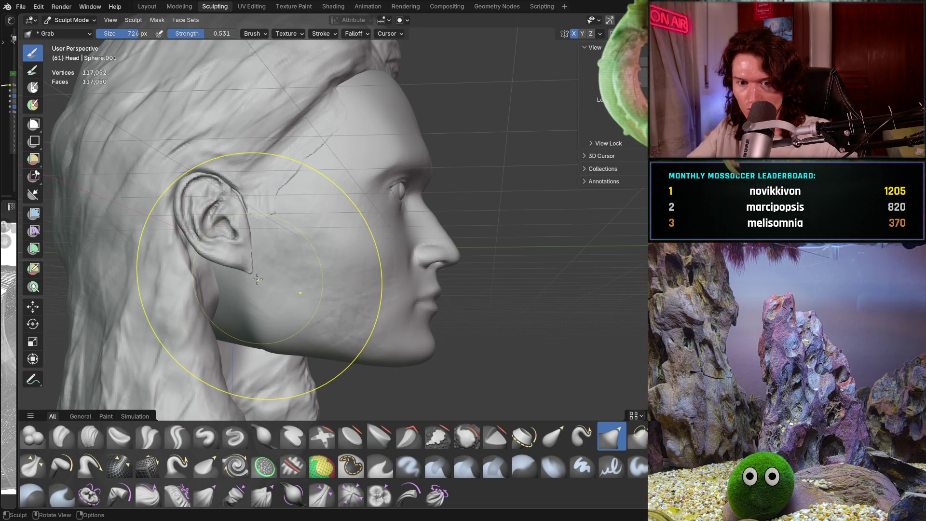
key("shift+f")
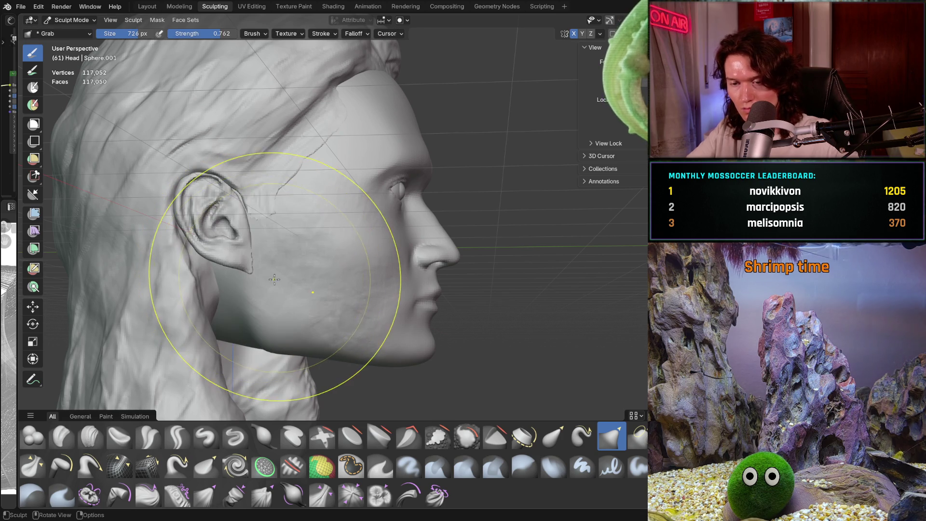
left_click(258, 277)
Step: Pull the jaw downward and reshape the jawline contour below the ear with Grab strokes
left_click_drag(259, 299, 268, 315)
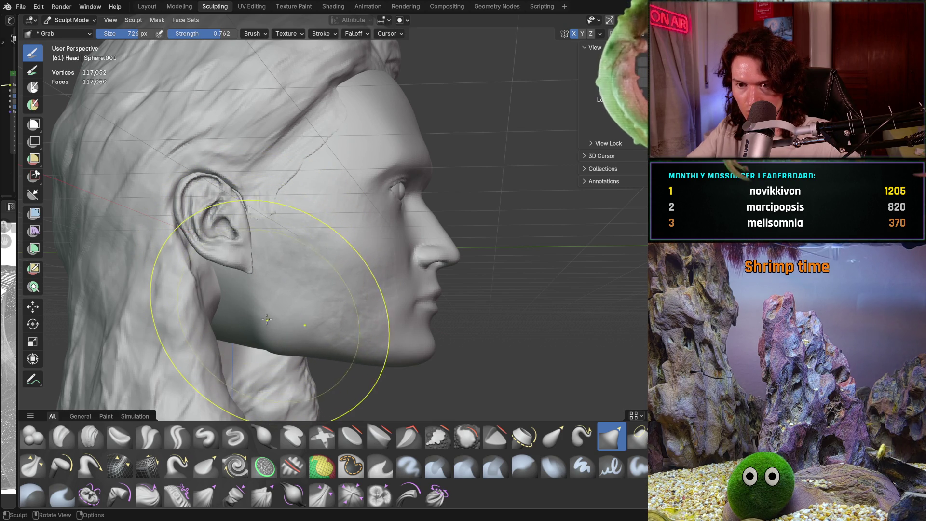
middle_click_drag(272, 313, 289, 319)
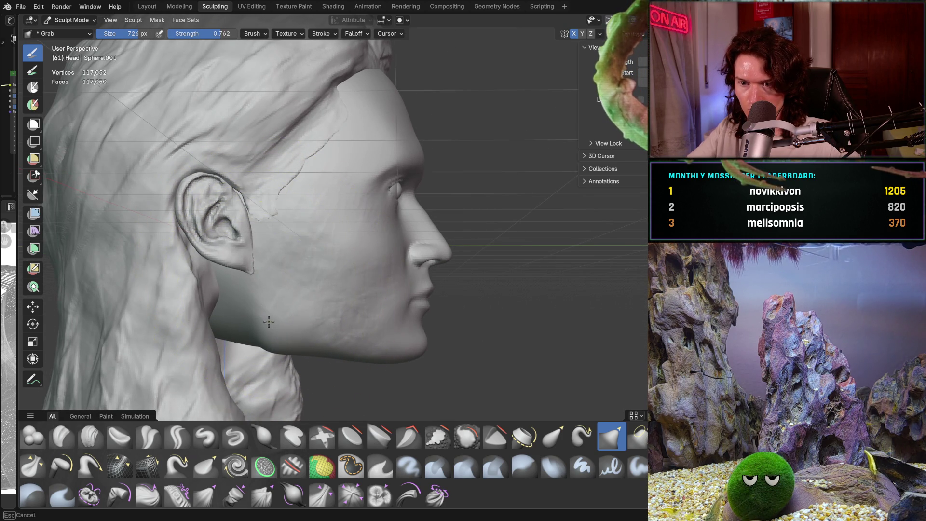
left_click_drag(270, 328, 268, 336)
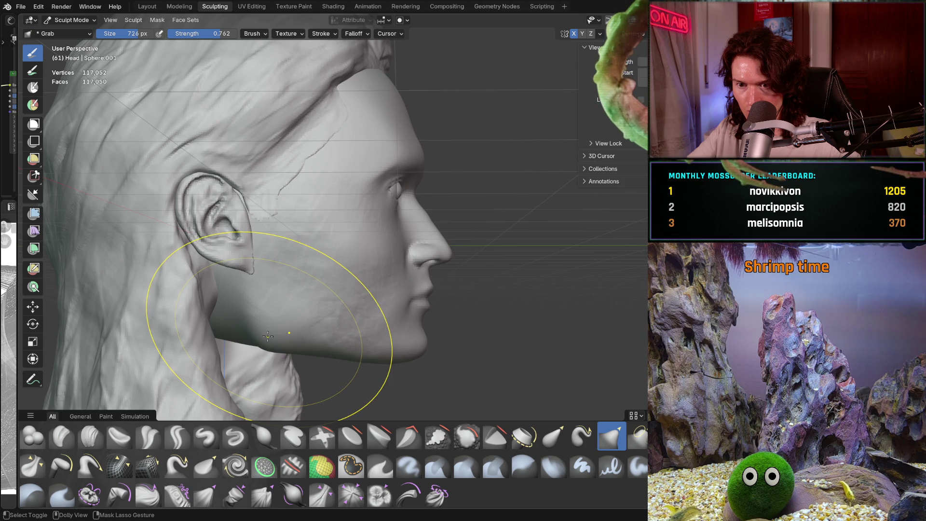
left_click_drag(268, 337, 305, 290)
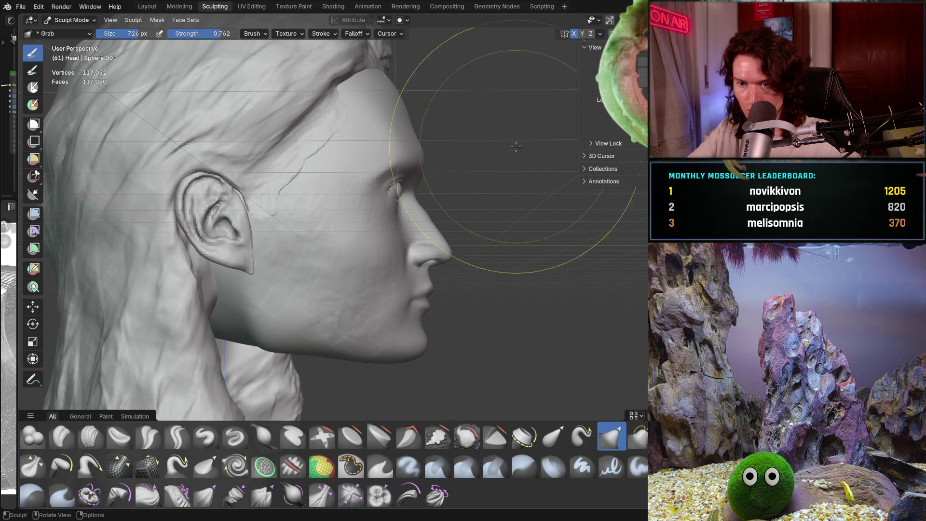
left_click(599, 33)
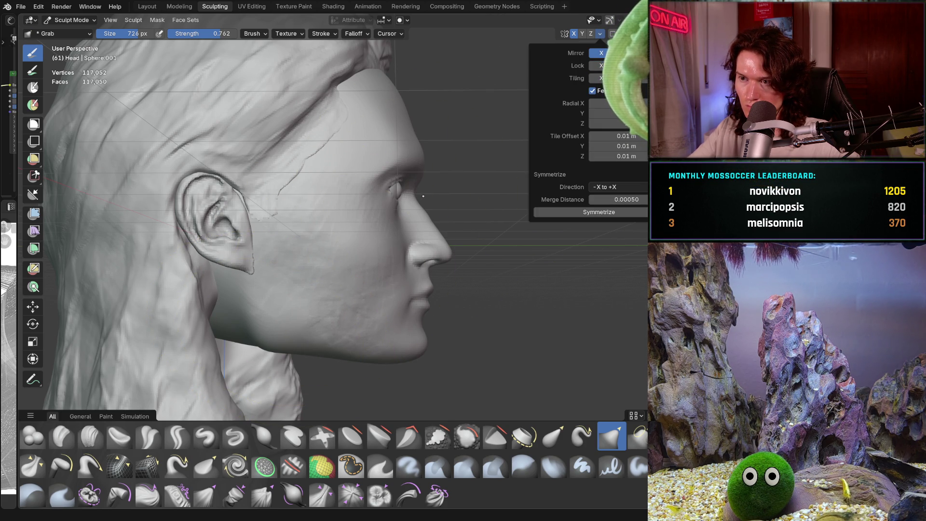
Step: Dismiss the symmetry popover and switch the head scene back to Object Mode
key("Escape")
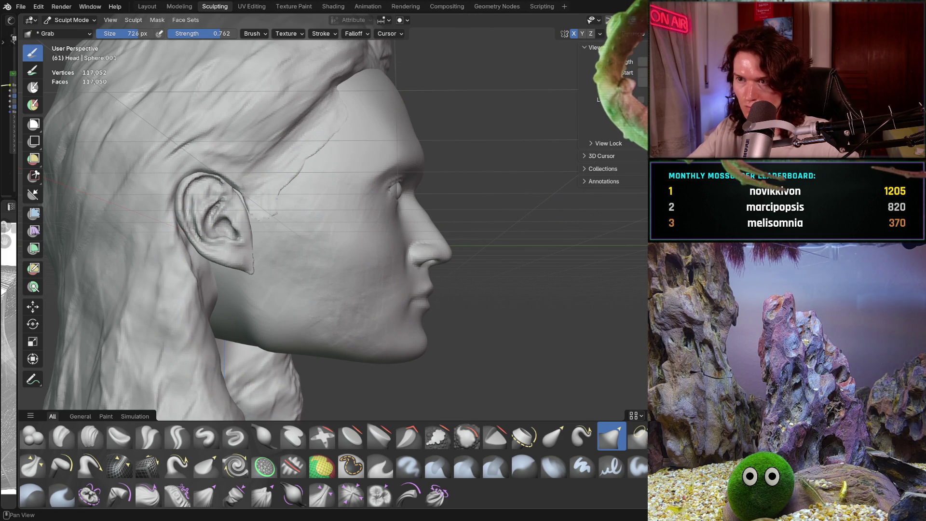
left_click(600, 33)
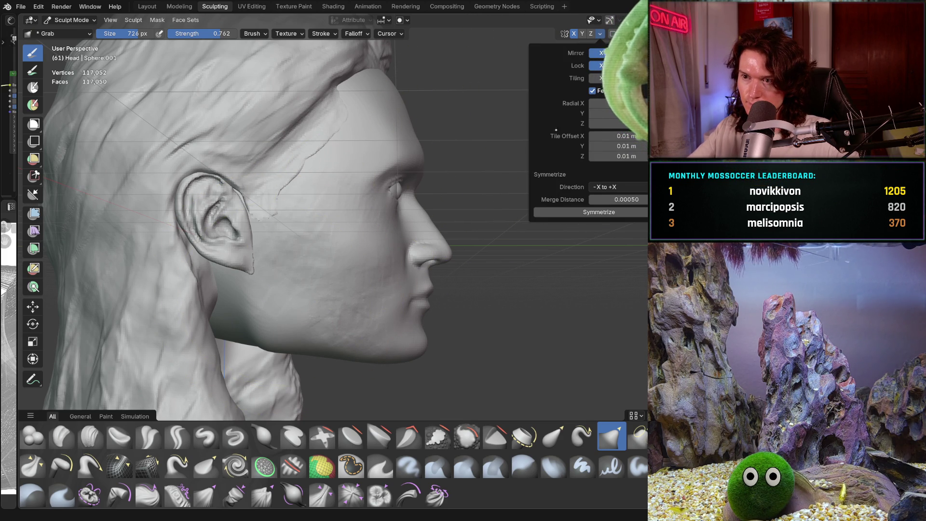
key("Escape")
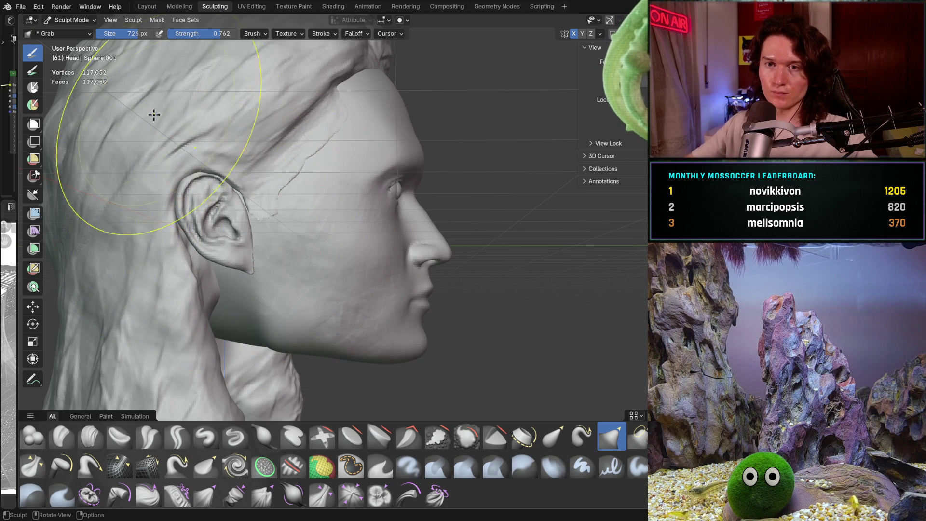
left_click(72, 20)
left_click(74, 31)
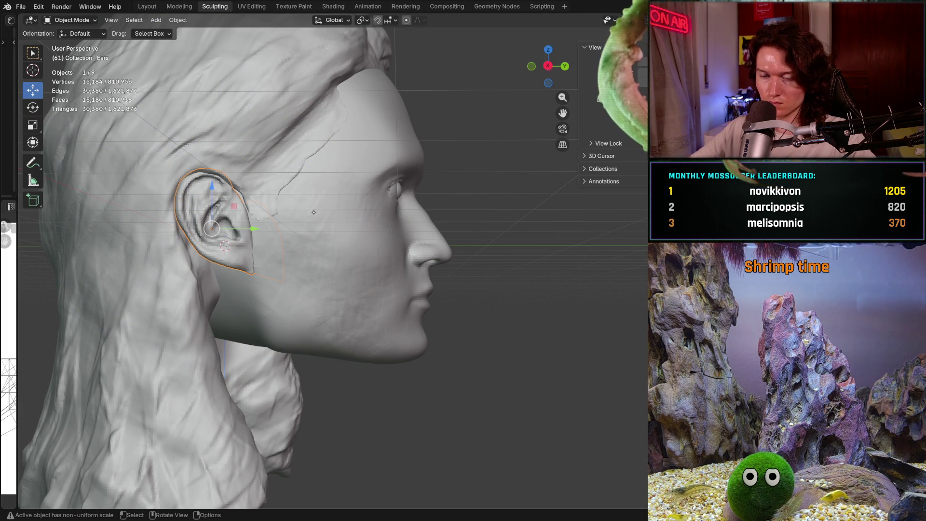
scroll(251, 260, "up", 3)
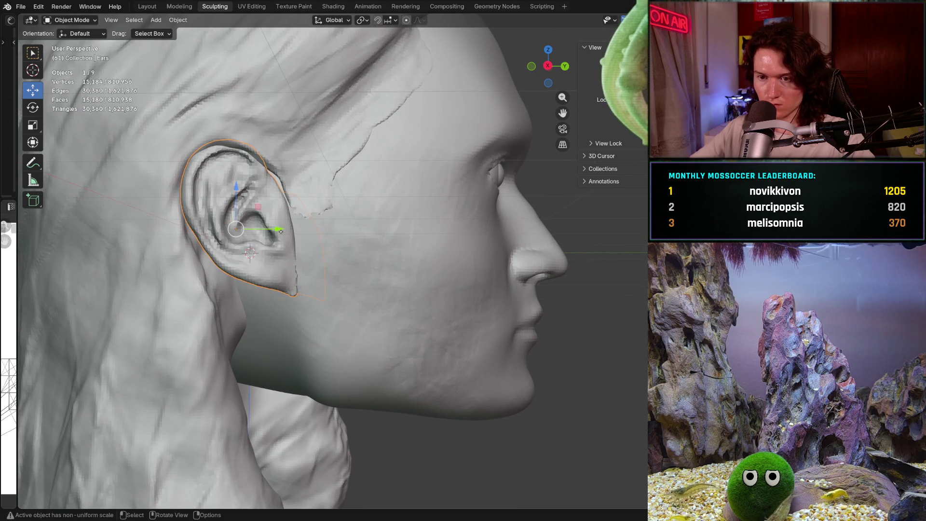
Step: Move the Ears object up against the head and scale it slightly smaller
key("g")
left_click(265, 220)
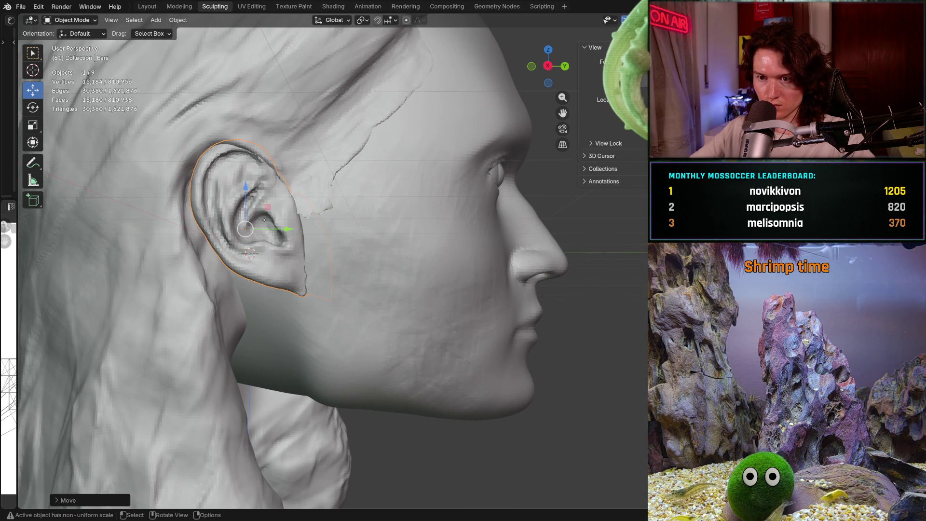
key("g")
left_click(250, 252)
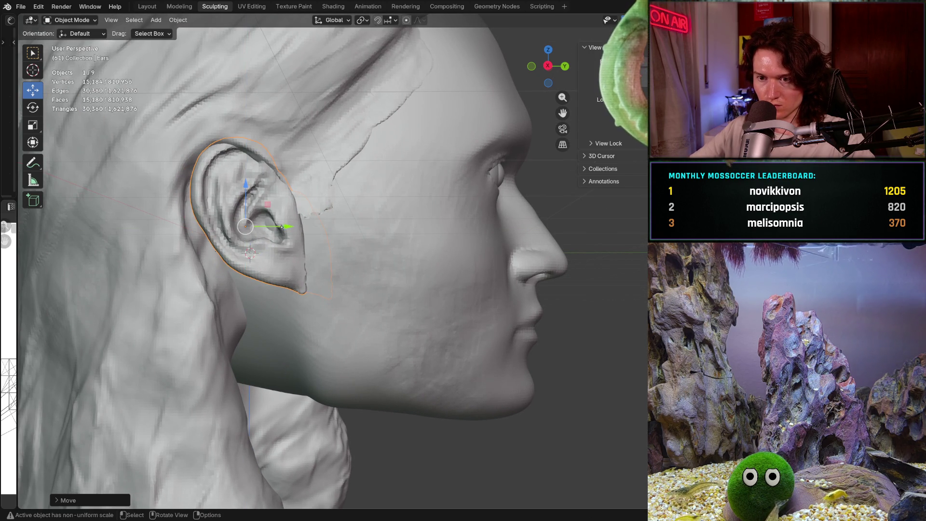
key("g")
left_click(143, 197)
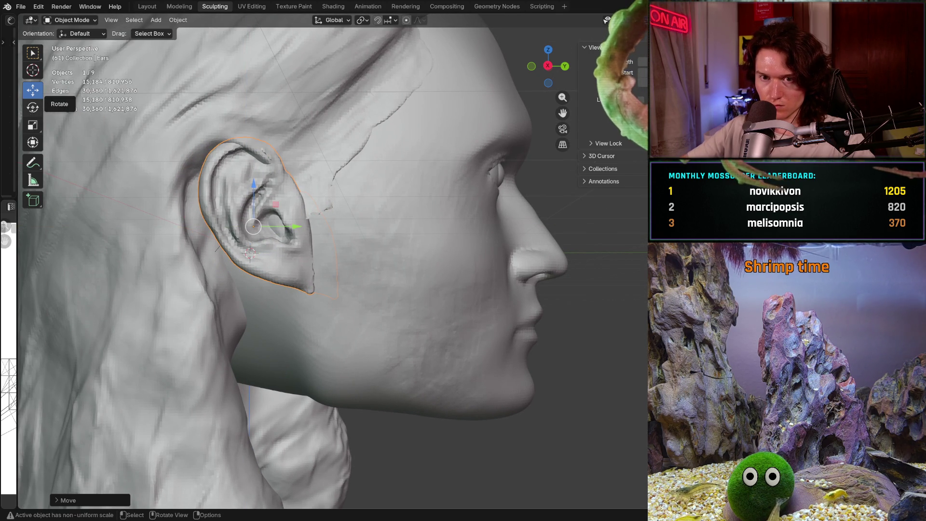
key("s")
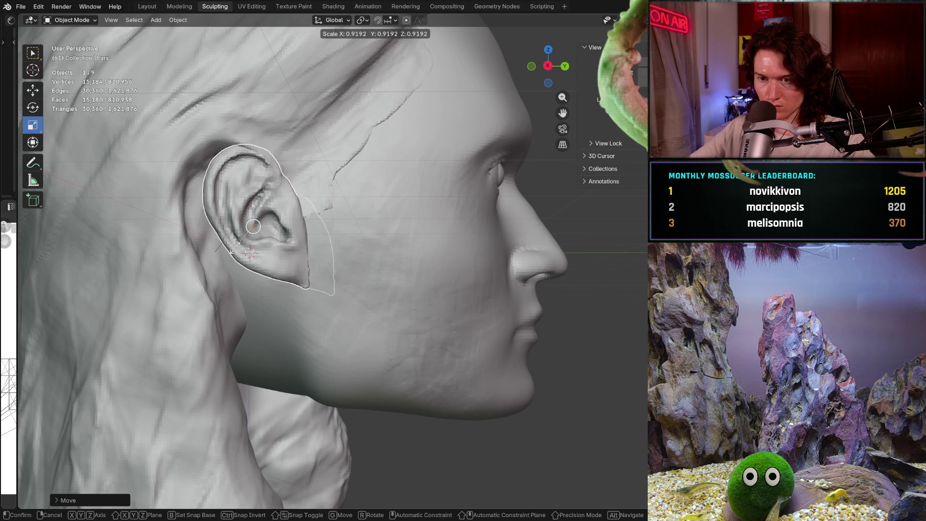
left_click(250, 251)
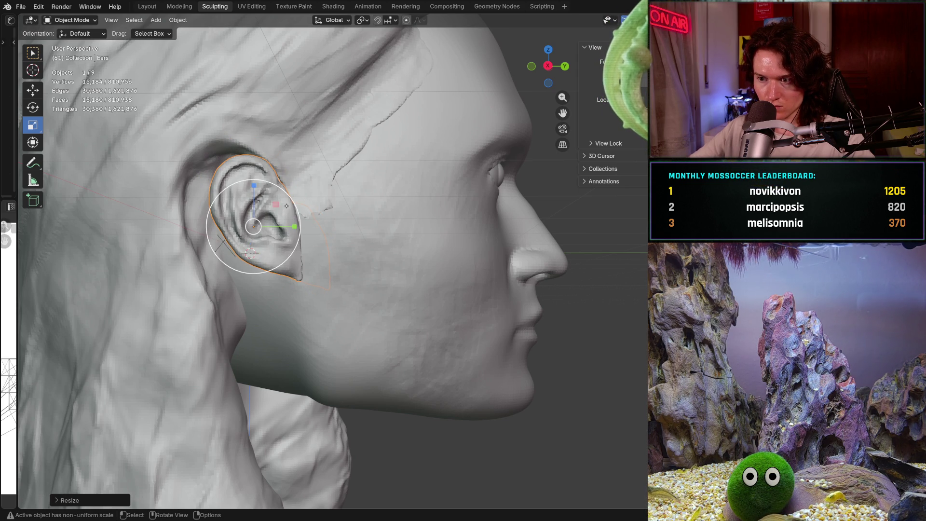
scroll(249, 251, "down", 4)
Step: Nudge the ear along the Y and Z gizmo axes so it sits closer to the side of the head
middle_click_drag(275, 239, 306, 276)
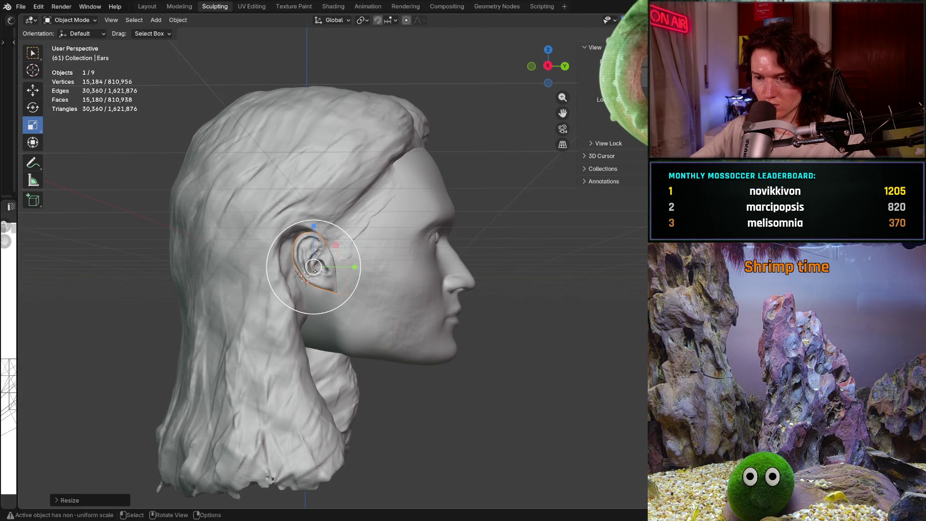
scroll(313, 266, "up", 2)
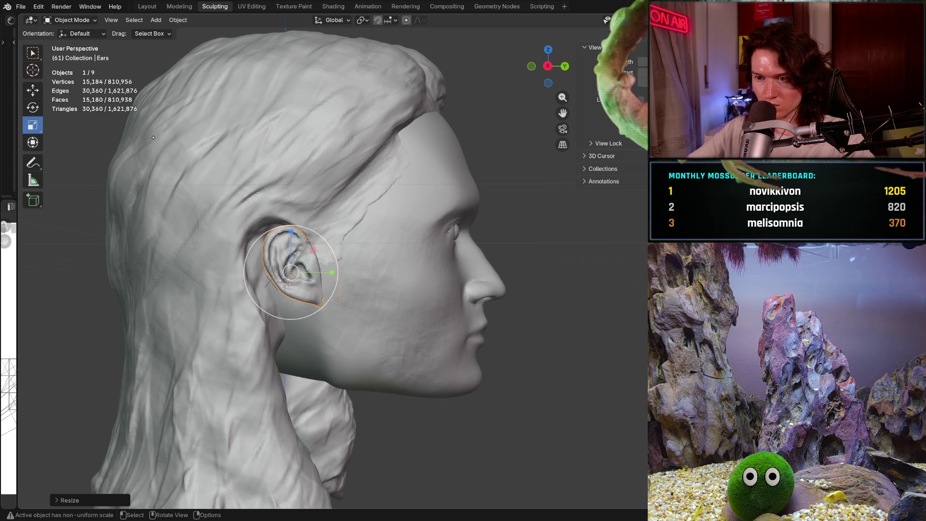
key("g")
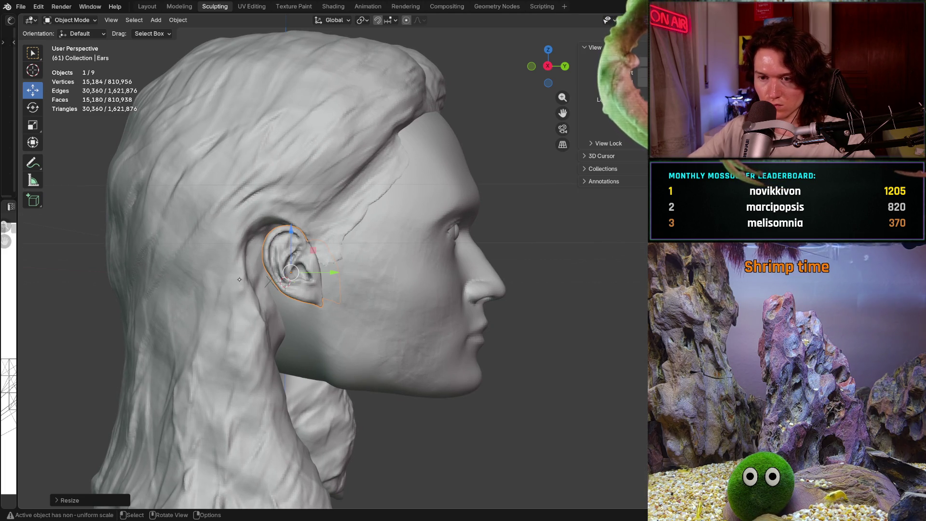
middle_click_drag(252, 288, 261, 282)
scroll(275, 262, "up", 2)
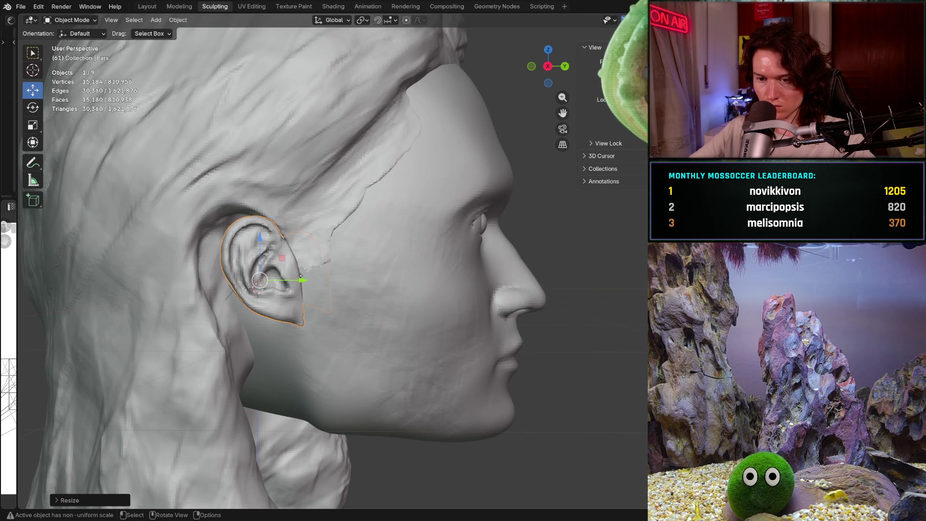
left_click_drag(300, 280, 307, 275)
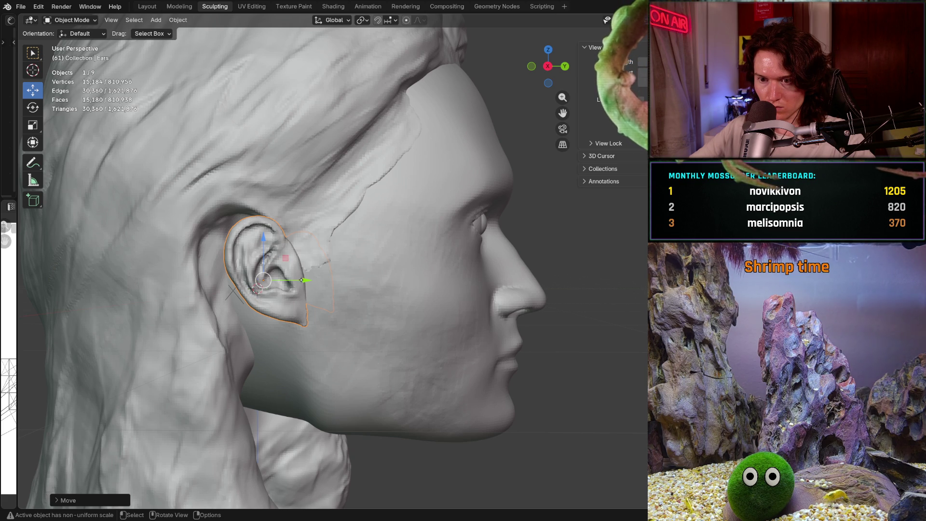
left_click_drag(304, 280, 308, 280)
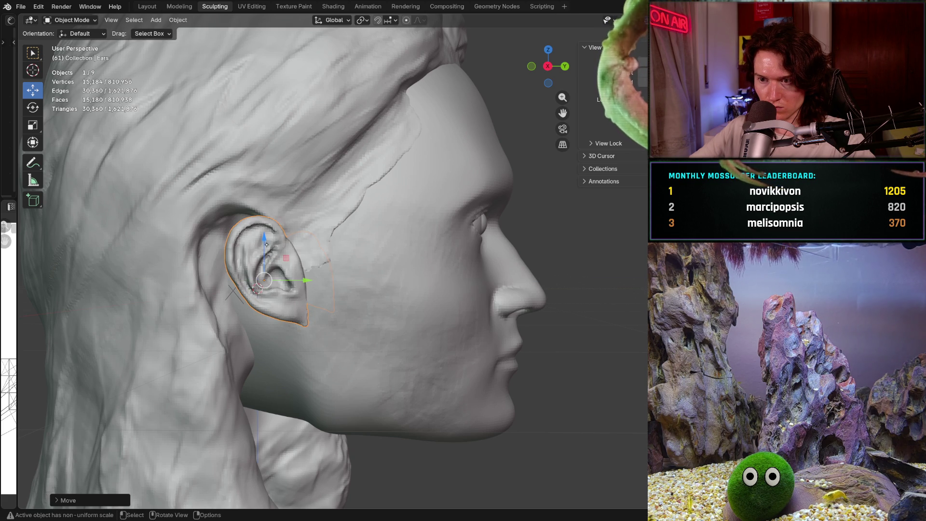
left_click_drag(265, 241, 268, 250)
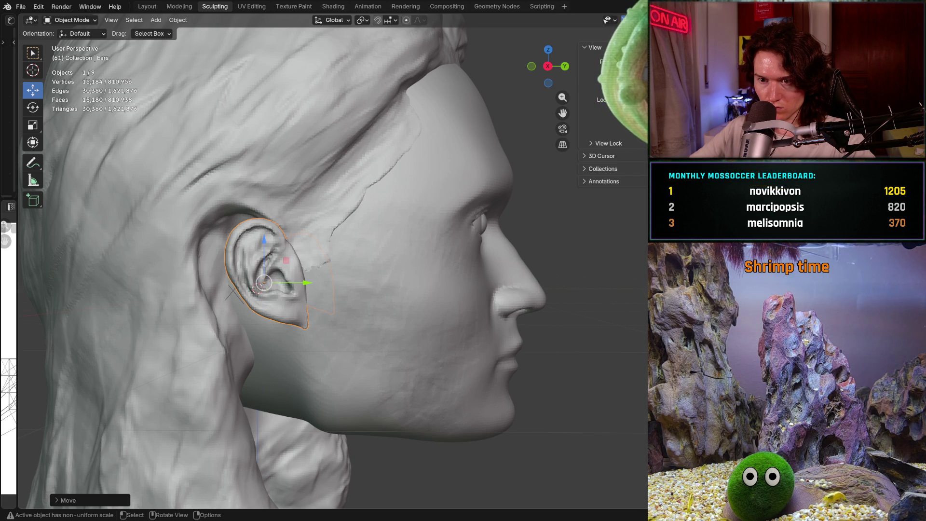
left_click_drag(306, 282, 309, 283)
scroll(304, 283, "down", 3)
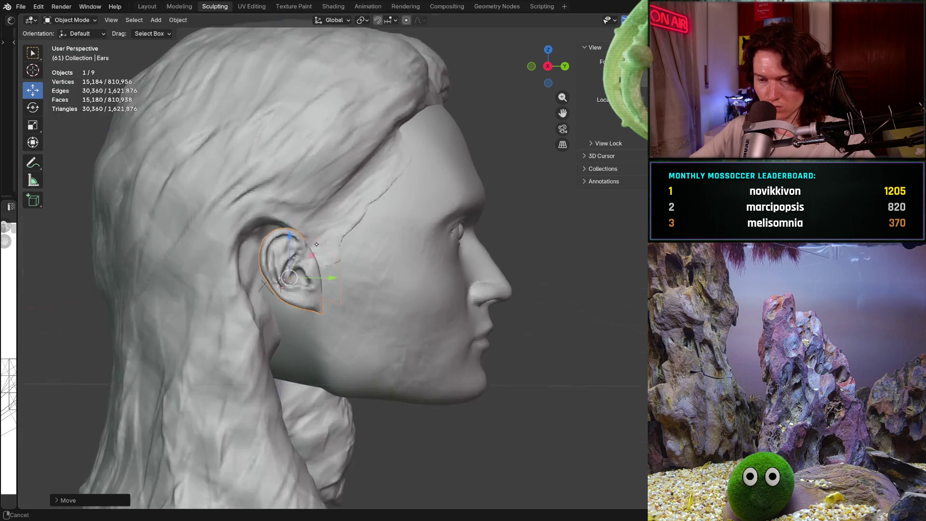
middle_click_drag(317, 269, 238, 256)
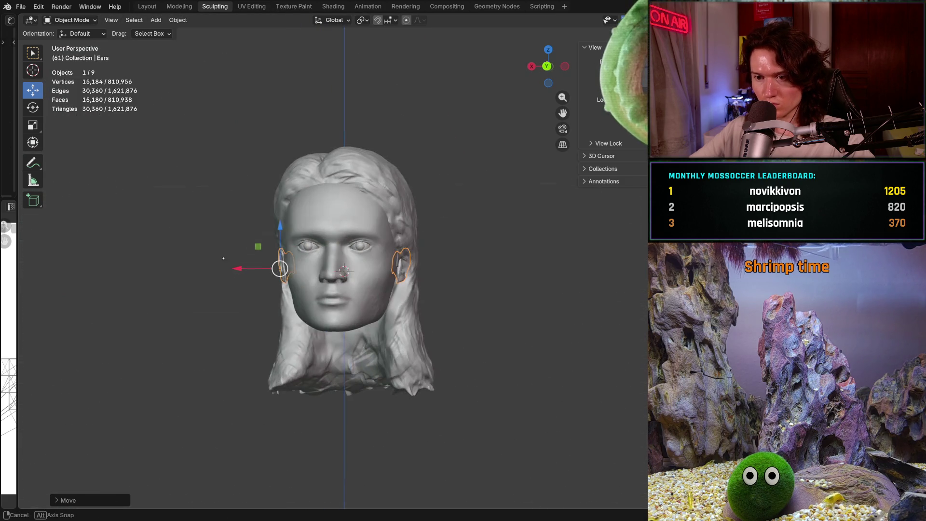
Step: Orbit to face the head front-on and bring up the interaction mode list
middle_click_drag(211, 369, 144, 362)
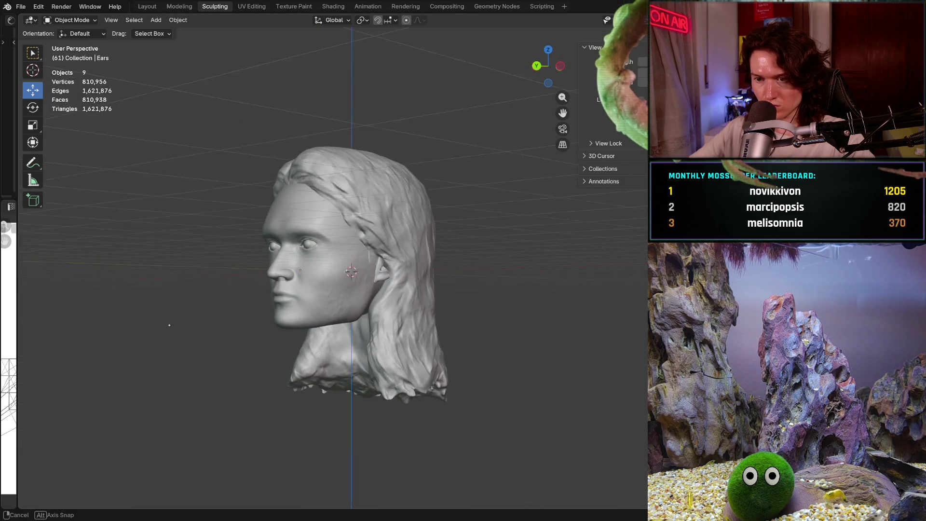
scroll(220, 267, "up", 5)
scroll(248, 253, "down", 5)
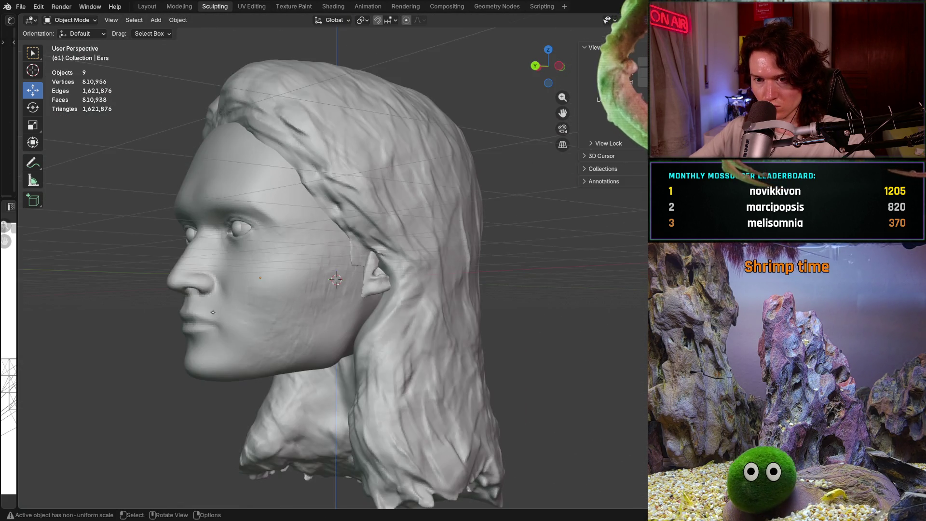
middle_click_drag(217, 275, 274, 303)
scroll(274, 303, "up", 3)
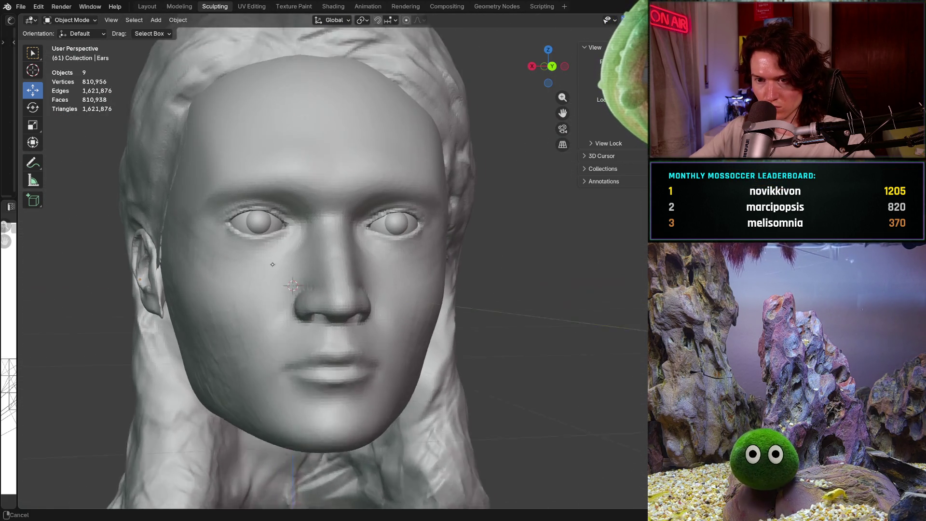
scroll(275, 304, "up", 2)
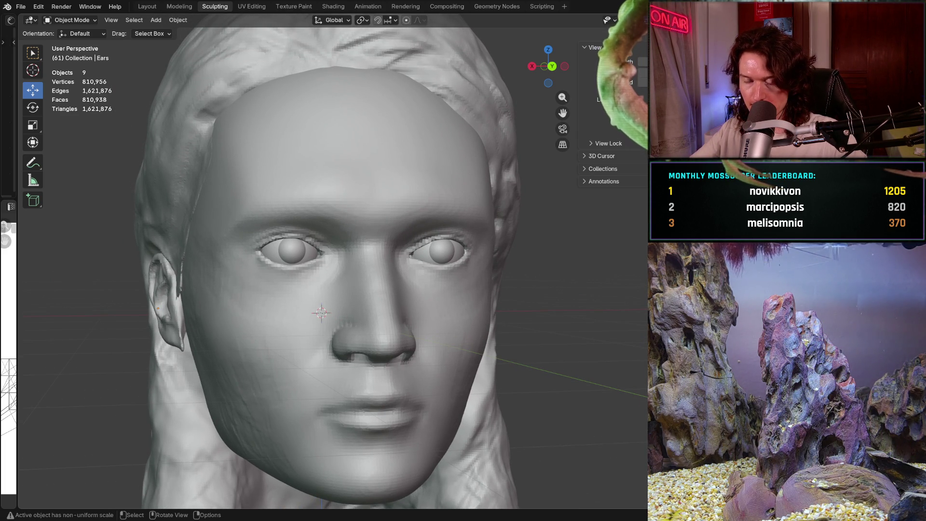
scroll(323, 311, "down", 3)
mouse_move(323, 311)
middle_mouse_down()
mouse_move(362, 297)
mouse_move(346, 311)
mouse_move(353, 304)
mouse_move(297, 286)
middle_mouse_up()
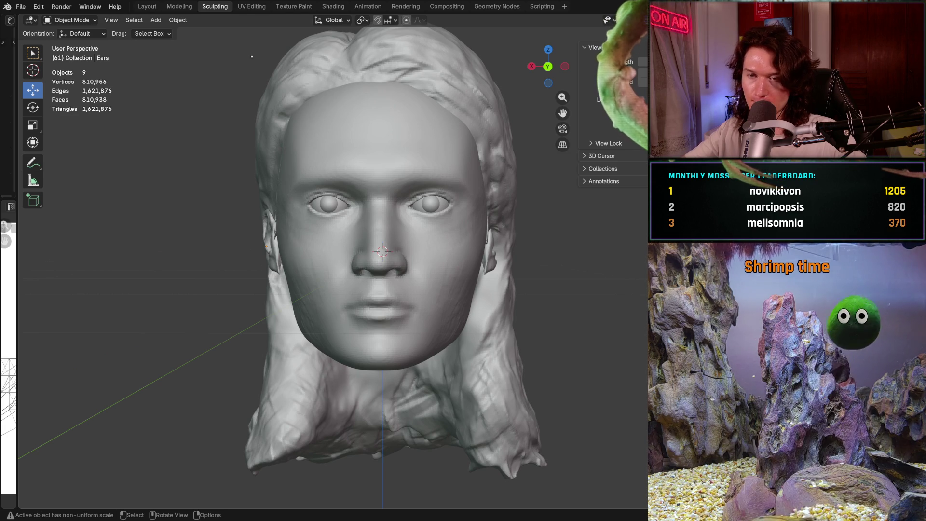
left_click(71, 20)
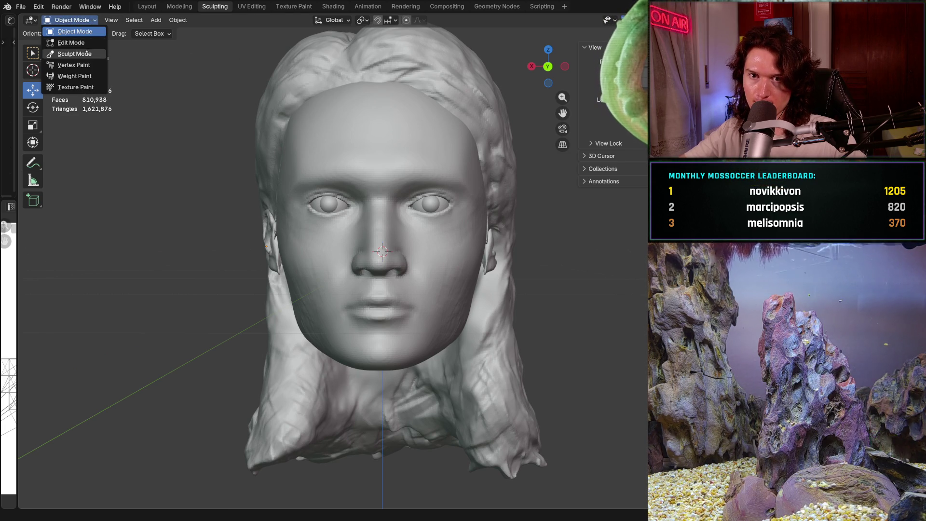
Step: Enter Sculpt Mode and set the Grab brush to 508 px with 0.584 strength
left_click(74, 54)
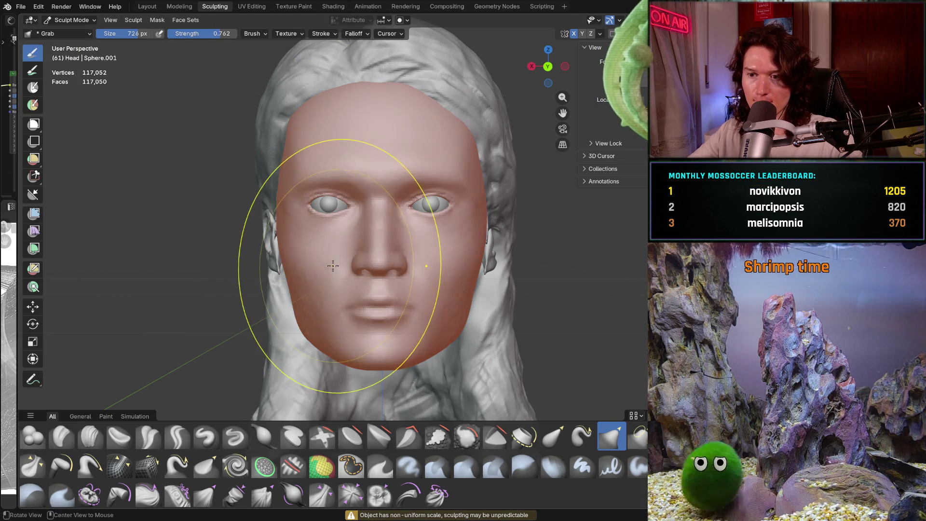
middle_click_drag(332, 266, 324, 254, "ctrl")
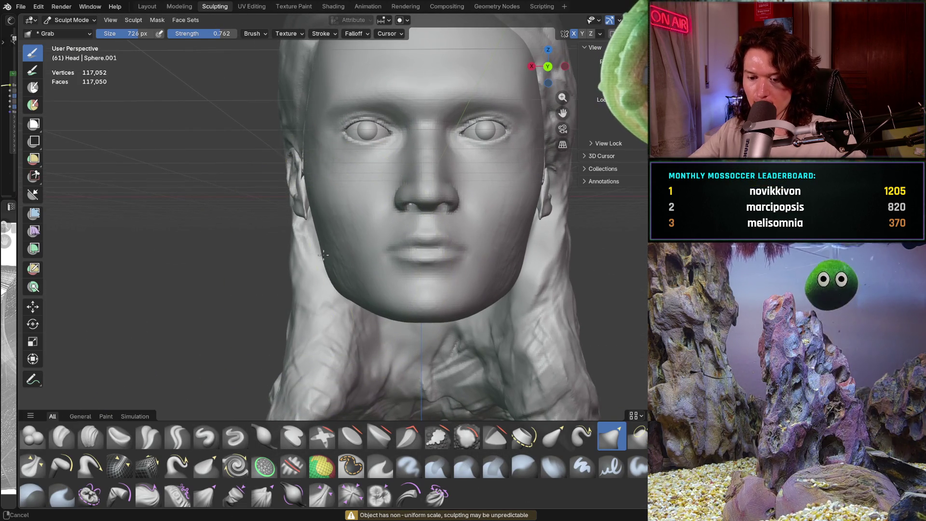
key("f")
left_click(312, 271)
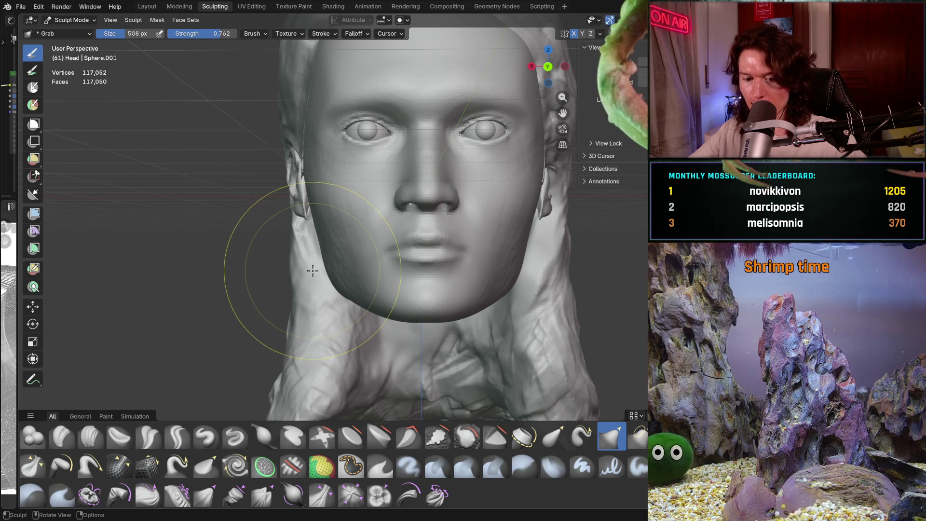
key("shift+f")
left_click(303, 272)
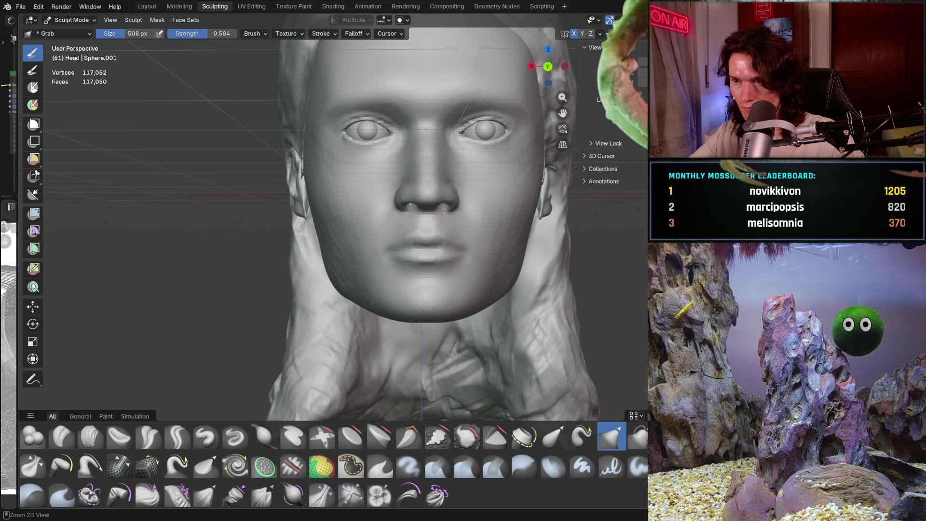
left_click(599, 33)
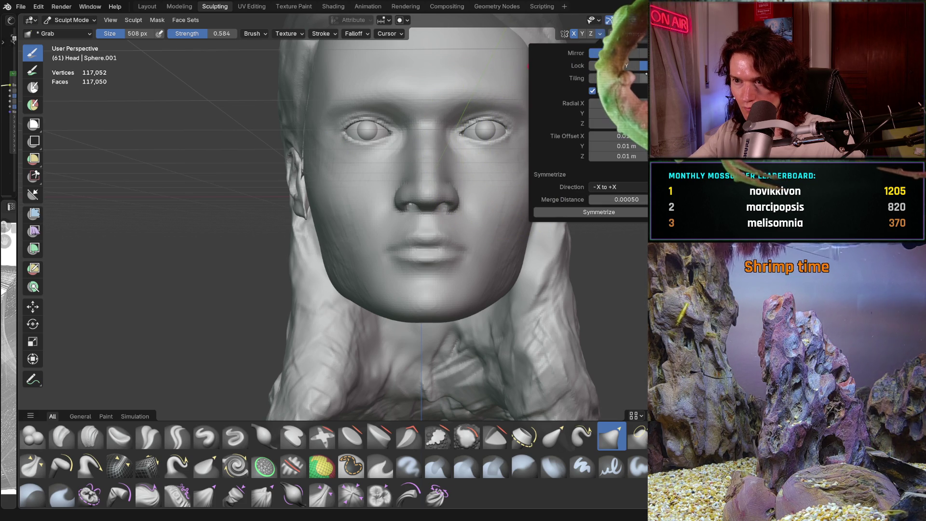
Step: Dismiss the symmetry popover, shrink the brush and study the jaw from below and front
key("Escape")
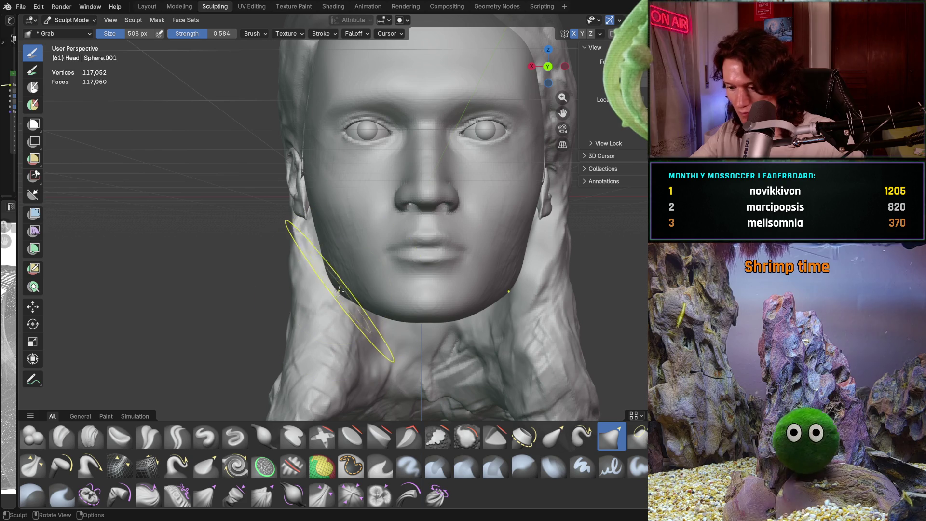
scroll(338, 291, "up", 2)
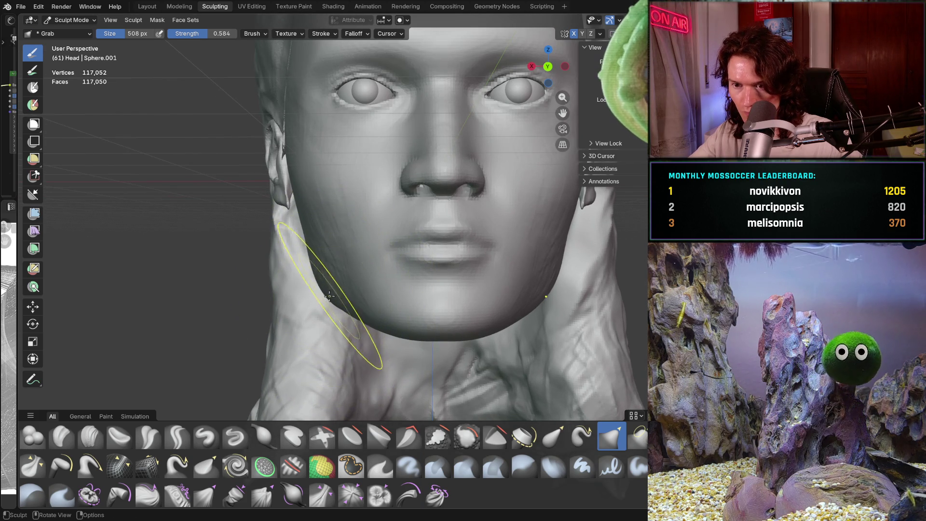
key("f")
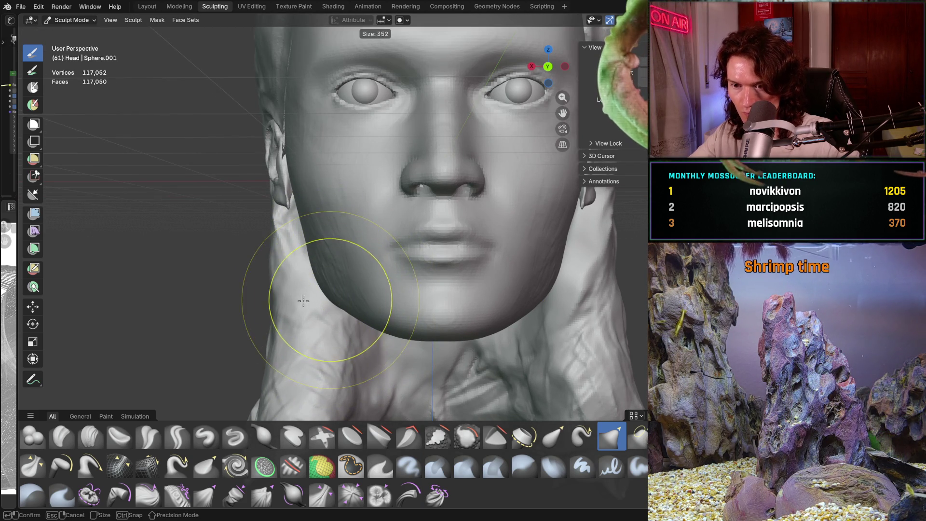
left_click(303, 300)
mouse_move(303, 300)
middle_mouse_down()
mouse_move(340, 316)
mouse_move(346, 290)
mouse_move(363, 312)
mouse_move(376, 304)
mouse_move(388, 319)
mouse_move(345, 322)
mouse_move(348, 304)
middle_mouse_up()
left_click_drag(340, 330, 376, 318)
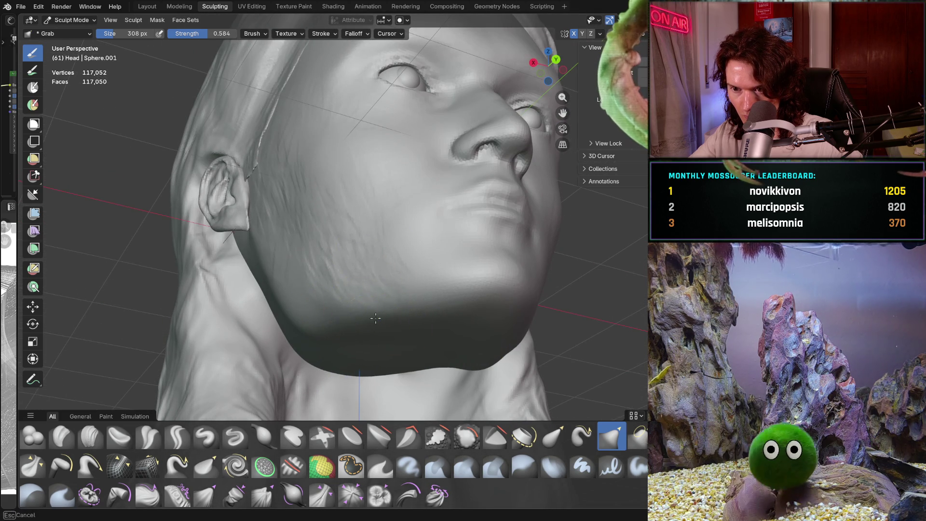
mouse_move(376, 319)
middle_mouse_down()
mouse_move(322, 318)
mouse_move(348, 295)
middle_mouse_up()
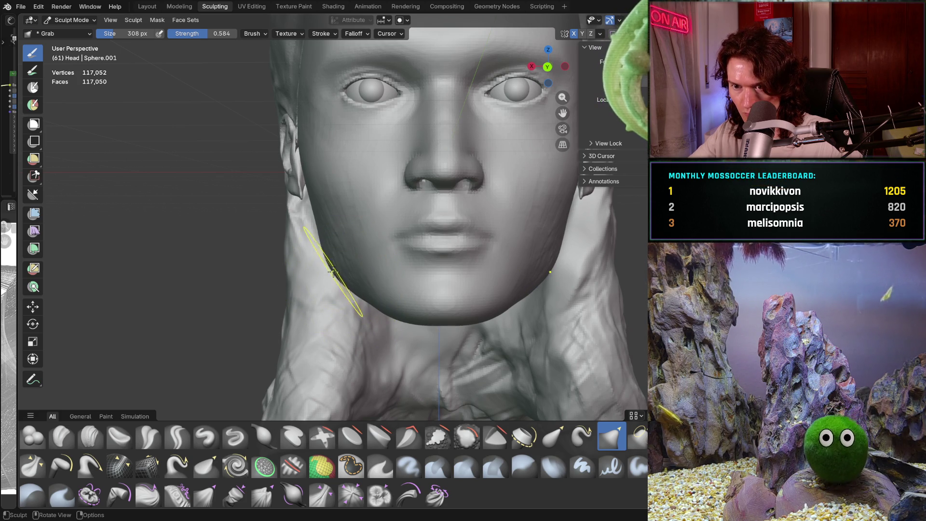
Step: Pull the left jaw contour into shape, check it in profile, then enlarge the brush to 394 px
left_click_drag(338, 282, 319, 228)
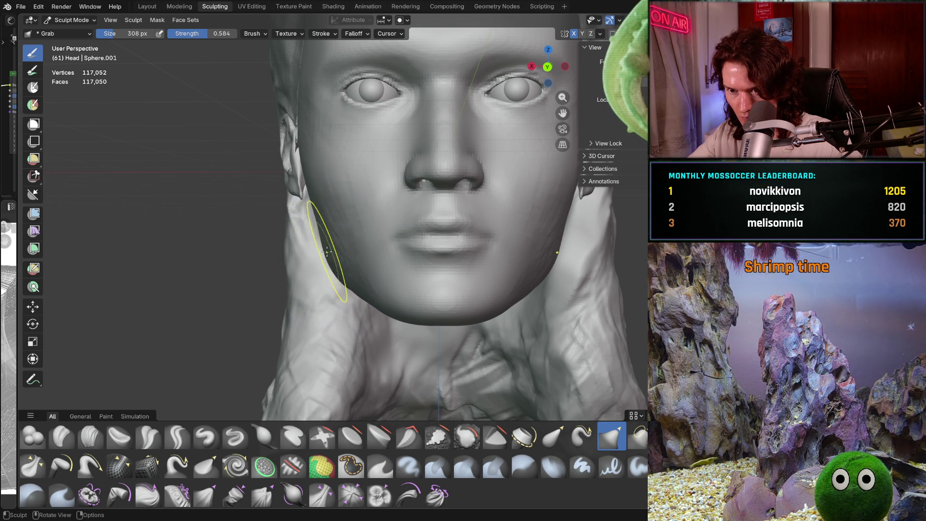
mouse_move(338, 234)
middle_mouse_down()
mouse_move(440, 265)
mouse_move(326, 290)
mouse_move(305, 267)
middle_mouse_up()
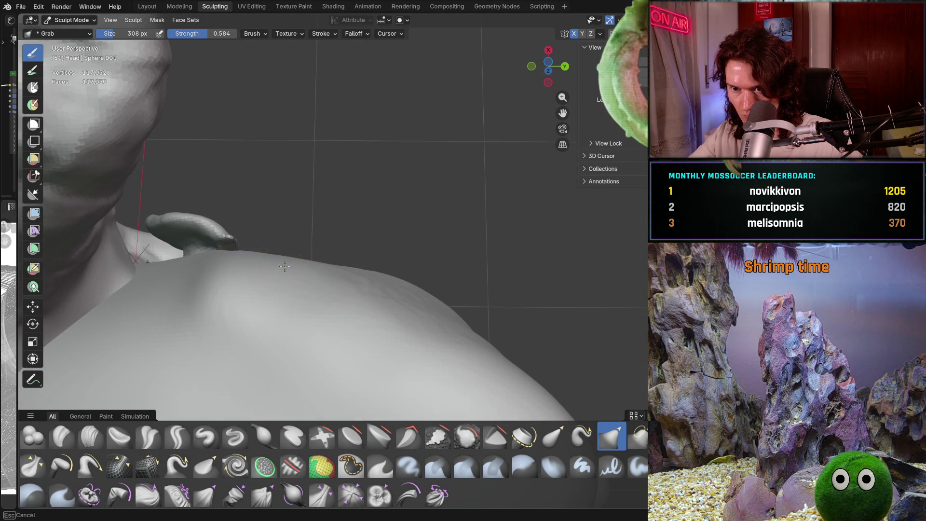
mouse_move(319, 276)
middle_mouse_down()
mouse_move(316, 293)
mouse_move(283, 282)
mouse_move(324, 282)
middle_mouse_up()
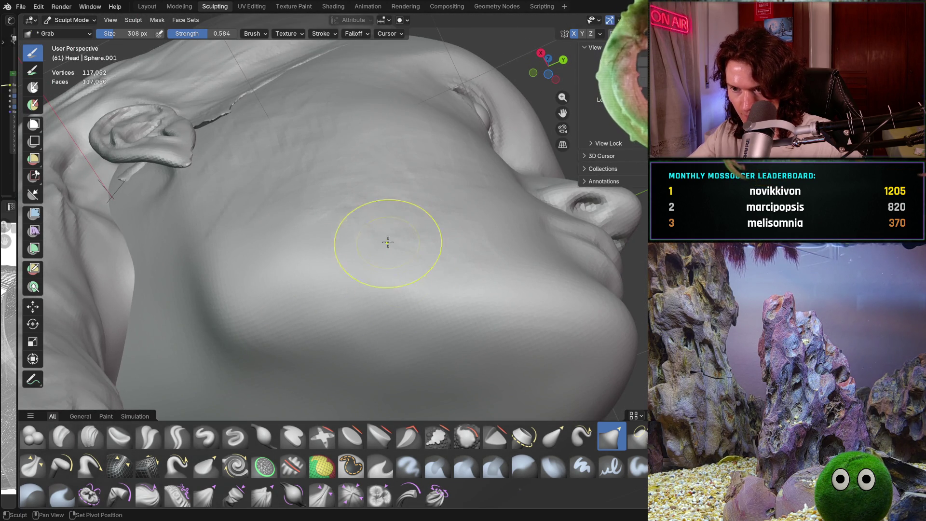
mouse_move(389, 243)
middle_mouse_down()
mouse_move(372, 284)
mouse_move(329, 264)
middle_mouse_up()
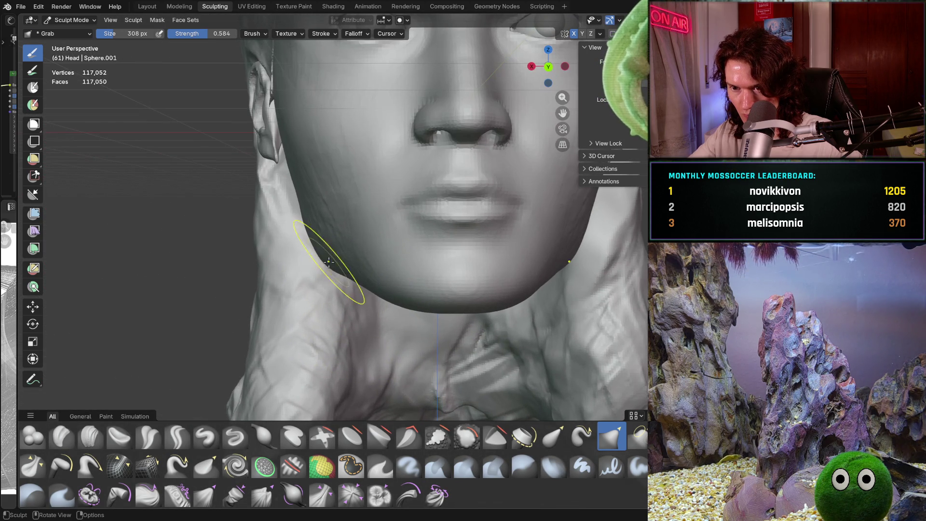
key("bracketright")
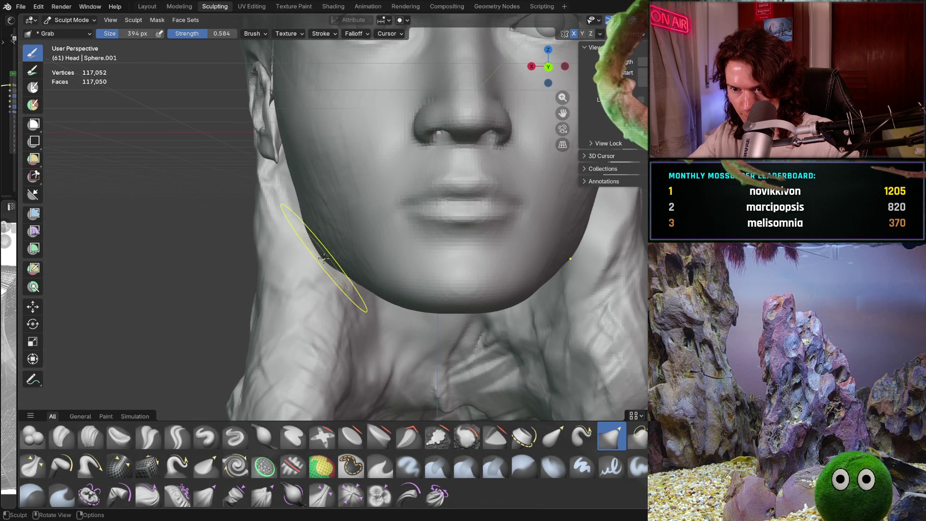
Step: Orbit around the head to check the jaw proportions from profile, front and underside views
middle_click_drag(324, 259, 395, 303)
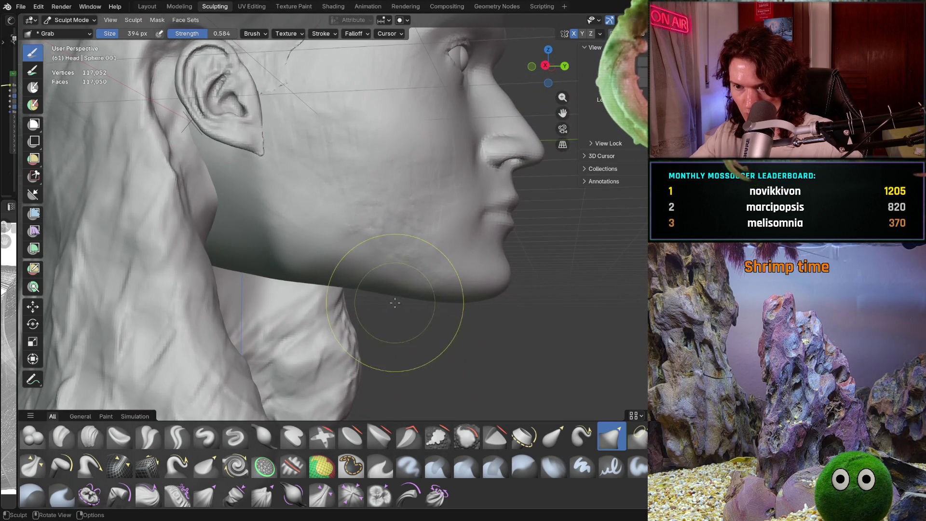
scroll(395, 303, "down", 3)
middle_click_drag(391, 300, 378, 291)
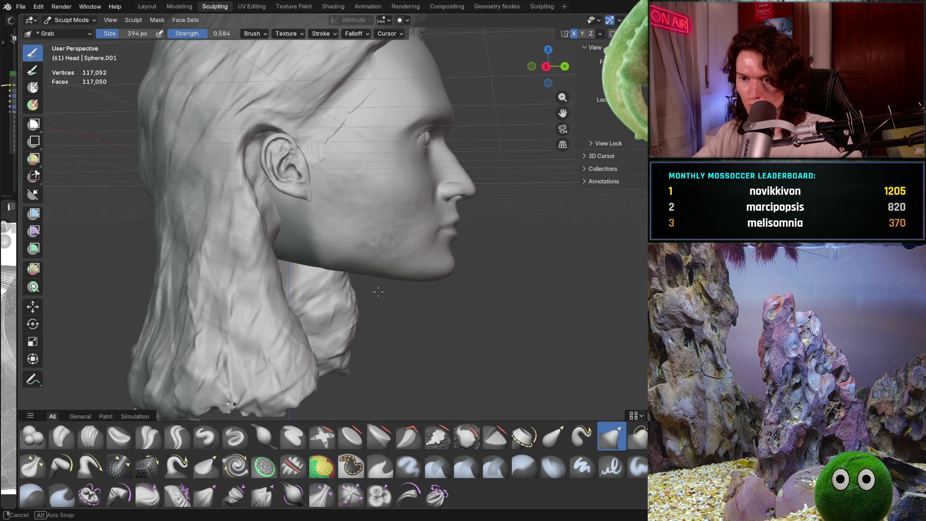
scroll(379, 292, "up", 3)
scroll(406, 293, "up", 2)
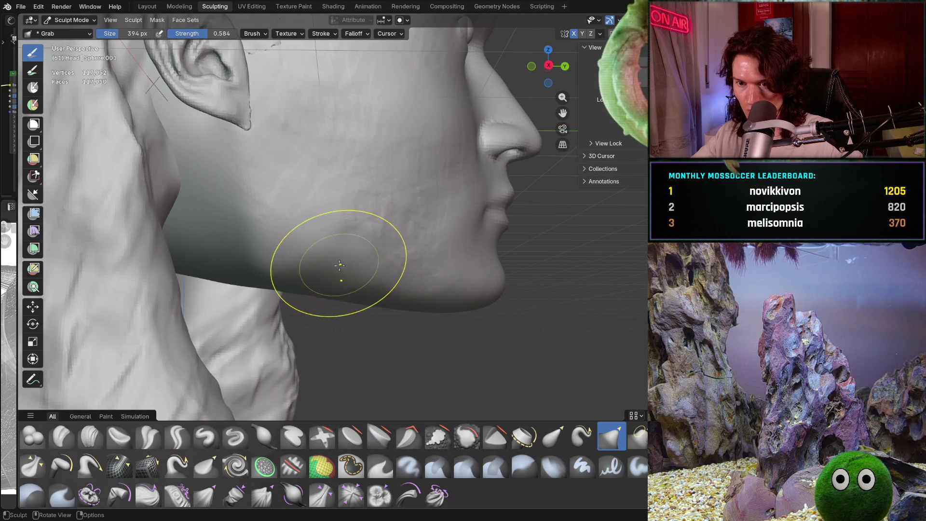
scroll(340, 265, "down", 4)
mouse_move(339, 265)
middle_mouse_down()
mouse_move(310, 283)
mouse_move(318, 279)
middle_mouse_up()
scroll(364, 249, "up", 4)
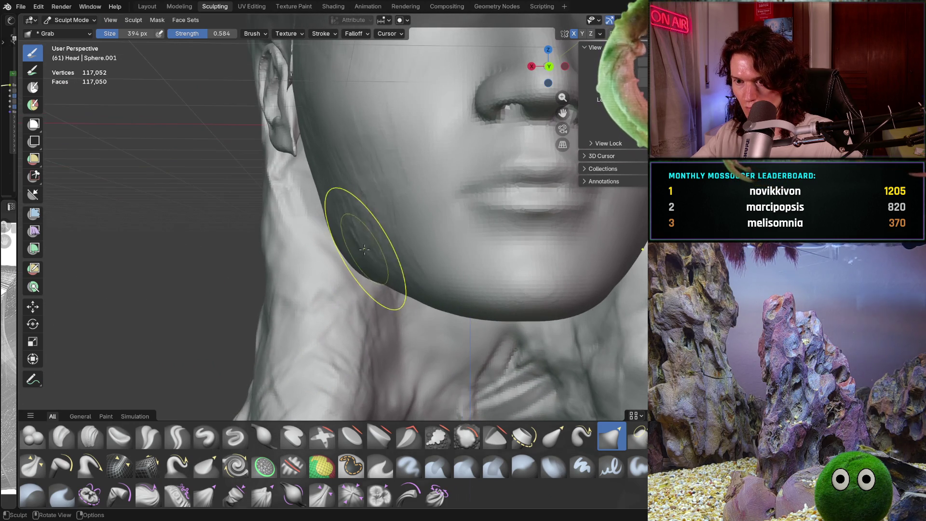
middle_click_drag(385, 285, 397, 274)
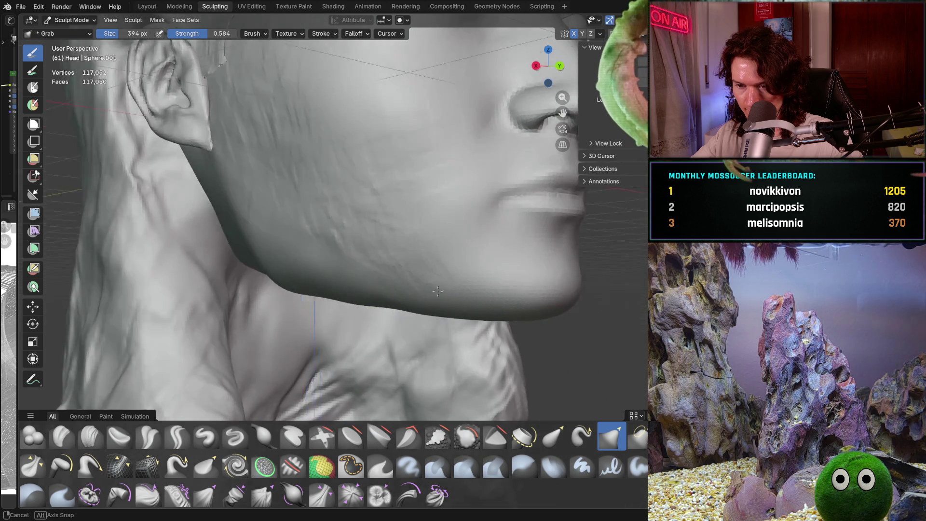
middle_click_drag(412, 305, 434, 290)
scroll(466, 276, "up", 3)
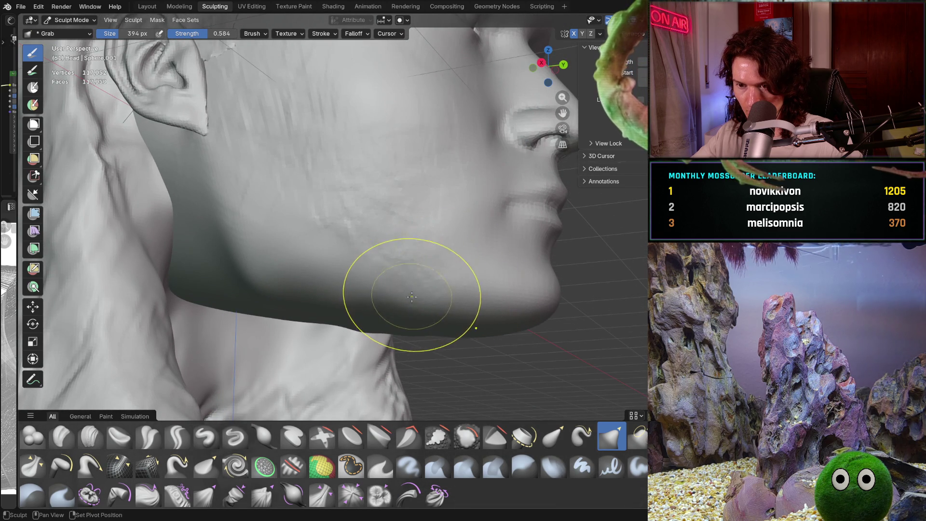
mouse_move(422, 309)
middle_mouse_down()
mouse_move(377, 304)
mouse_move(350, 340)
mouse_move(271, 269)
mouse_move(296, 271)
middle_mouse_up()
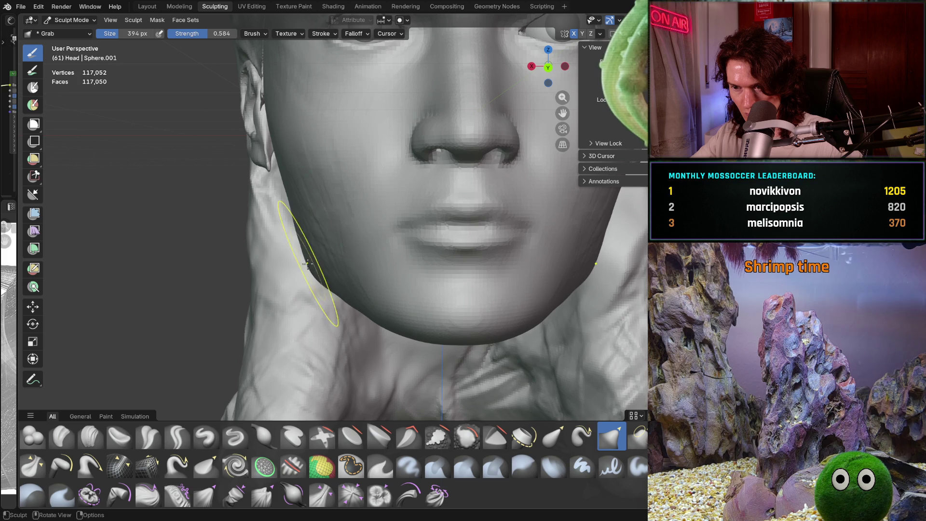
scroll(311, 263, "down", 3)
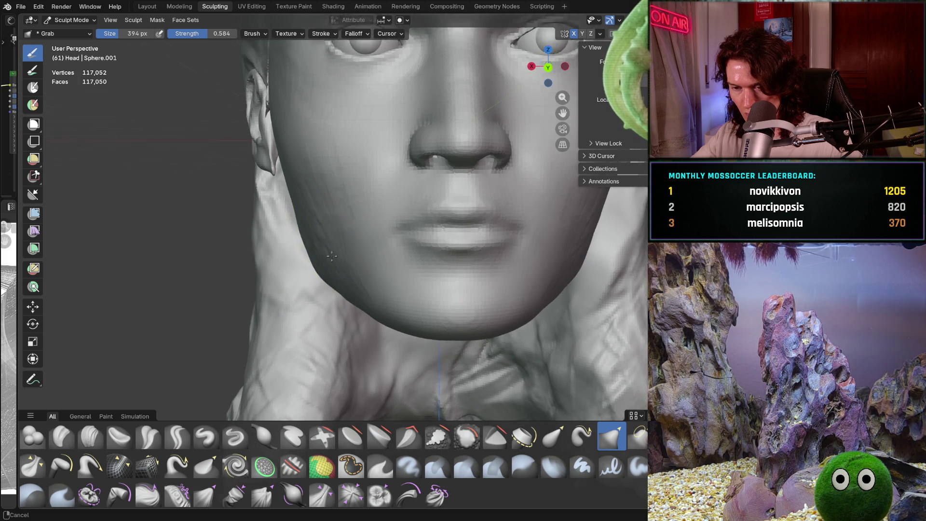
middle_click_drag(311, 264, 319, 278)
scroll(324, 282, "up", 3)
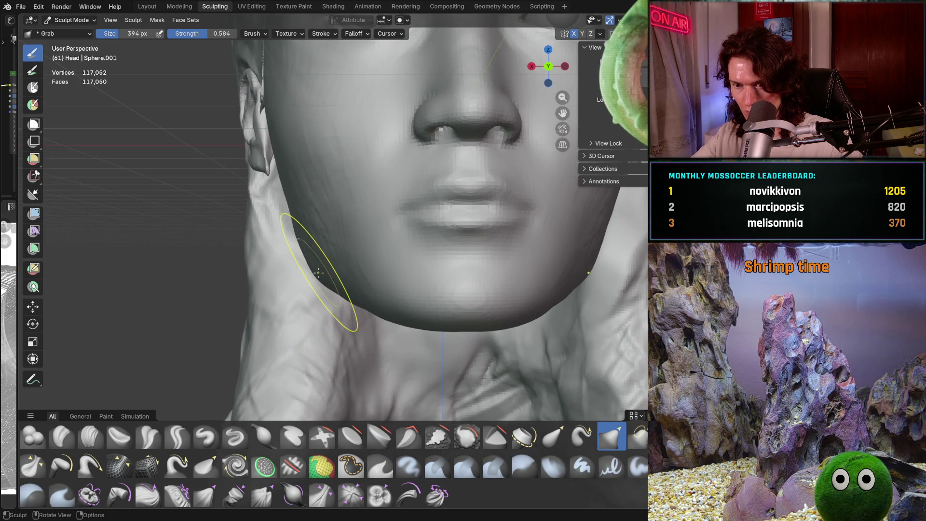
mouse_move(316, 275)
middle_mouse_down()
mouse_move(343, 266)
mouse_move(350, 253)
middle_mouse_up()
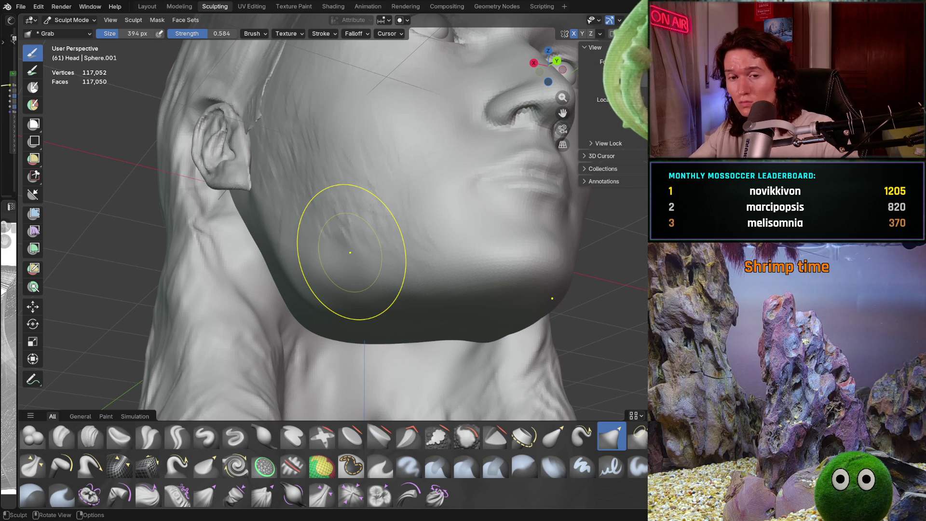
mouse_move(321, 316)
middle_mouse_down()
mouse_move(362, 275)
mouse_move(404, 267)
mouse_move(320, 302)
mouse_move(332, 271)
middle_mouse_up()
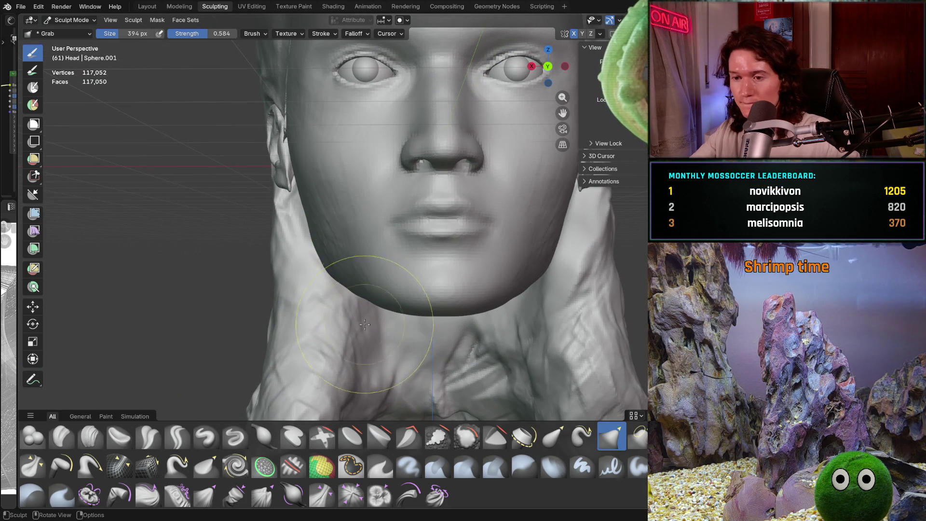
mouse_move(365, 325)
middle_mouse_down()
mouse_move(425, 269)
mouse_move(394, 296)
mouse_move(347, 275)
middle_mouse_up()
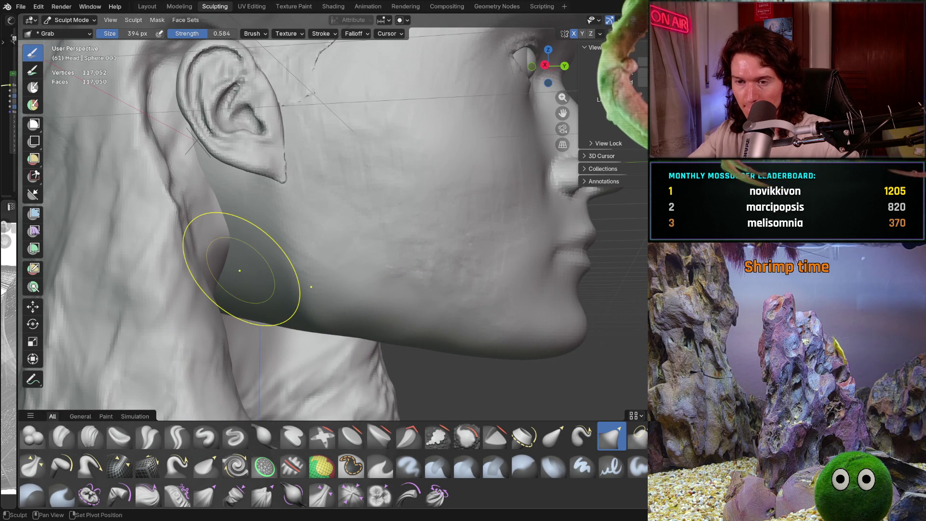
middle_click_drag(394, 224, 389, 273)
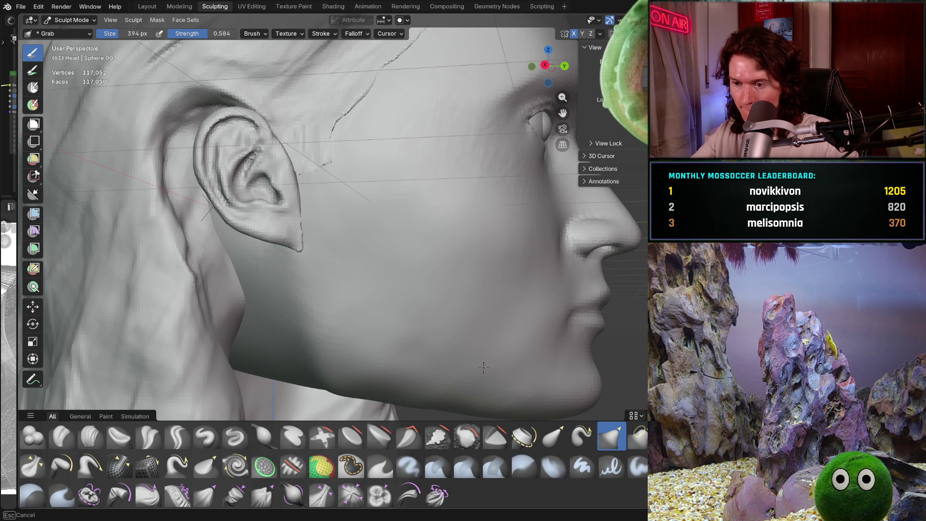
mouse_move(451, 316)
middle_mouse_down()
mouse_move(406, 275)
mouse_move(391, 238)
middle_mouse_up()
Step: Switch to the Smooth brush and raise its strength to about 0.531
key("shift+s")
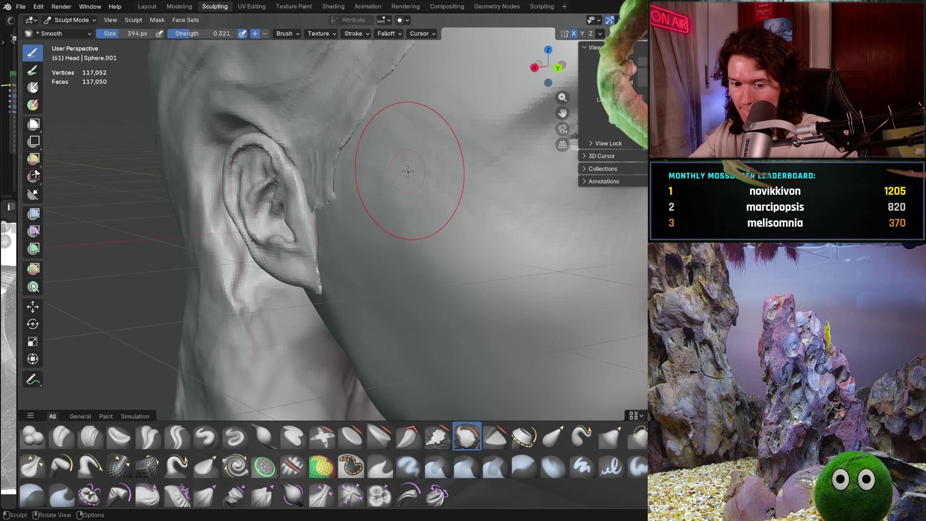
middle_click_drag(409, 167, 403, 167)
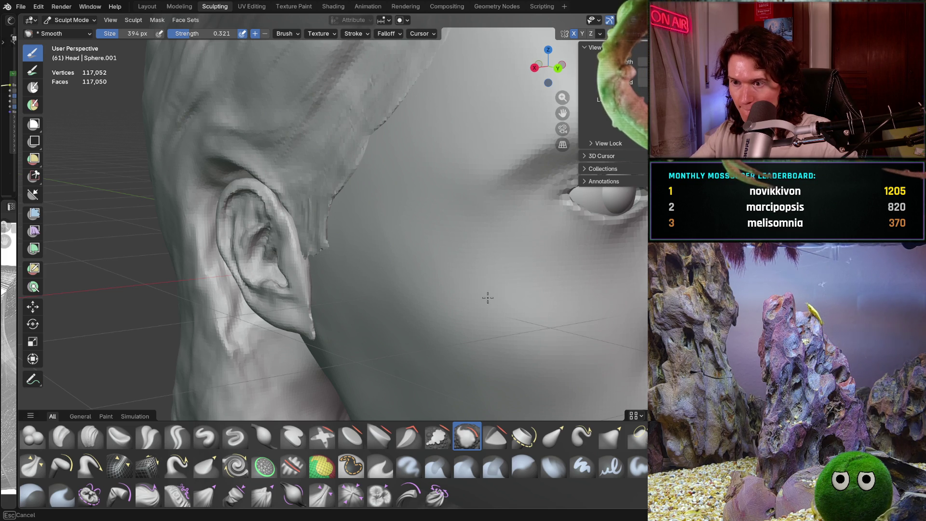
mouse_move(460, 184)
middle_mouse_down()
mouse_move(378, 221)
mouse_move(403, 231)
middle_mouse_up()
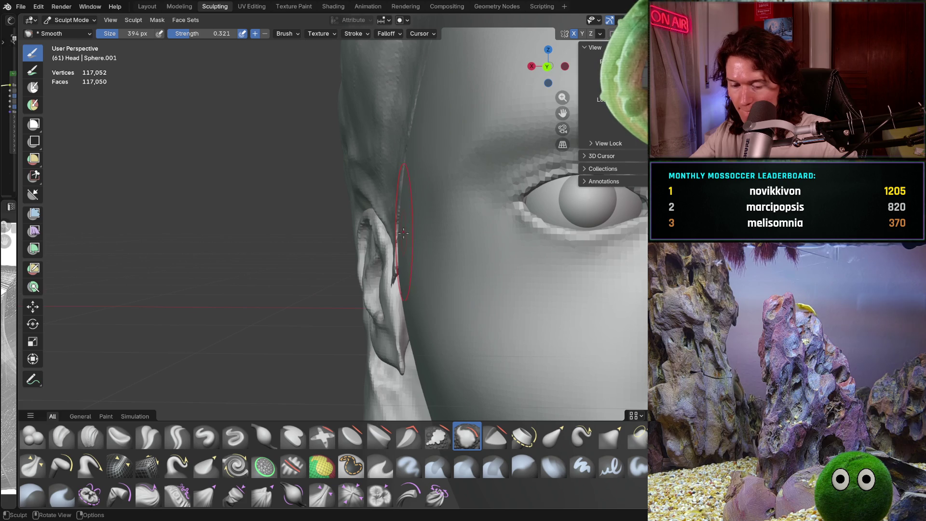
key("shift+f")
left_click(420, 240)
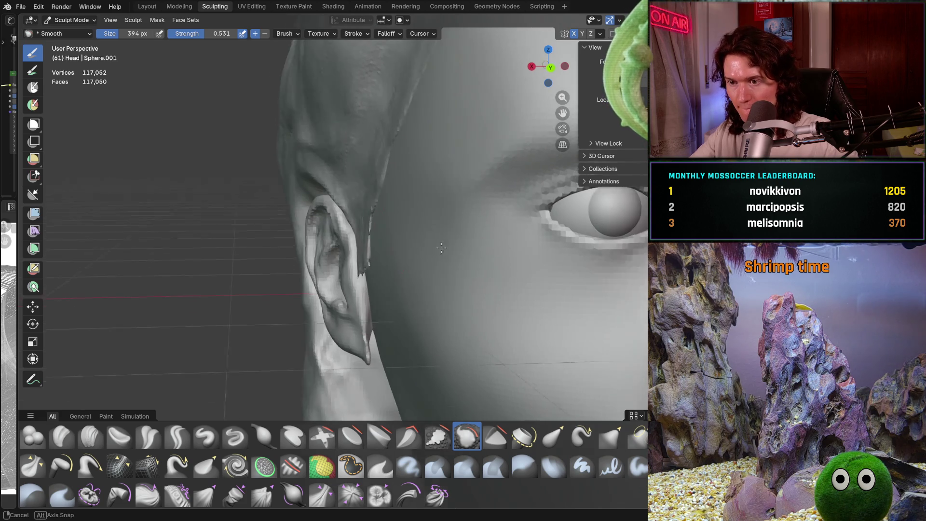
Step: Inspect the pointed ear and jaw from the side, behind and below
middle_click_drag(420, 241, 448, 187)
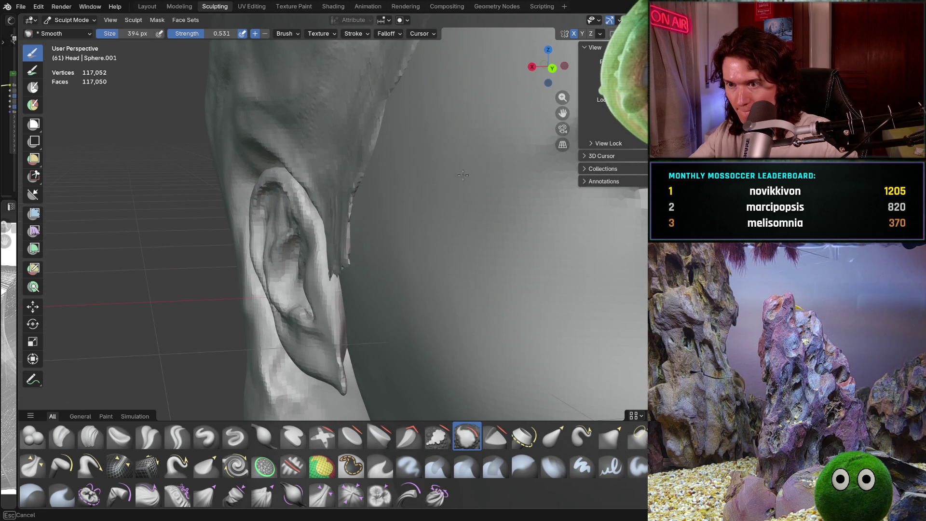
middle_click_drag(428, 223, 453, 163)
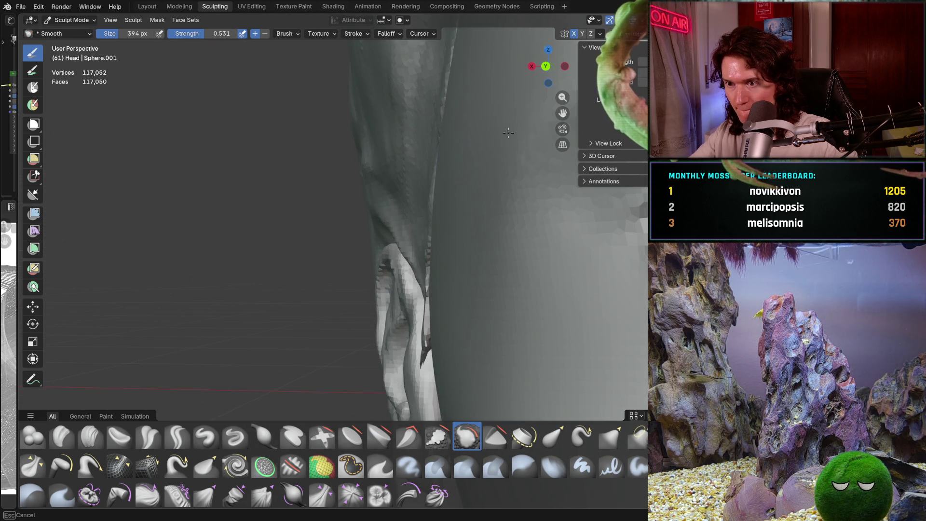
mouse_move(453, 162)
middle_mouse_down()
mouse_move(406, 295)
mouse_move(448, 165)
middle_mouse_up()
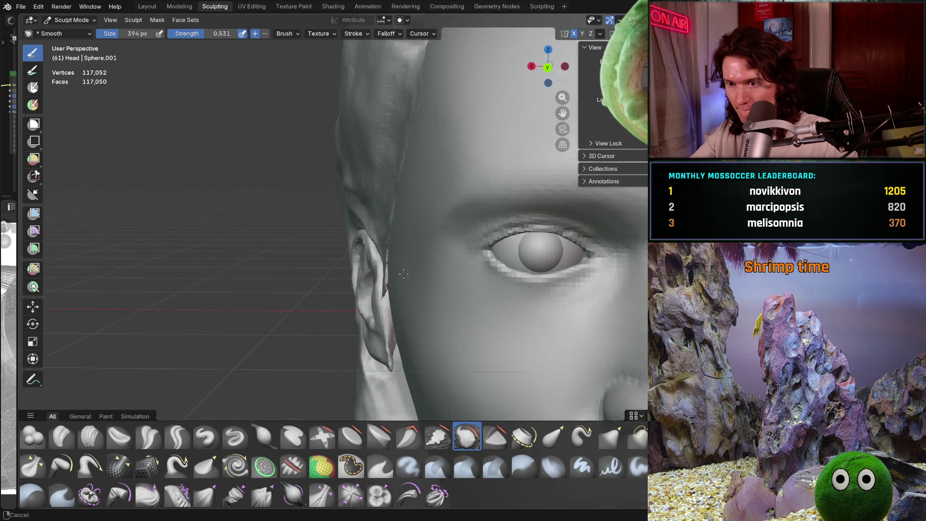
middle_click_drag(399, 237, 421, 233)
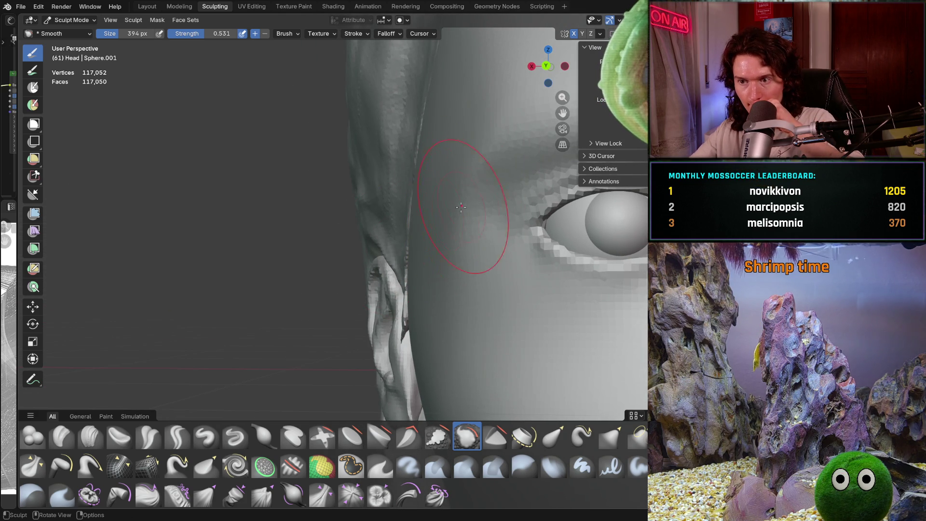
middle_click_drag(460, 207, 382, 240)
mouse_move(355, 304)
middle_mouse_down()
mouse_move(407, 257)
mouse_move(428, 313)
middle_mouse_up()
scroll(408, 255, "down", 4)
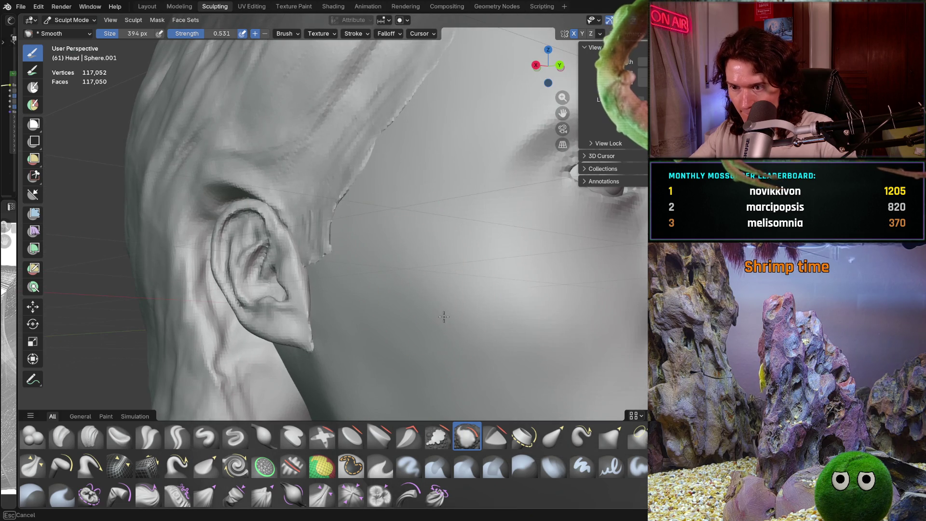
middle_click_drag(558, 297, 492, 238)
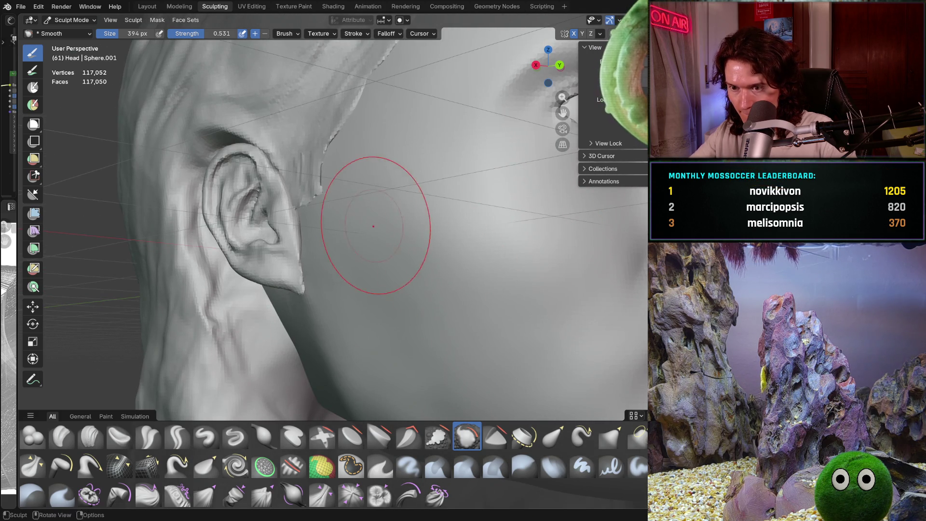
mouse_move(374, 226)
middle_mouse_down("ctrl")
mouse_move(348, 274)
mouse_move(378, 316)
middle_mouse_up("ctrl")
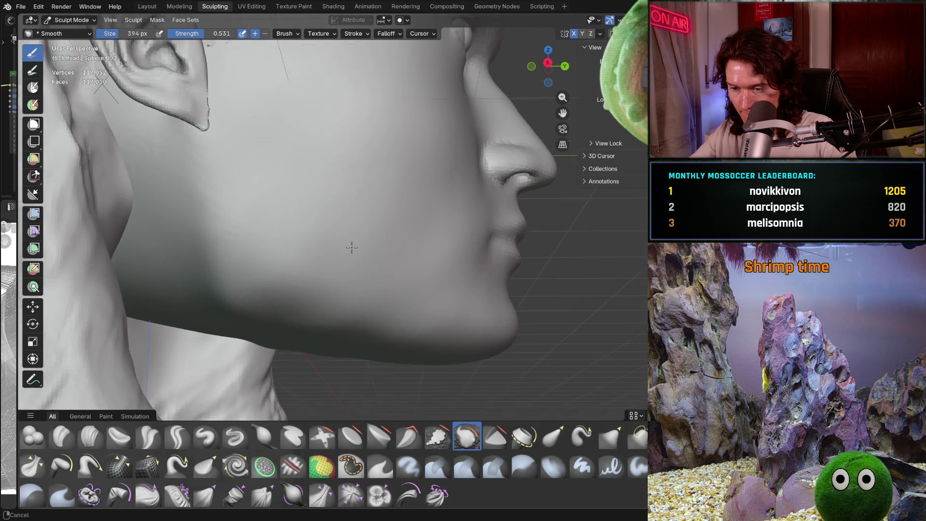
mouse_move(435, 317)
middle_mouse_down()
mouse_move(405, 348)
mouse_move(350, 293)
mouse_move(290, 318)
mouse_move(219, 373)
middle_mouse_up()
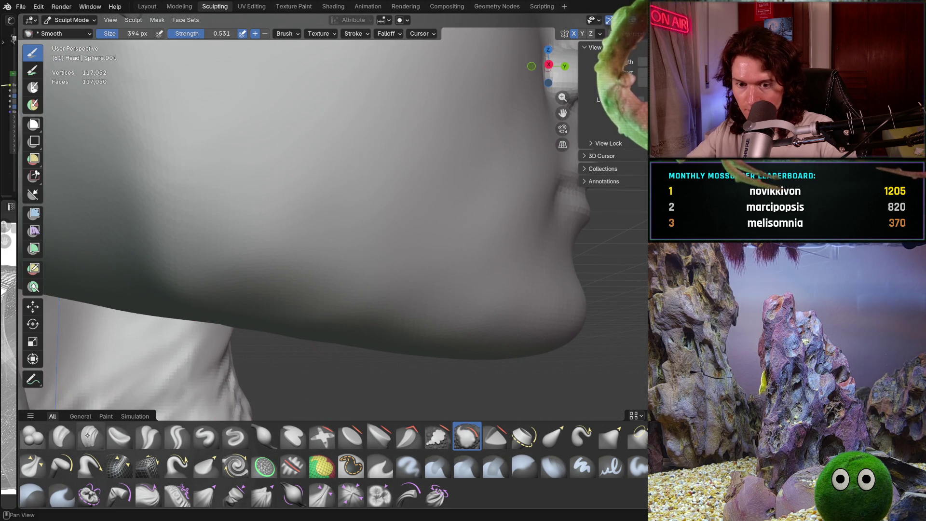
key("c")
scroll(239, 311, "up", 3)
Step: Lay Clay Strips strokes along the jawline to fill its groove
mouse_move(239, 311)
middle_mouse_down()
mouse_move(213, 301)
mouse_move(232, 278)
middle_mouse_up()
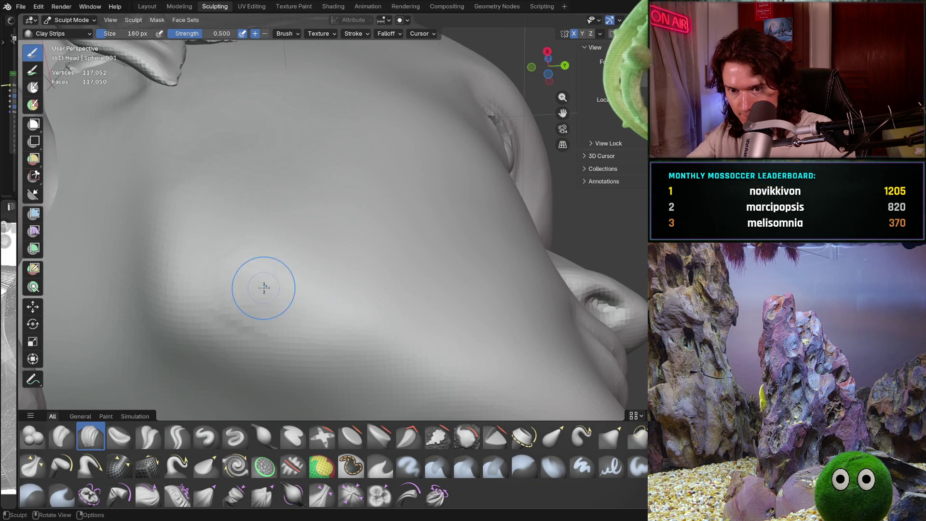
scroll(262, 289, "up", 4)
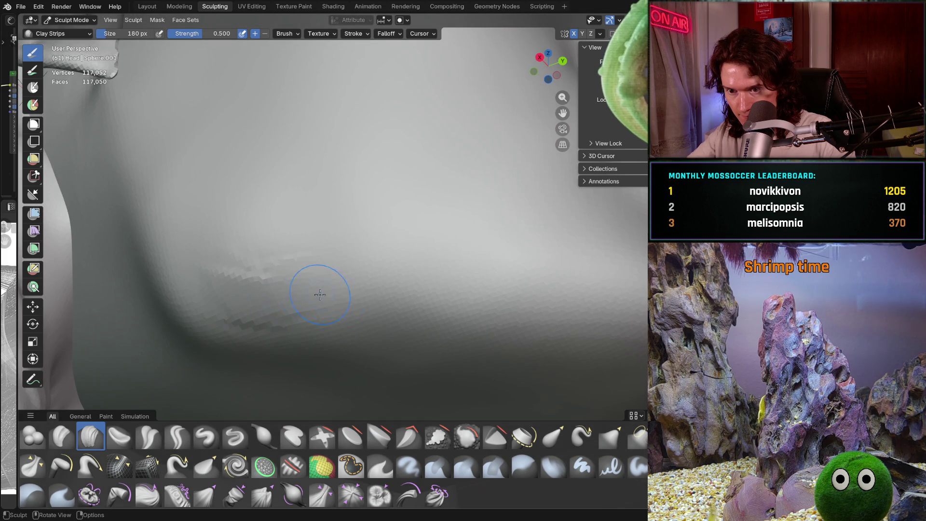
left_click_drag(212, 289, 493, 294)
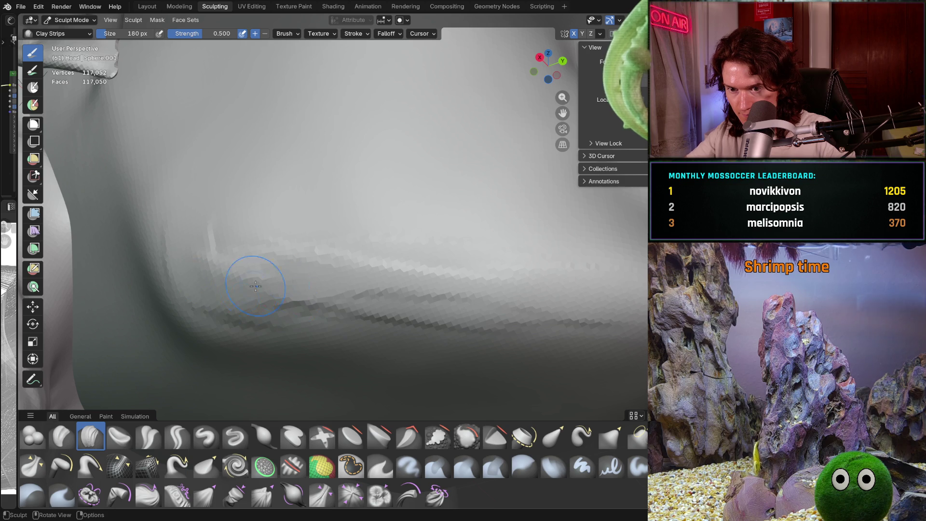
mouse_move(255, 286)
left_mouse_down()
mouse_move(557, 282)
mouse_move(511, 275)
left_mouse_up()
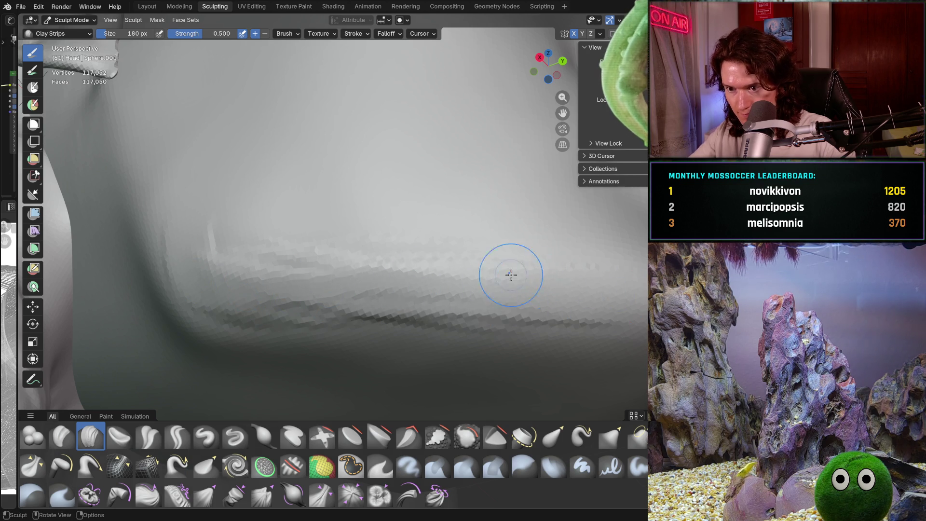
middle_click_drag(511, 275, 467, 252)
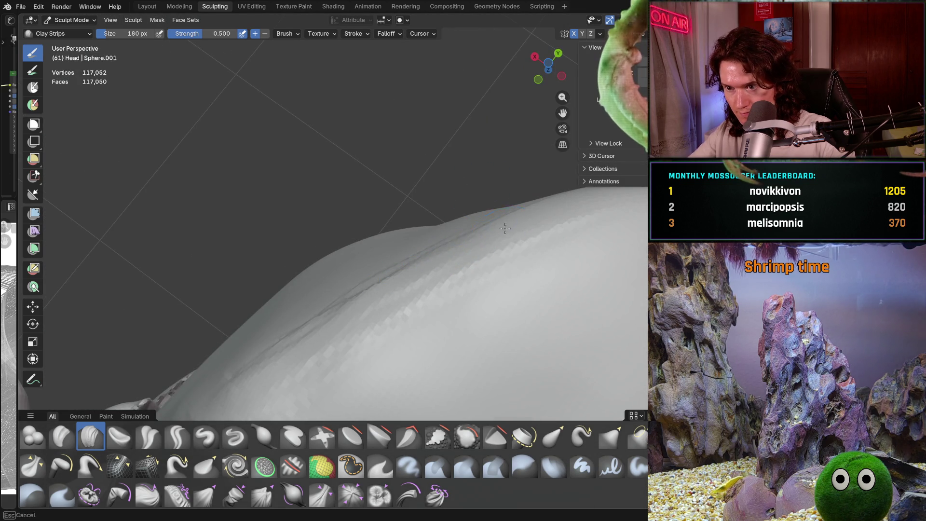
middle_click_drag(505, 228, 475, 221)
mouse_move(426, 238)
middle_mouse_down()
mouse_move(445, 176)
mouse_move(419, 275)
mouse_move(420, 389)
mouse_move(377, 304)
mouse_move(330, 288)
mouse_move(361, 304)
mouse_move(384, 287)
mouse_move(335, 230)
middle_mouse_up()
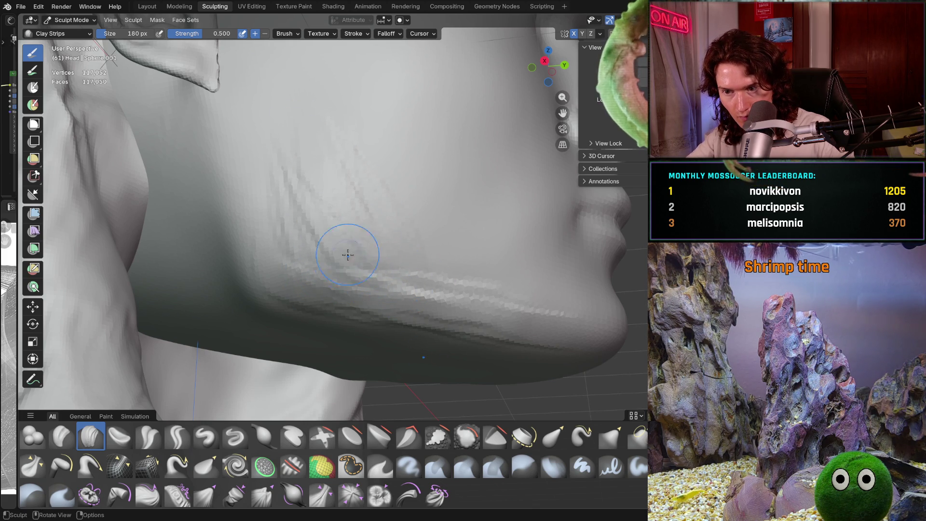
Step: Build up clay on the neck and across the diagonal band under the jaw
mouse_move(348, 253)
middle_mouse_down()
mouse_move(395, 289)
mouse_move(378, 305)
mouse_move(356, 298)
middle_mouse_up()
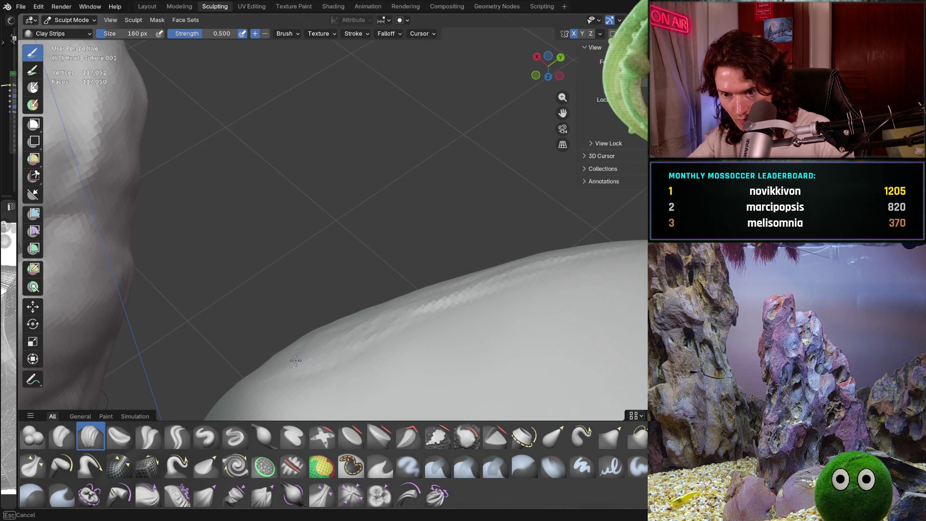
mouse_move(385, 328)
middle_mouse_down()
mouse_move(460, 302)
mouse_move(476, 335)
middle_mouse_up()
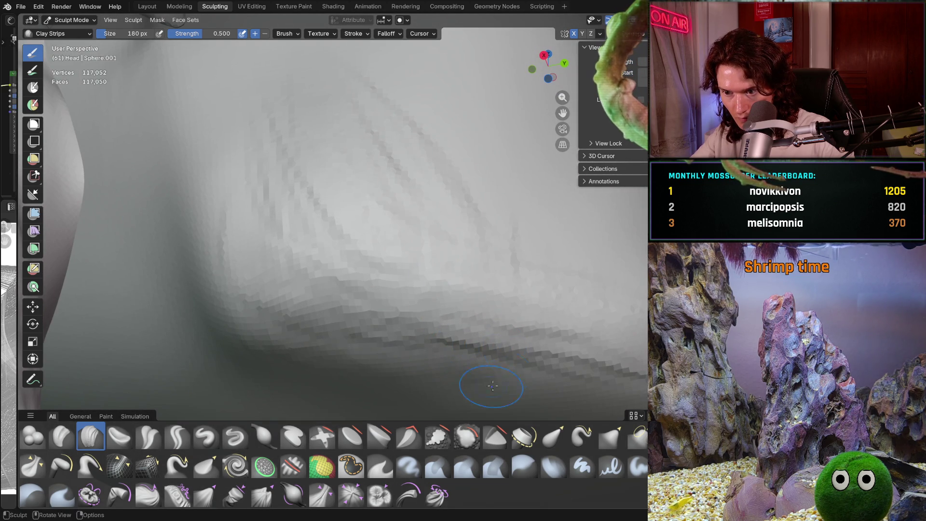
scroll(492, 386, "down", 5)
middle_click_drag(463, 362, 471, 335)
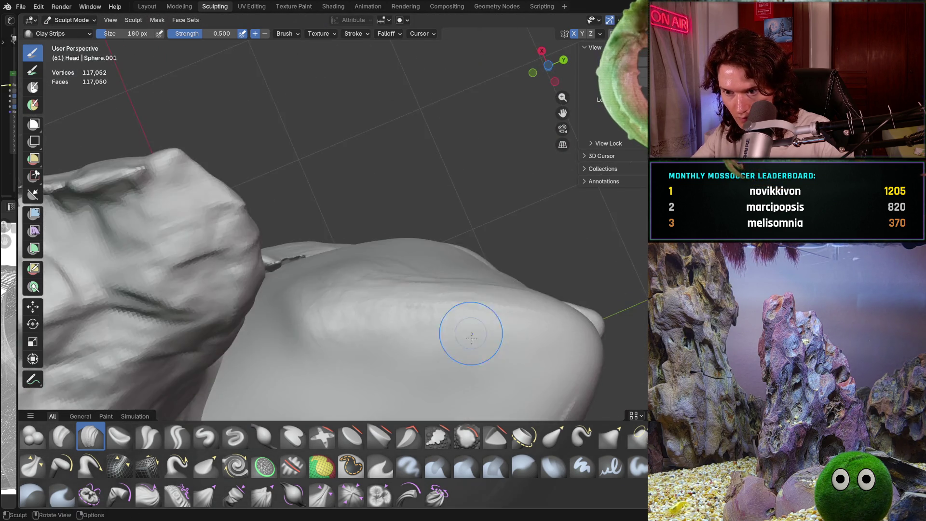
scroll(471, 335, "up", 3)
scroll(463, 275, "up", 3)
mouse_move(435, 228)
left_mouse_down()
mouse_move(480, 311)
mouse_move(415, 392)
left_mouse_up()
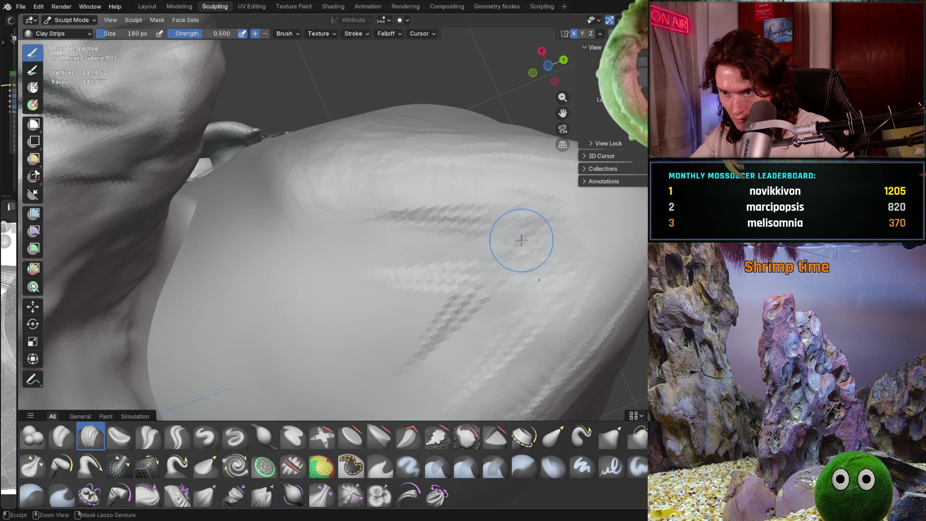
mouse_move(521, 239)
middle_mouse_down()
mouse_move(457, 354)
mouse_move(405, 253)
middle_mouse_up()
scroll(434, 246, "up", 3)
scroll(495, 252, "up", 2)
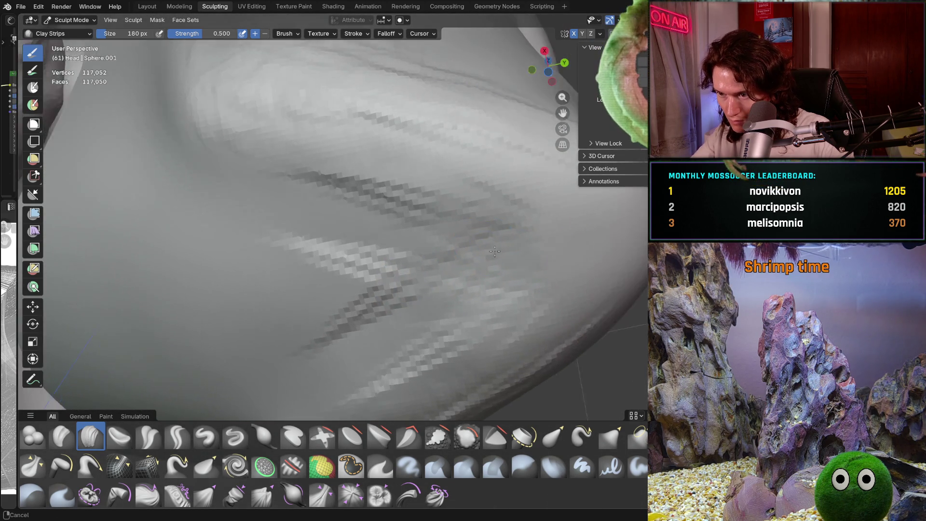
scroll(494, 251, "up", 1)
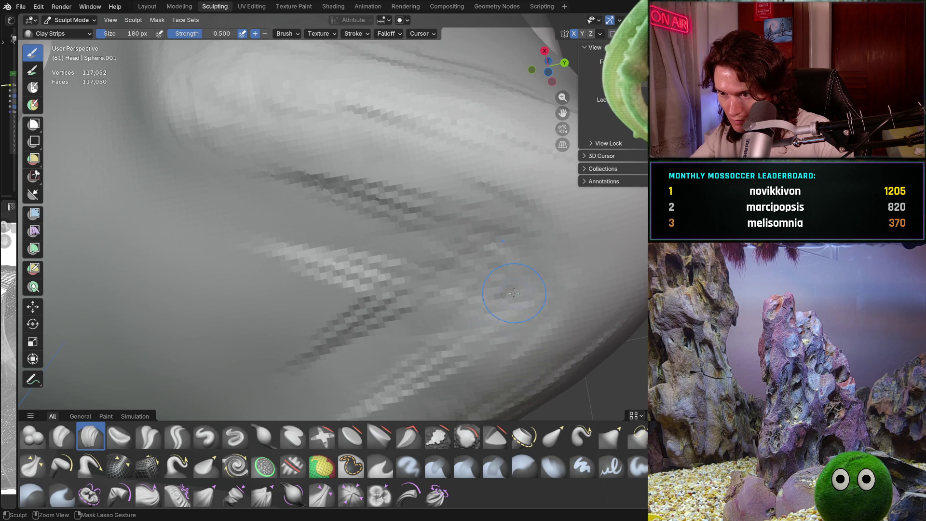
mouse_move(514, 292)
left_mouse_down()
mouse_move(217, 216)
mouse_move(434, 217)
left_mouse_up()
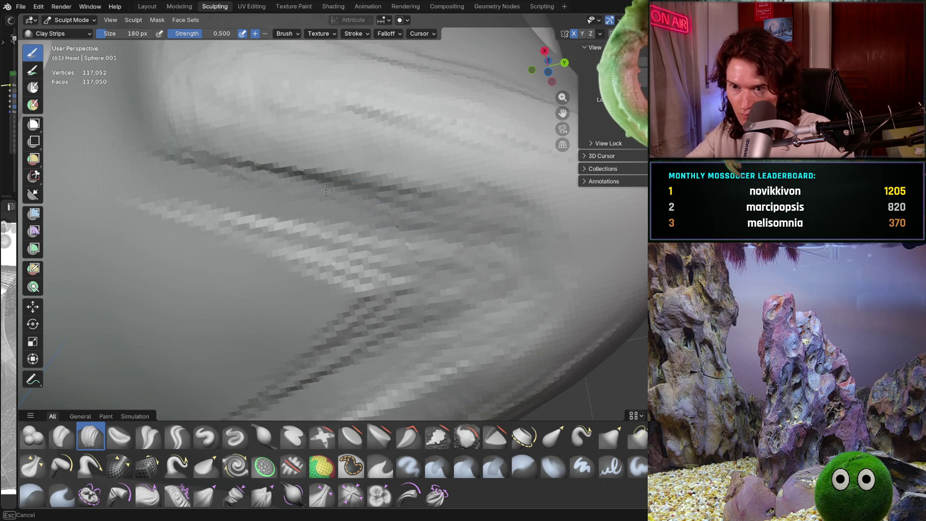
mouse_move(325, 190)
left_mouse_down()
mouse_move(470, 184)
mouse_move(297, 196)
mouse_move(507, 210)
left_mouse_up()
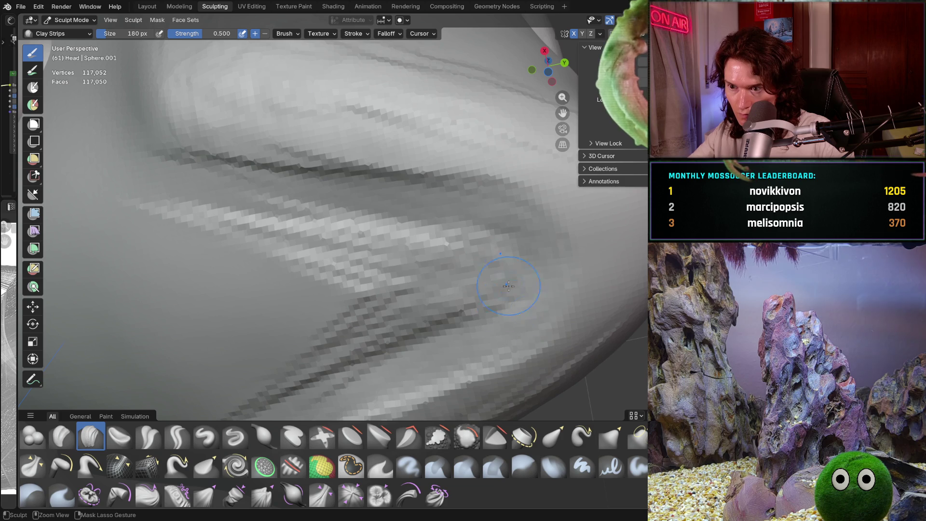
mouse_move(507, 286)
left_mouse_down()
mouse_move(217, 304)
mouse_move(114, 331)
mouse_move(361, 196)
left_mouse_up()
left_click_drag(254, 347, 434, 304)
left_click_drag(254, 238, 499, 246)
left_click_drag(405, 290, 524, 301)
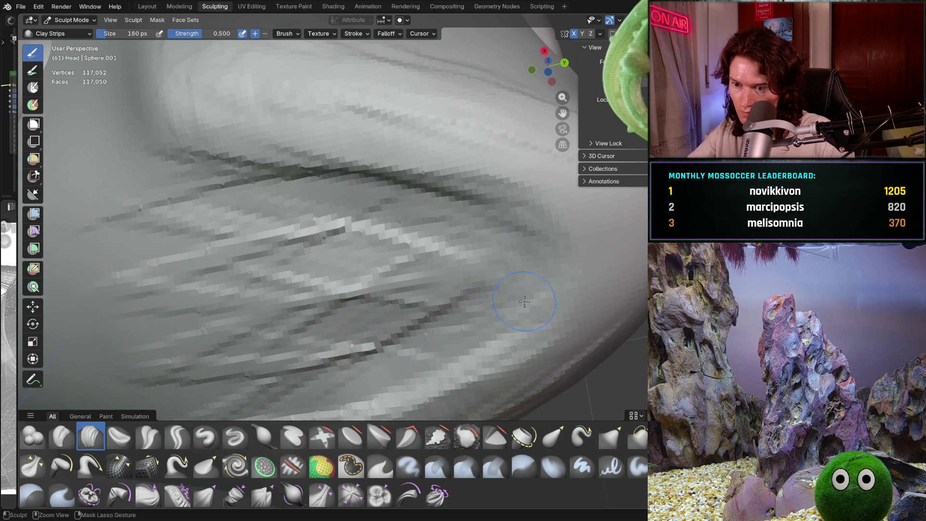
scroll(524, 302, "down", 5)
mouse_move(434, 304)
middle_mouse_down()
mouse_move(383, 353)
mouse_move(304, 311)
mouse_move(275, 316)
middle_mouse_up()
Step: Enlarge the brush to 338 px and layer clay under the cheek and across the jaw
key("f")
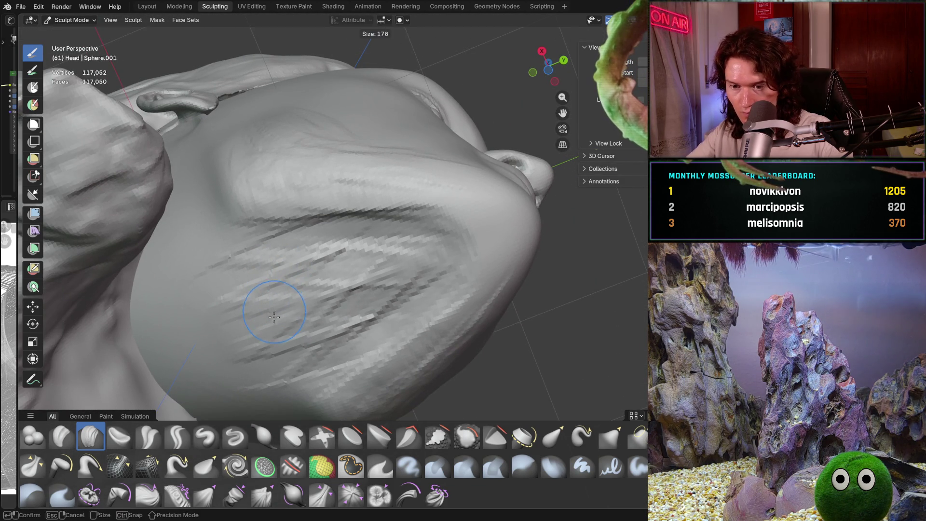
left_click(281, 322)
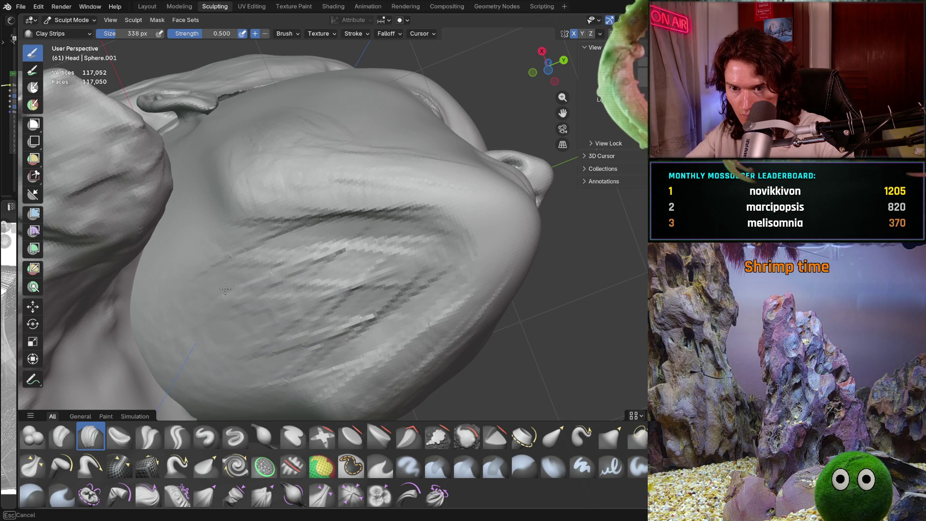
left_click_drag(299, 282, 380, 281)
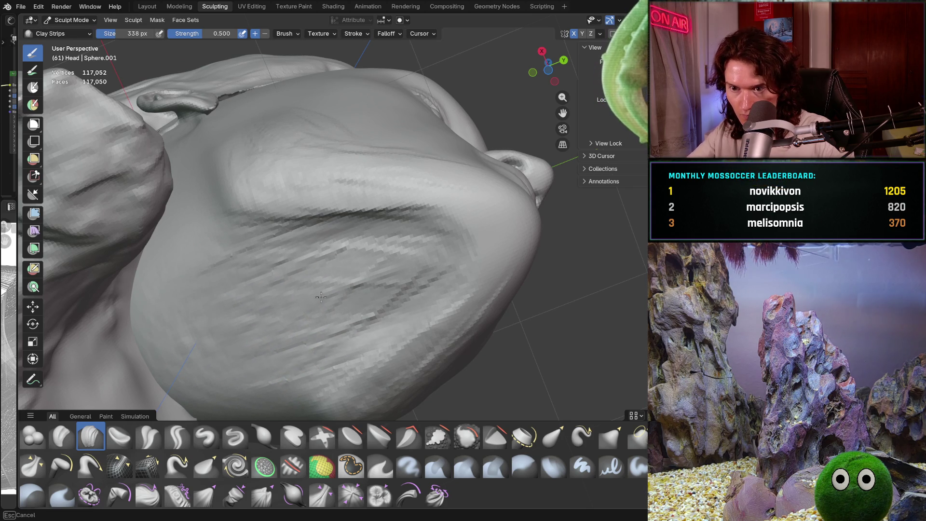
left_click_drag(320, 296, 326, 290)
middle_click_drag(333, 275, 389, 214, "ctrl")
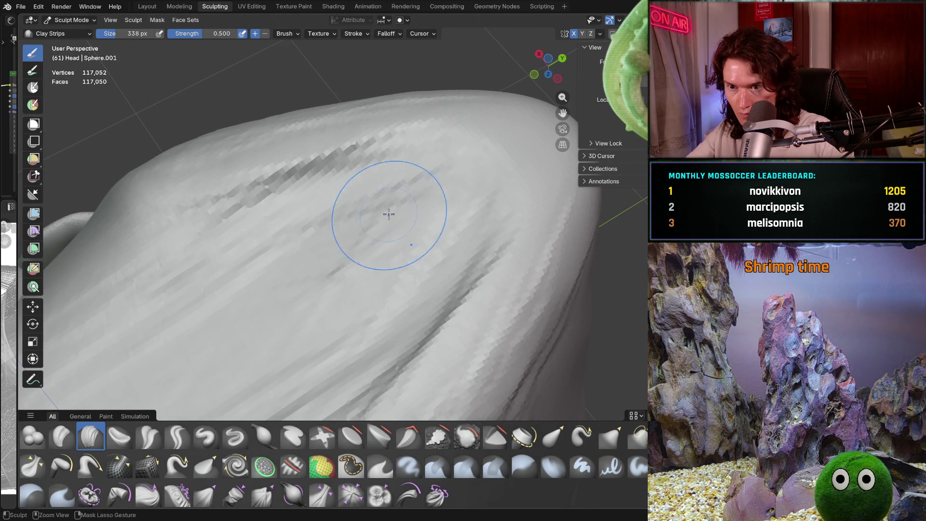
mouse_move(388, 213)
left_mouse_down()
mouse_move(462, 196)
mouse_move(405, 290)
left_mouse_up()
mouse_move(442, 239)
left_mouse_down()
mouse_move(188, 380)
mouse_move(282, 246)
left_mouse_up()
mouse_move(283, 246)
middle_mouse_down("ctrl")
mouse_move(311, 261)
mouse_move(355, 363)
mouse_move(318, 275)
mouse_move(396, 298)
mouse_move(328, 252)
mouse_move(314, 218)
middle_mouse_up("ctrl")
scroll(396, 299, "up", 2)
Step: Carve and deepen a crease into the neck, then check it from under the chin
left_click_drag(289, 176, 315, 276)
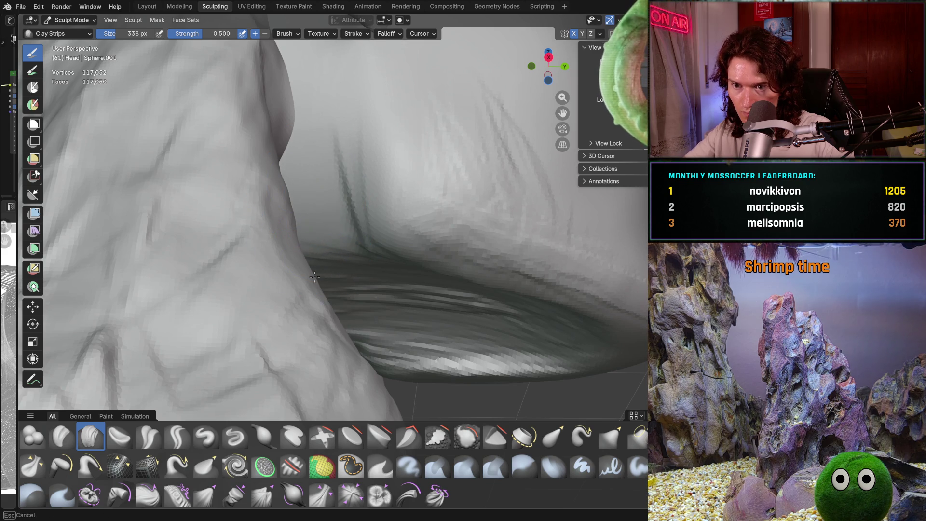
left_click_drag(296, 154, 311, 259)
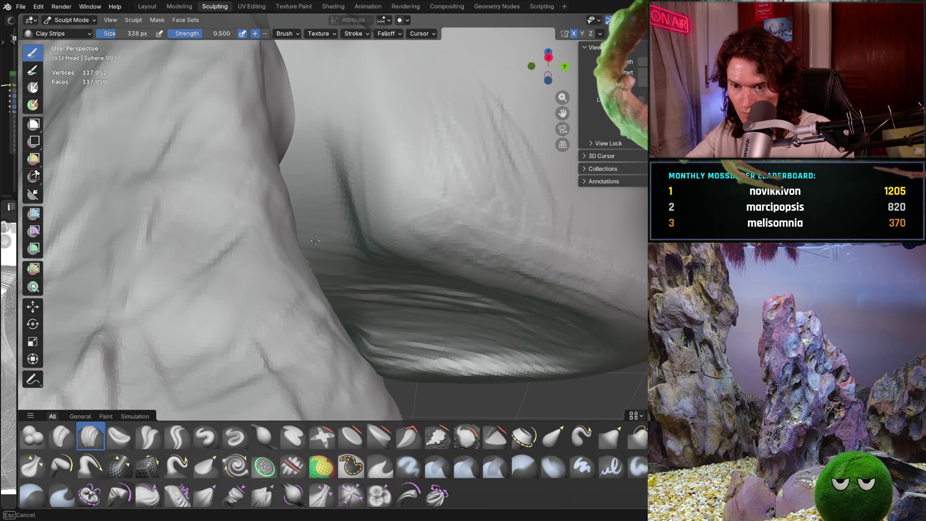
scroll(316, 210, "down", 5)
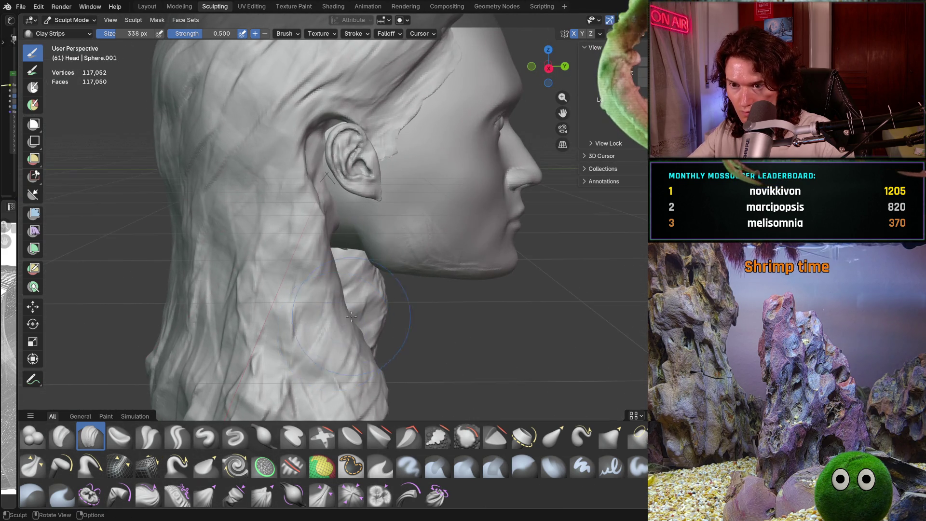
mouse_move(316, 218)
middle_mouse_down()
mouse_move(329, 321)
mouse_move(303, 218)
mouse_move(278, 288)
middle_mouse_up()
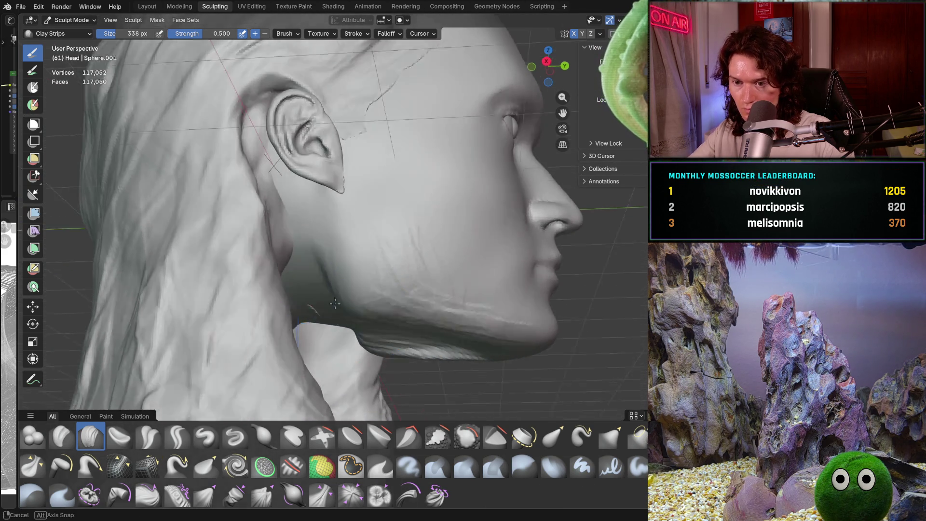
scroll(277, 289, "up", 4)
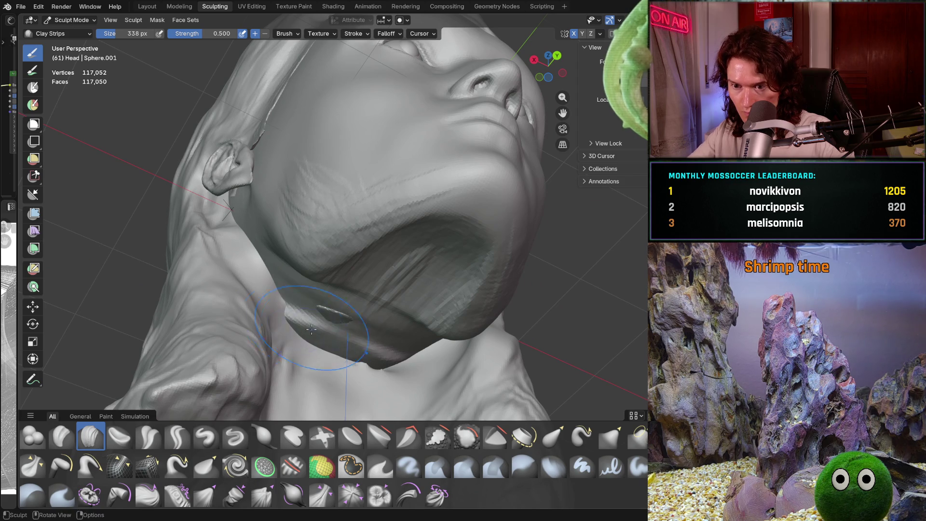
mouse_move(311, 330)
middle_mouse_down()
mouse_move(307, 321)
mouse_move(405, 290)
mouse_move(424, 272)
middle_mouse_up()
scroll(424, 272, "up", 3)
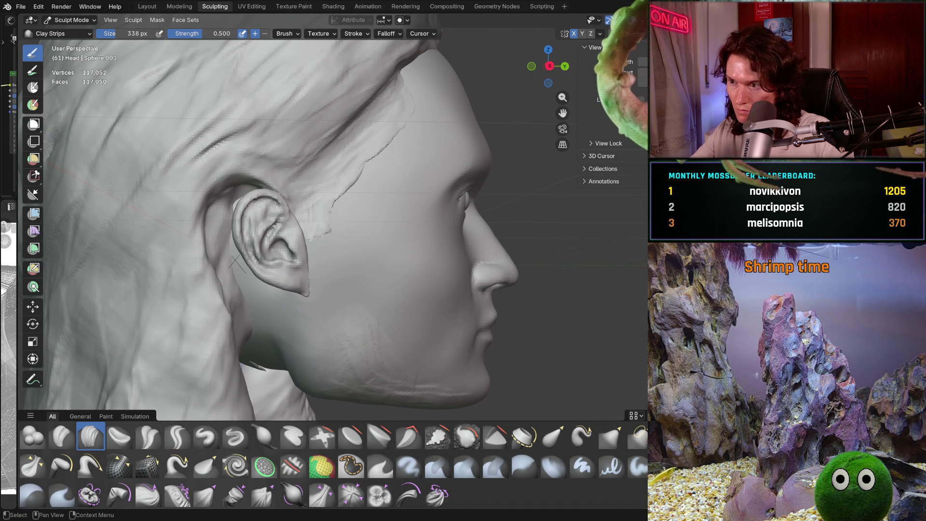
Step: Hide the hair to reveal the bald head and shrink the brush to 116 px
key("h")
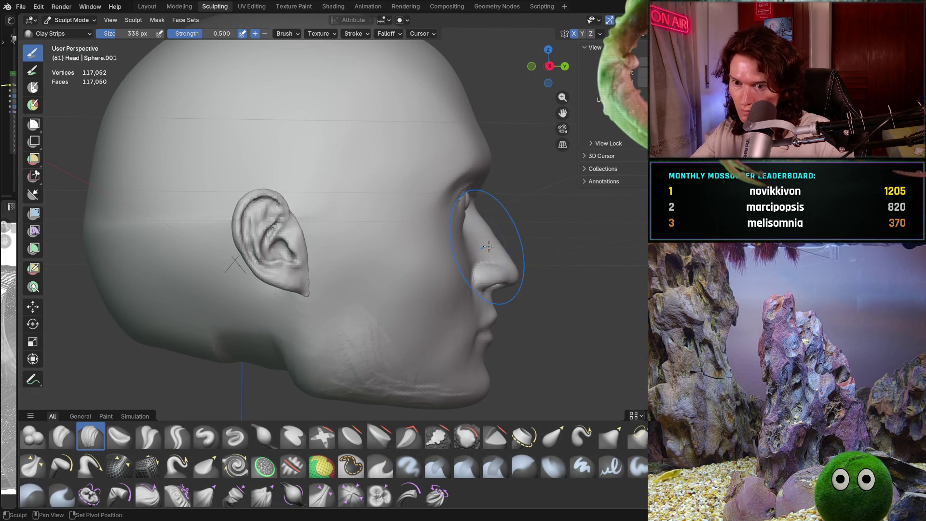
middle_click_drag(275, 312, 333, 297, "shift")
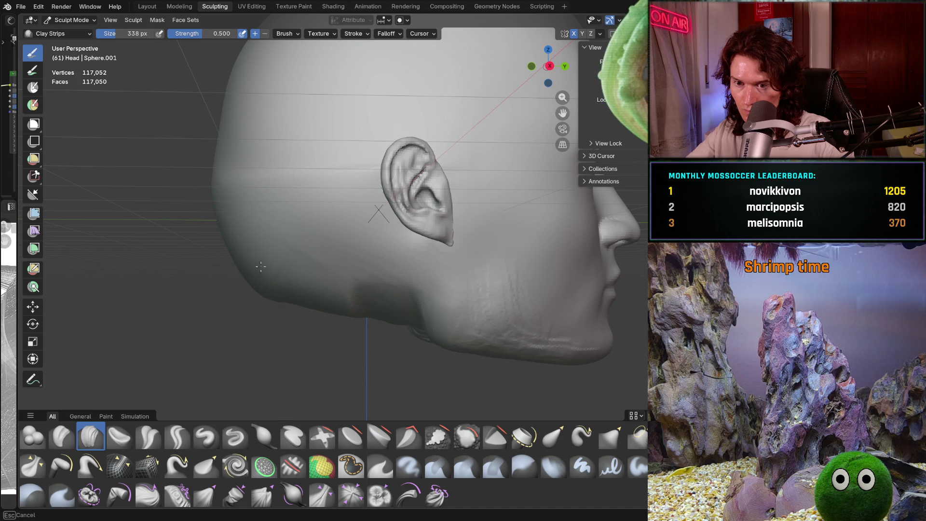
middle_click_drag(228, 239, 239, 248)
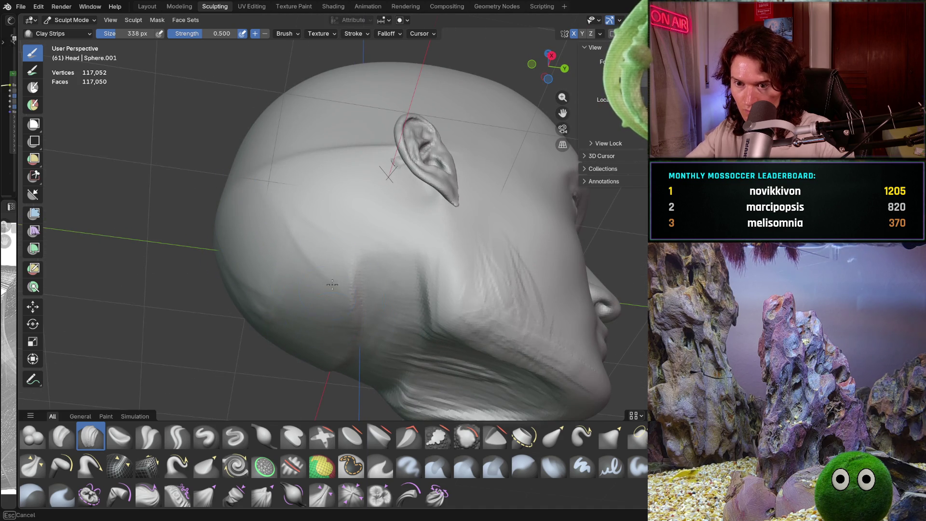
key("f")
left_click(311, 310)
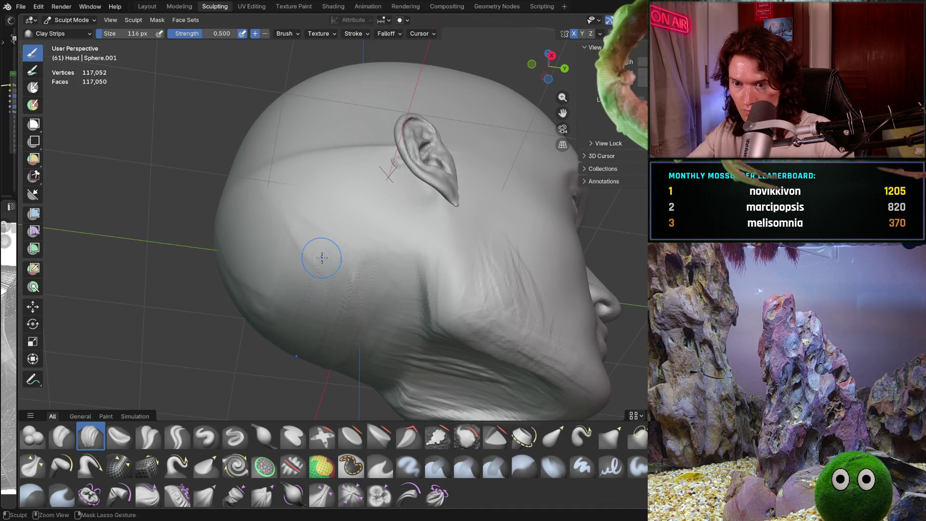
Step: Add fine clay strokes along the back and underside of the skull
mouse_move(217, 304)
middle_mouse_down()
mouse_move(203, 232)
mouse_move(230, 228)
middle_mouse_up()
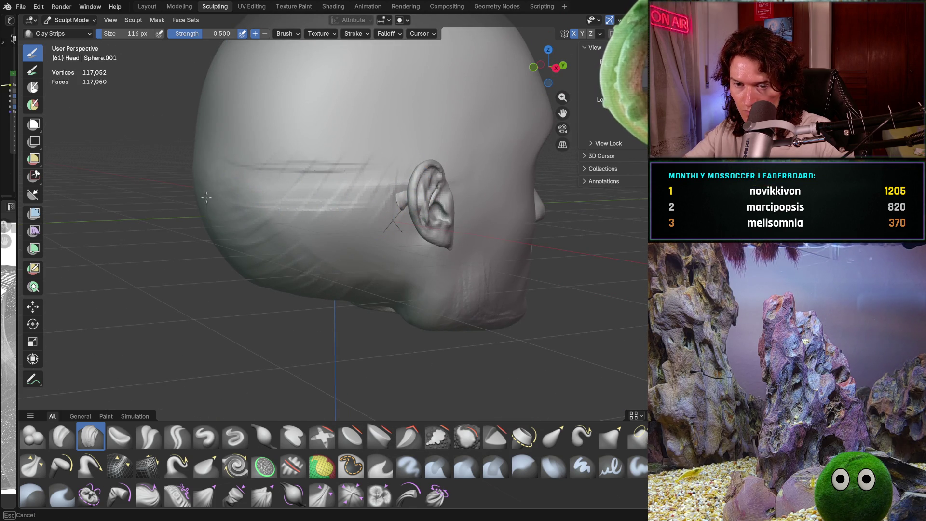
middle_click_drag(209, 209, 304, 203)
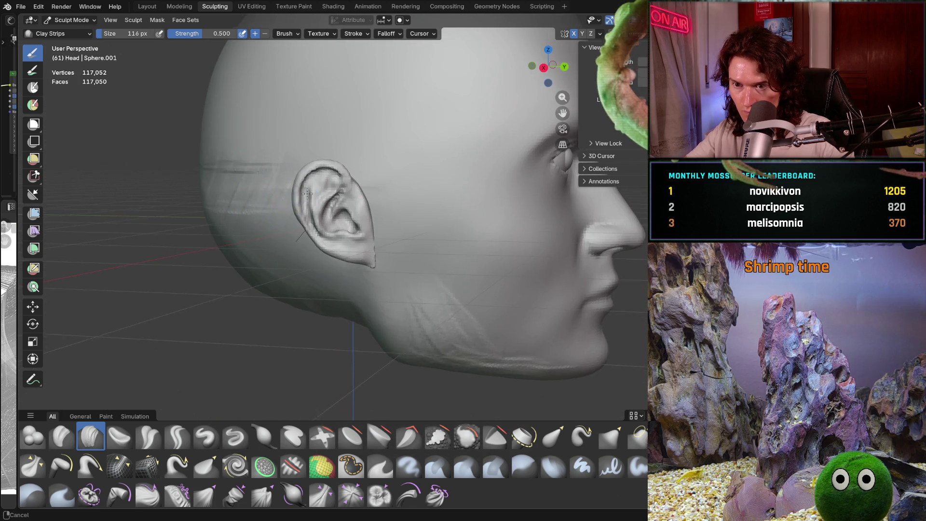
scroll(318, 181, "up", 4)
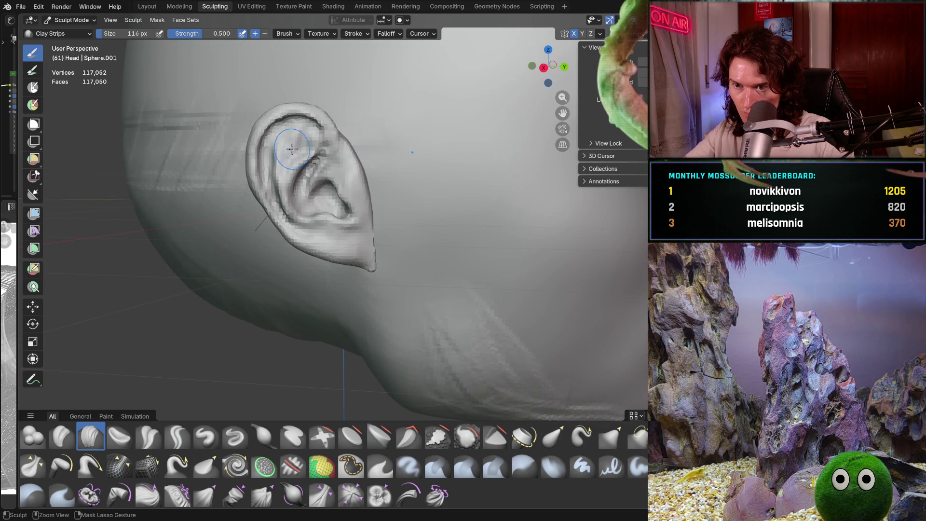
scroll(292, 148, "down", 3)
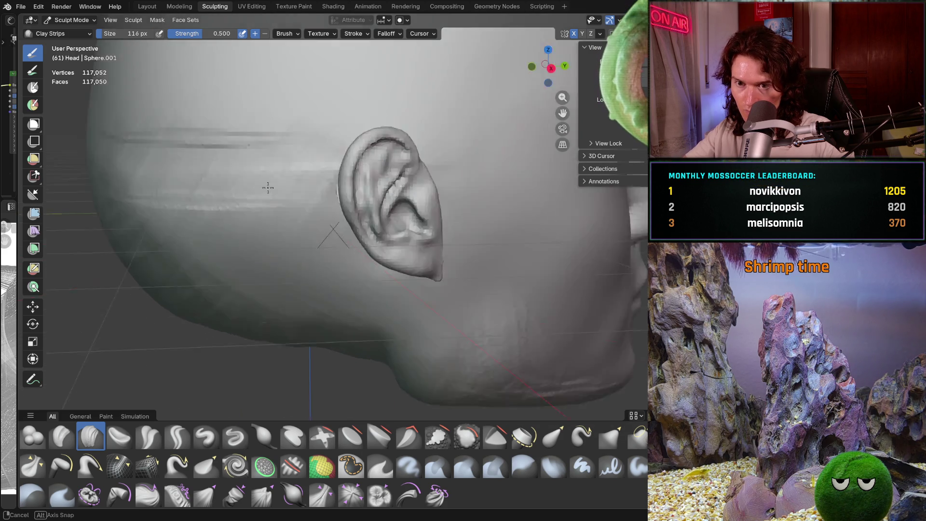
mouse_move(289, 182)
middle_mouse_down()
mouse_move(240, 249)
mouse_move(246, 231)
middle_mouse_up()
mouse_move(196, 249)
middle_mouse_down()
mouse_move(239, 231)
mouse_move(269, 144)
mouse_move(347, 239)
mouse_move(361, 286)
mouse_move(348, 218)
mouse_move(377, 144)
middle_mouse_up()
scroll(217, 235, "up", 3)
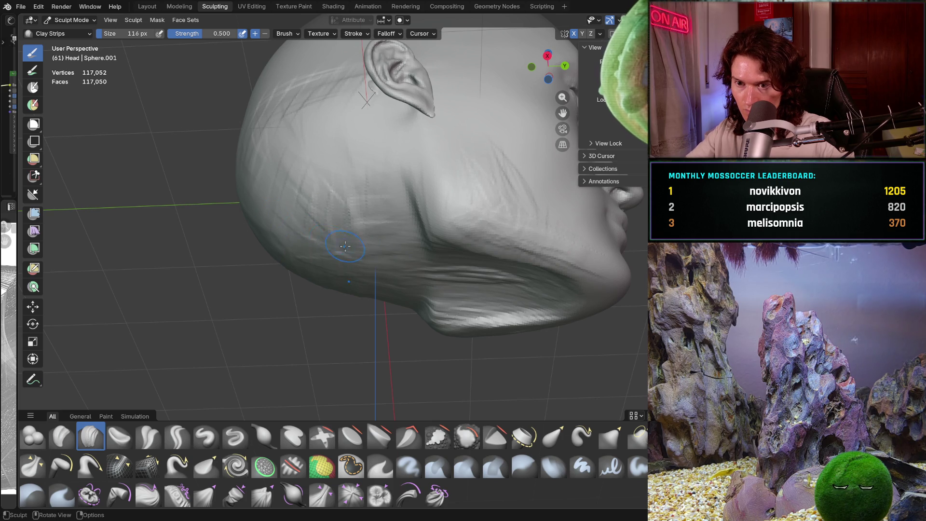
left_click_drag(345, 246, 276, 246)
left_click_drag(314, 202, 379, 199)
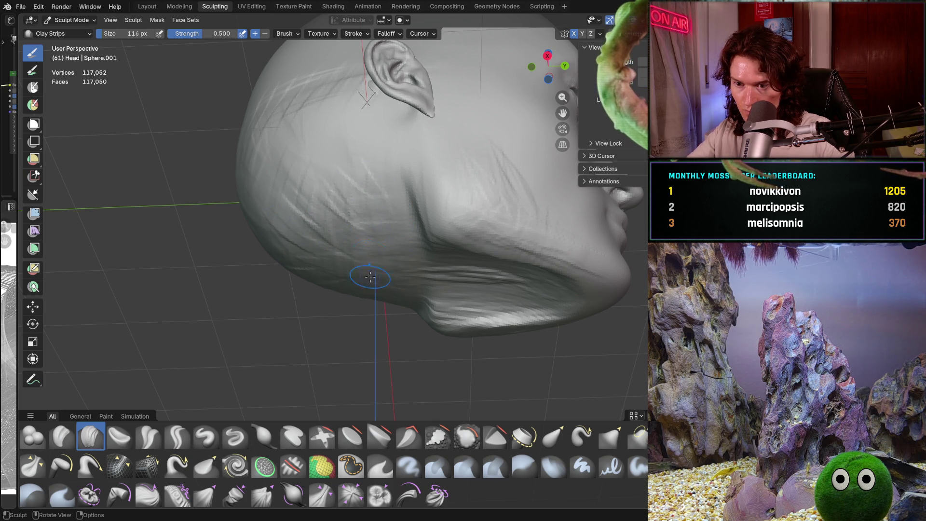
middle_click_drag(370, 277, 359, 217)
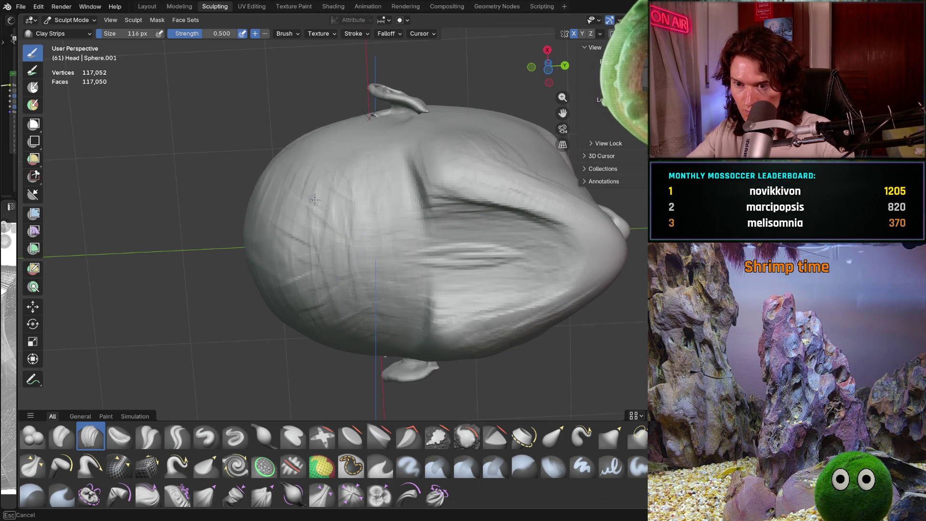
left_click_drag(314, 200, 342, 290)
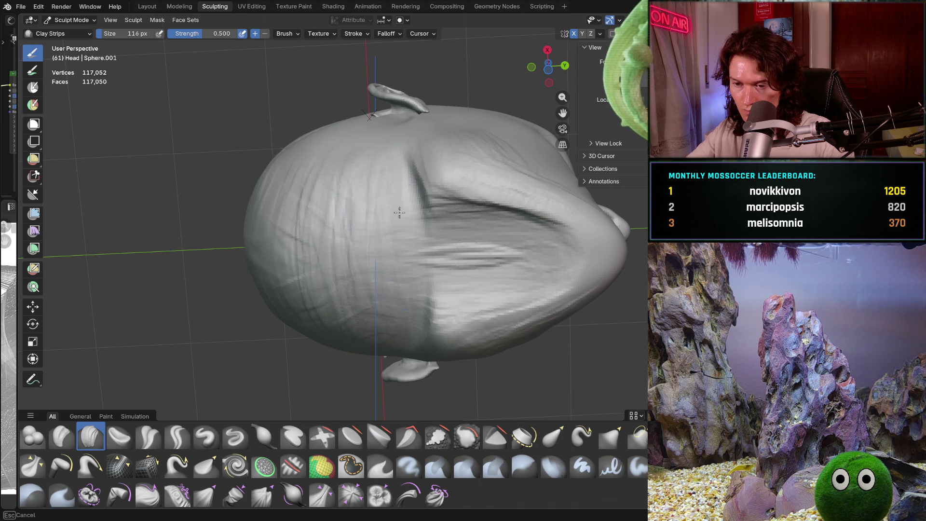
Step: Orbit the head from above, side and below to review the skull surface toward the jaw
middle_click_drag(366, 211, 369, 310)
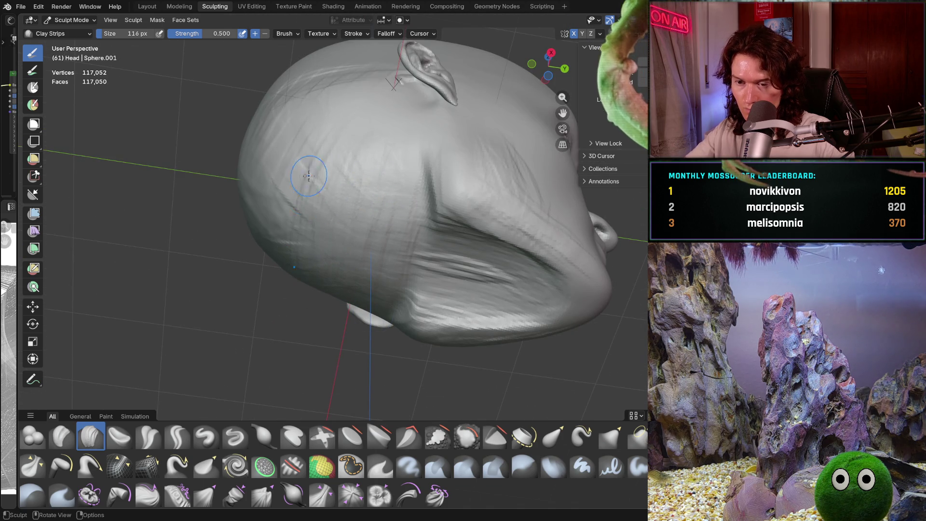
middle_click_drag(270, 201, 308, 142)
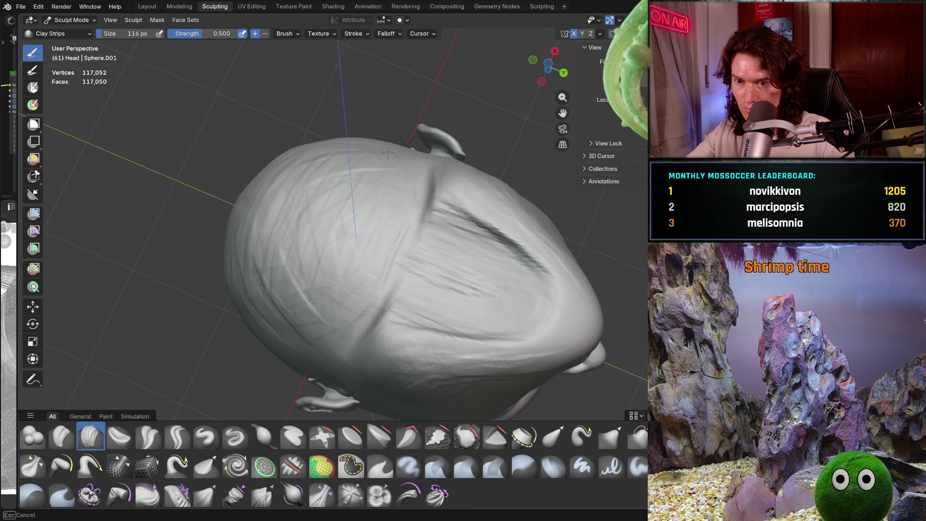
middle_click_drag(338, 272, 340, 217)
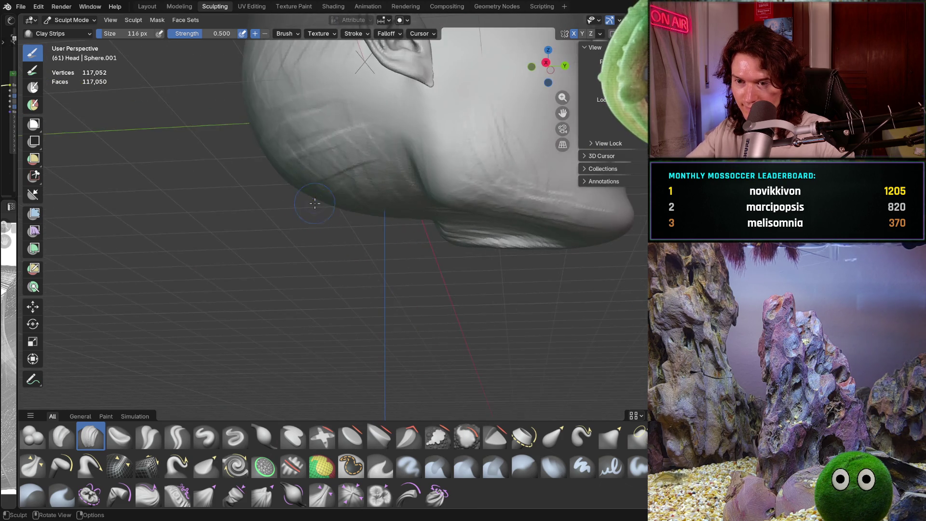
scroll(335, 303, "down", 3)
scroll(335, 303, "up", 3)
middle_click_drag(334, 304, 405, 333, "shift")
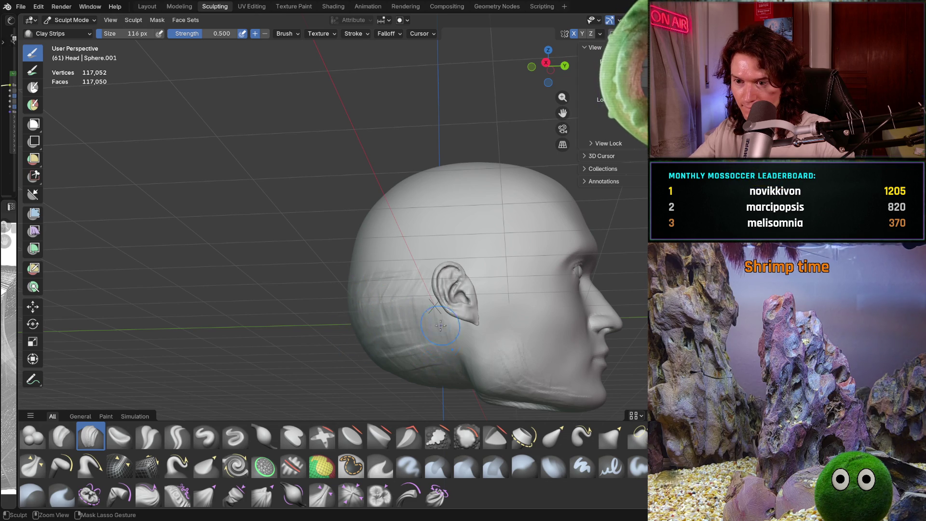
mouse_move(427, 355)
middle_mouse_down()
mouse_move(406, 304)
mouse_move(385, 314)
mouse_move(391, 304)
middle_mouse_up()
scroll(391, 290, "up", 3)
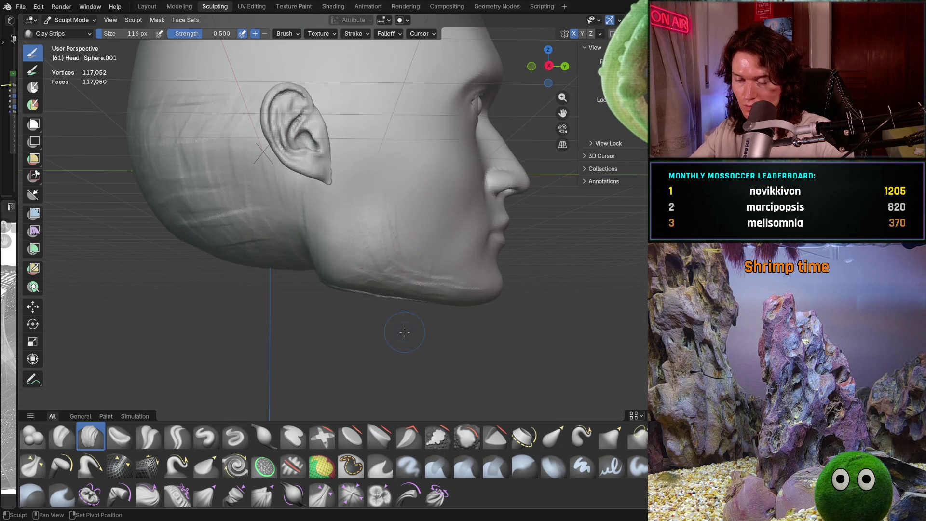
scroll(405, 319, "up", 2)
mouse_move(418, 339)
middle_mouse_down()
mouse_move(376, 311)
mouse_move(333, 327)
mouse_move(376, 289)
middle_mouse_up()
scroll(434, 275, "up", 4)
Step: Smooth the underside of the jaw, orbiting around the head to check it from several angles
key("shift+s")
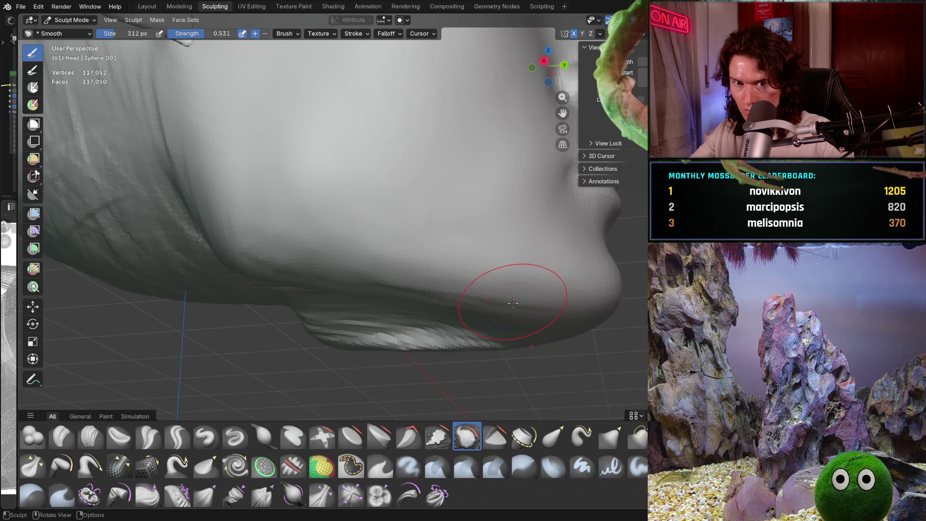
middle_click_drag(471, 289, 521, 304)
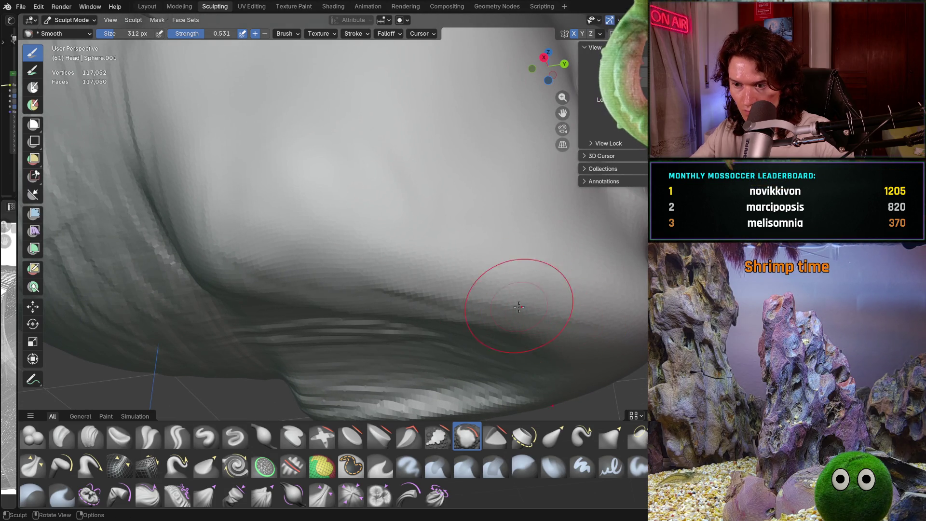
left_click_drag(428, 293, 295, 289)
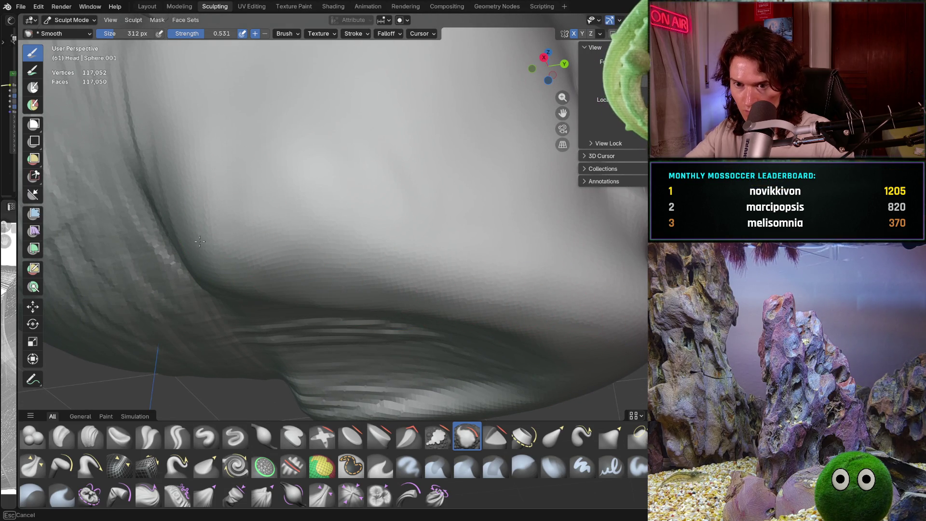
middle_click_drag(367, 314, 376, 276)
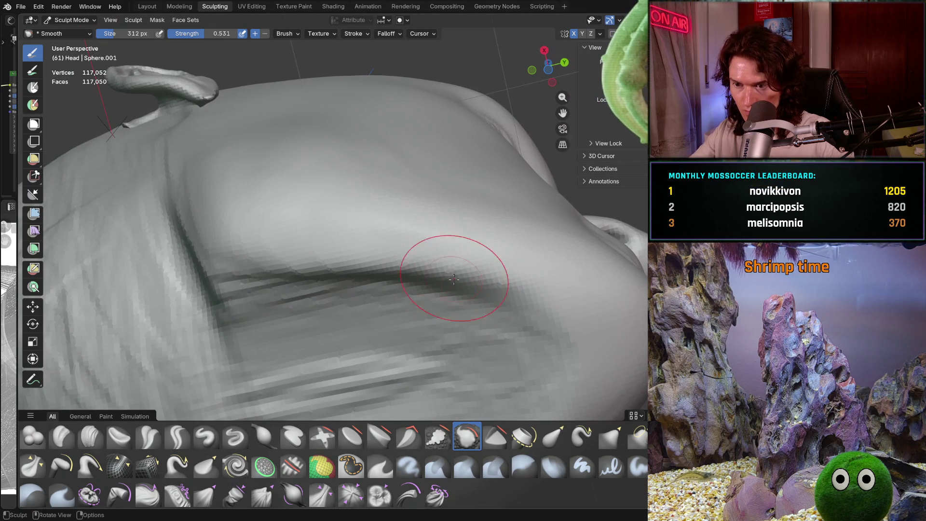
middle_click_drag(288, 244, 329, 312)
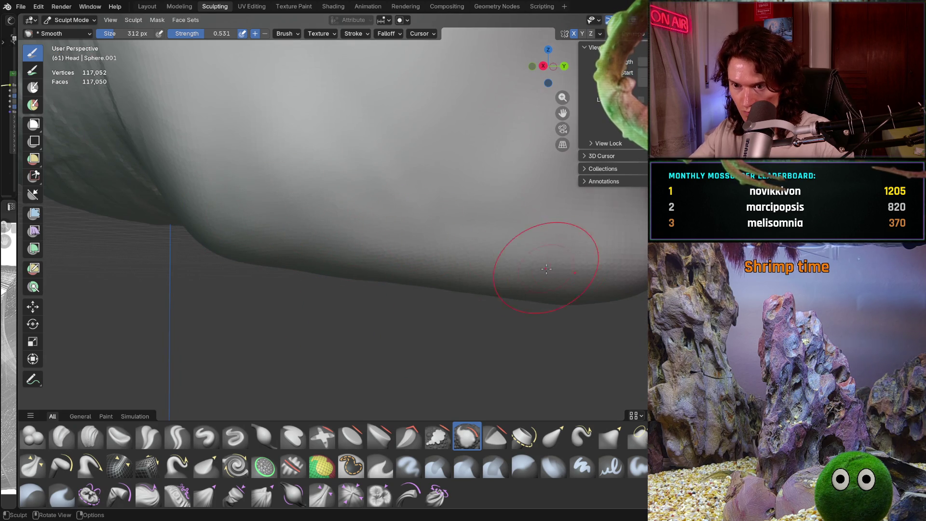
middle_click_drag(521, 239, 376, 265)
scroll(482, 310, "up", 3)
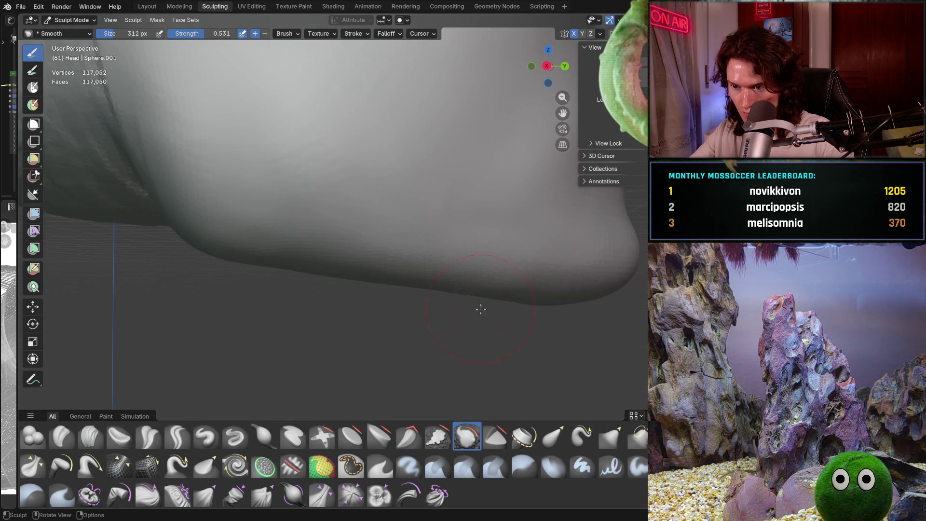
middle_click_drag(530, 299, 535, 323)
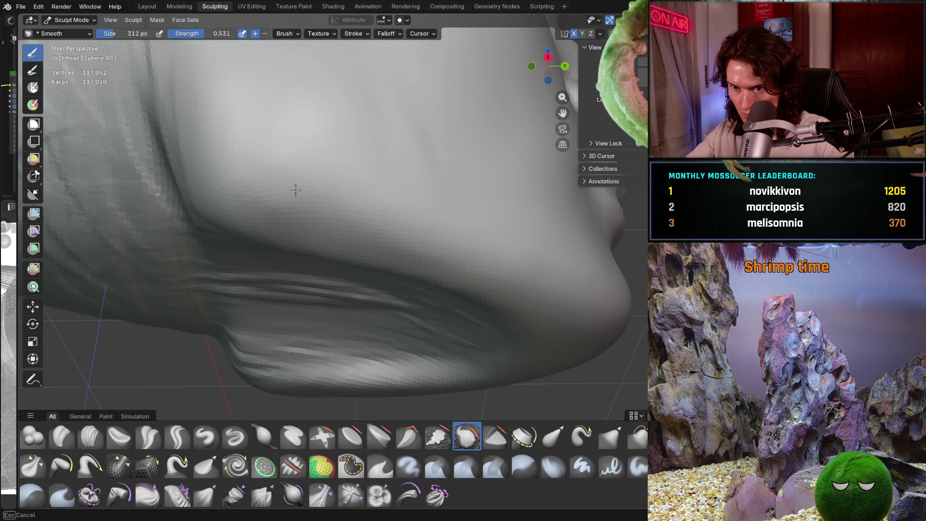
scroll(425, 178, "down", 5)
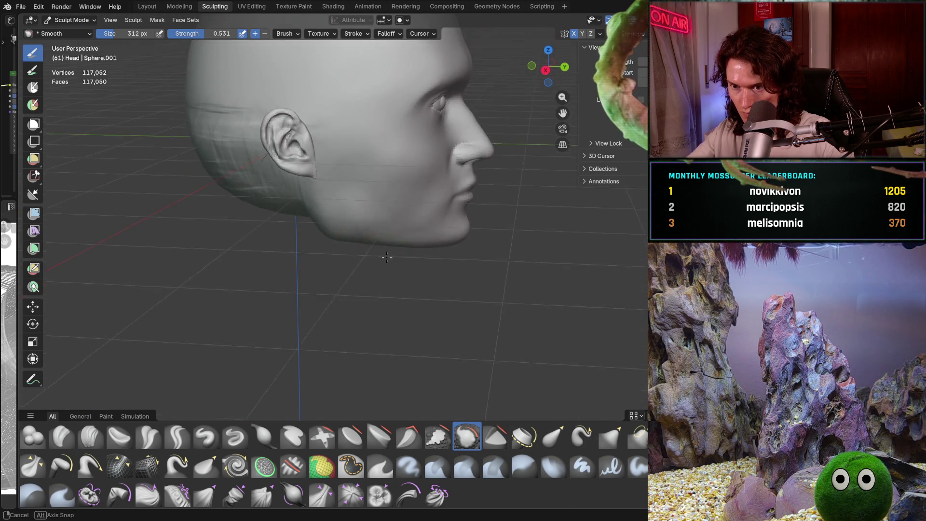
scroll(424, 178, "up", 4)
Step: Move in under the chin and switch to the Grab brush, enlarging its radius toward 530 px
mouse_move(362, 203)
middle_mouse_down()
mouse_move(284, 210)
mouse_move(396, 323)
middle_mouse_up()
scroll(397, 323, "down", 4)
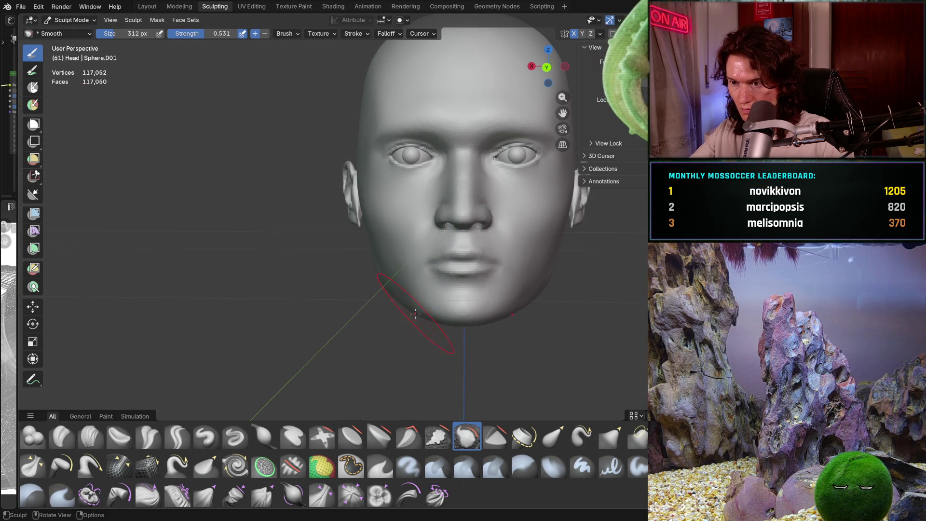
scroll(406, 304, "up", 5)
middle_click_drag(405, 304, 411, 287)
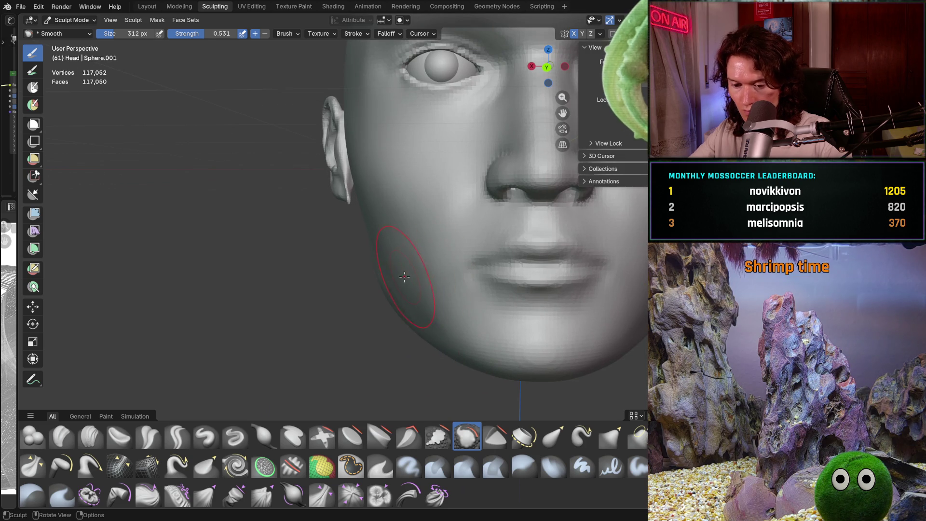
key("g")
key("f")
Step: Pull the lower left cheek and jaw into shape with Grab at 530 px, then reduce it to 428 px
left_click(434, 275)
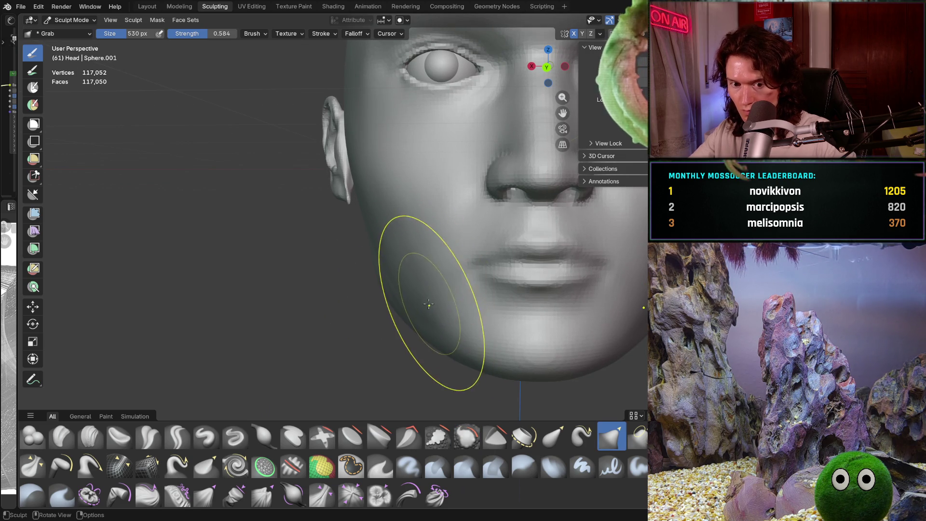
left_click_drag(416, 290, 370, 254)
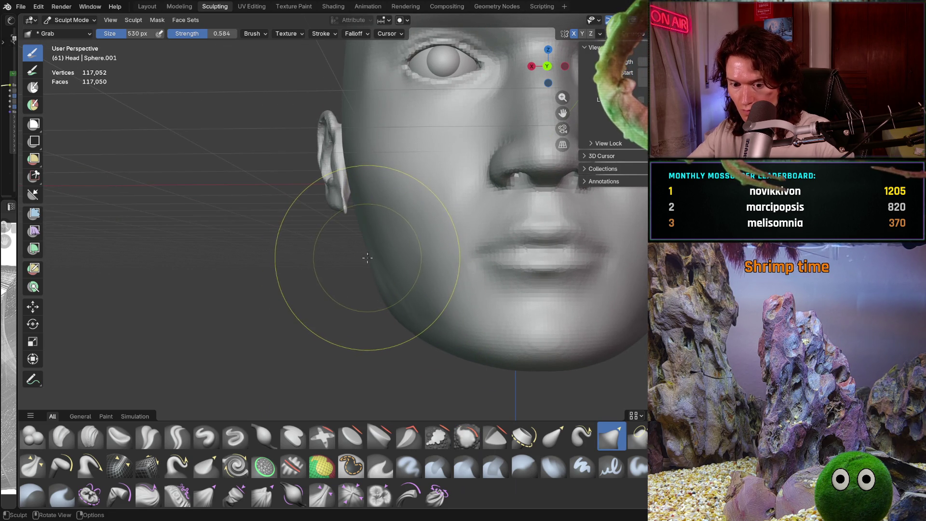
key("f")
left_click(345, 268)
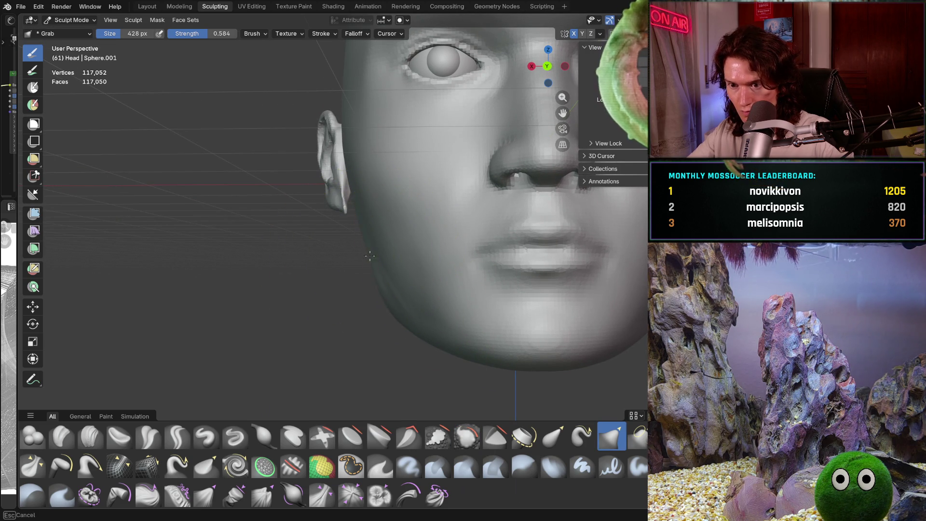
Step: Orbit between frontal and profile views to check the jaw's proportions
mouse_move(370, 255)
middle_mouse_down()
mouse_move(384, 257)
mouse_move(360, 261)
middle_mouse_up()
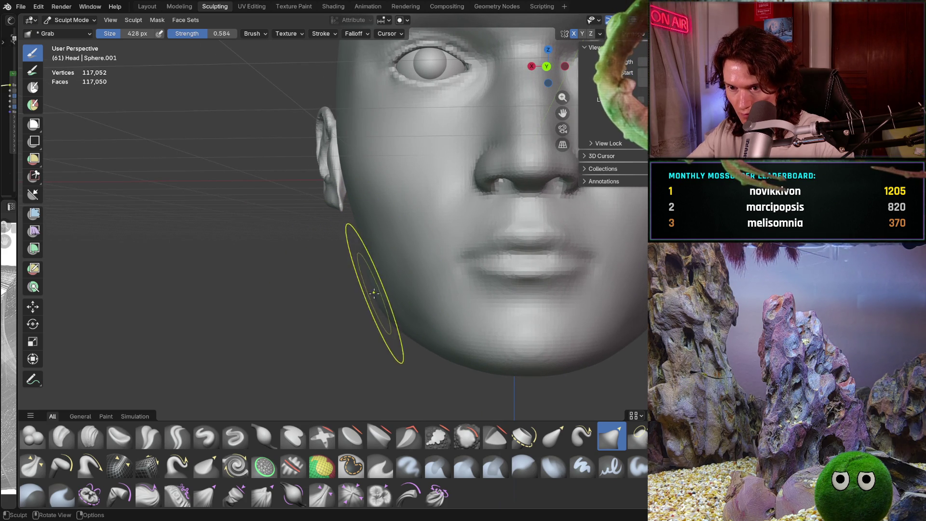
mouse_move(375, 298)
middle_mouse_down()
mouse_move(362, 283)
mouse_move(389, 293)
mouse_move(365, 288)
mouse_move(431, 281)
middle_mouse_up()
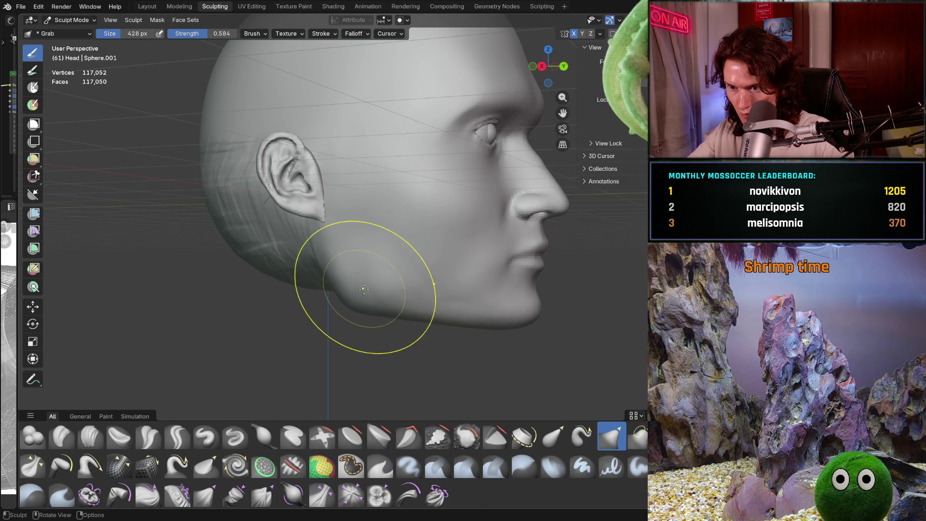
mouse_move(355, 289)
middle_mouse_down()
mouse_move(308, 280)
mouse_move(326, 312)
middle_mouse_up()
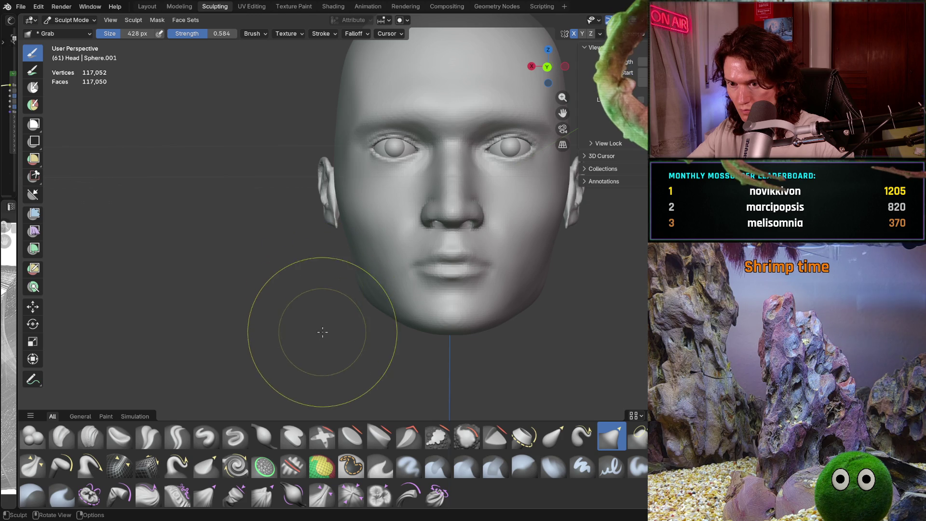
middle_click_drag(335, 329, 338, 320)
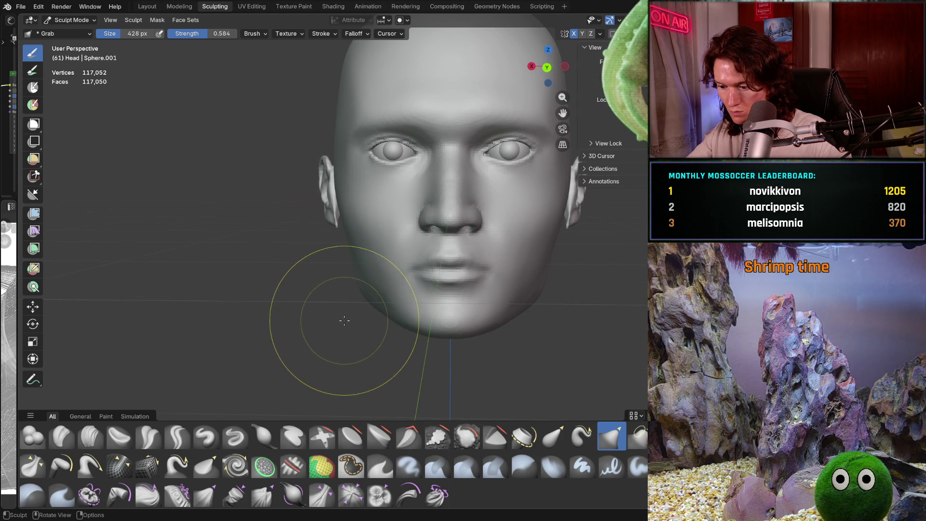
scroll(344, 320, "up", 2)
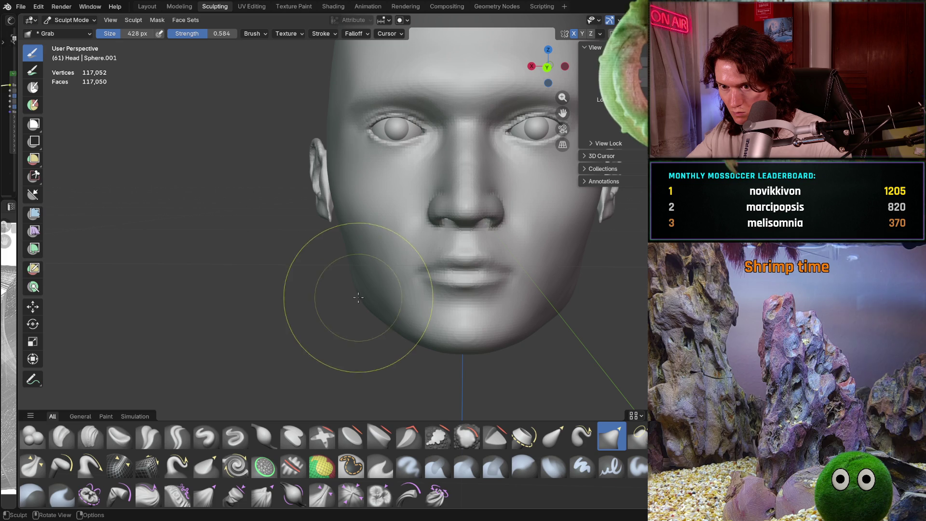
mouse_move(359, 297)
middle_mouse_down()
mouse_move(497, 272)
mouse_move(404, 305)
mouse_move(362, 290)
mouse_move(398, 321)
middle_mouse_up()
scroll(470, 275, "up", 1)
scroll(471, 275, "up", 1)
Step: Smooth the ridged underside of the jaw and upper neck at 428 px, working close in from the side
key("shift+s")
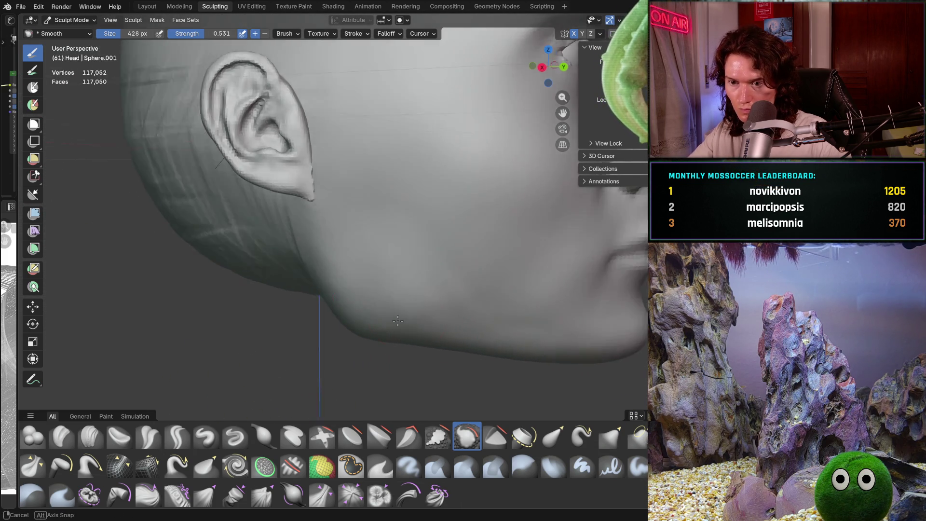
scroll(398, 321, "up", 3)
left_click_drag(376, 275, 405, 305)
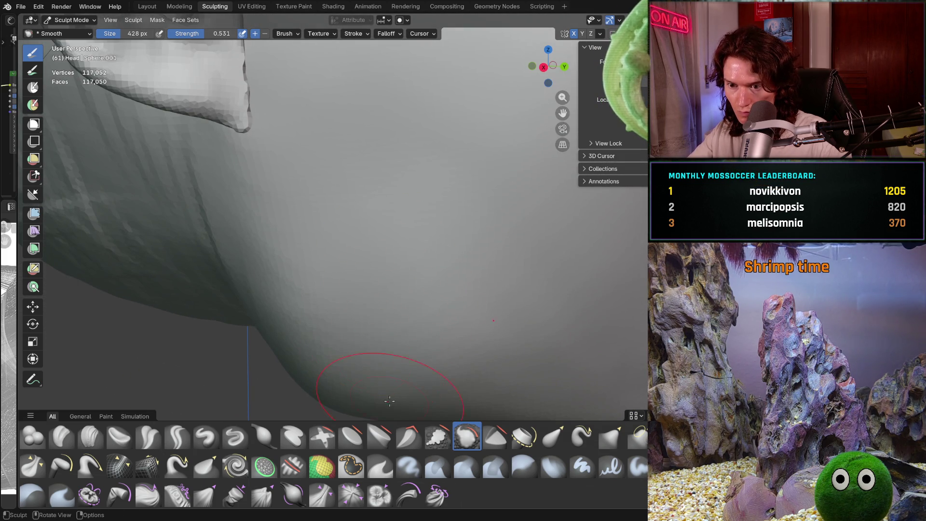
mouse_move(390, 401)
middle_mouse_down()
mouse_move(405, 326)
mouse_move(368, 293)
middle_mouse_up()
scroll(405, 326, "up", 2)
scroll(405, 305, "down", 4)
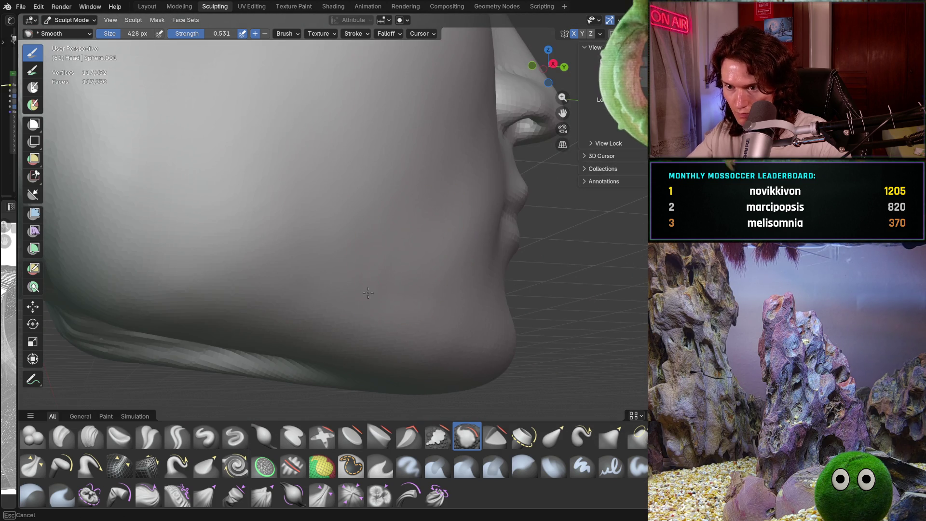
mouse_move(430, 344)
middle_mouse_down()
mouse_move(405, 311)
mouse_move(376, 314)
mouse_move(241, 250)
middle_mouse_up()
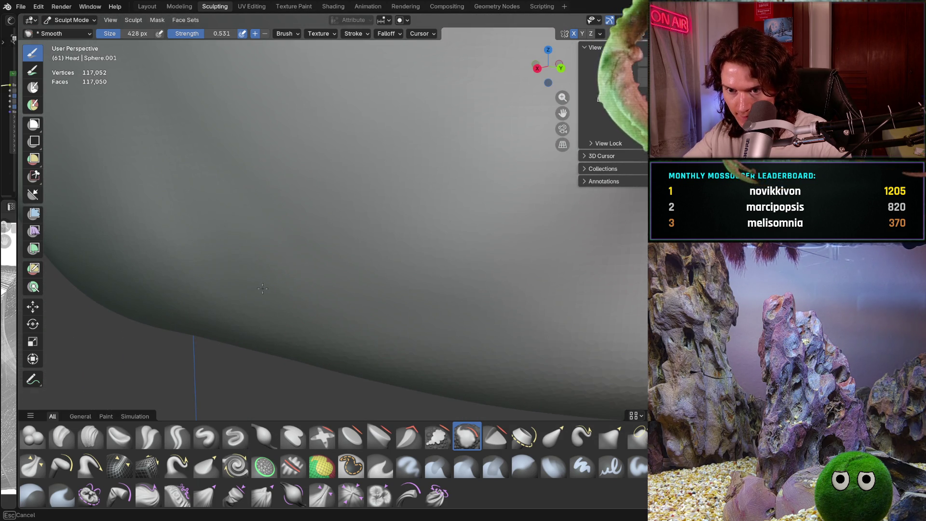
middle_click_drag(263, 289, 291, 267)
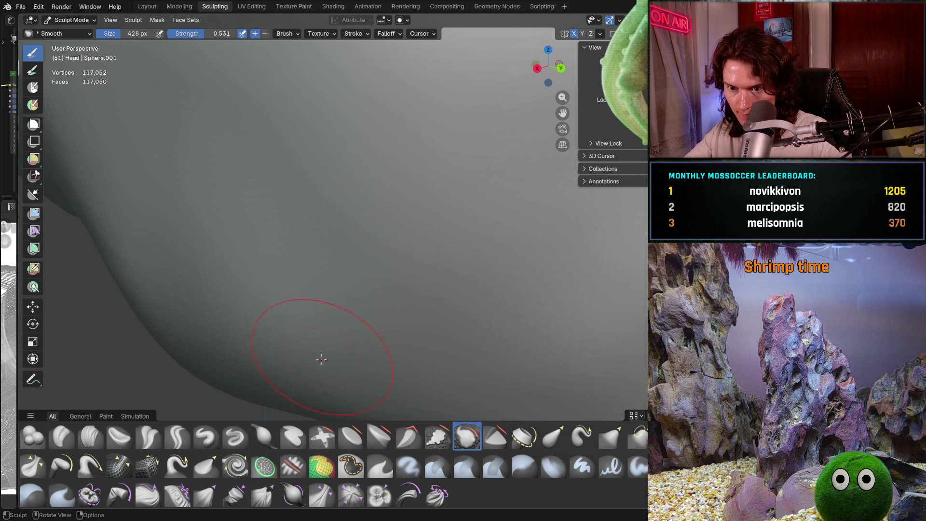
middle_click_drag(320, 359, 329, 312)
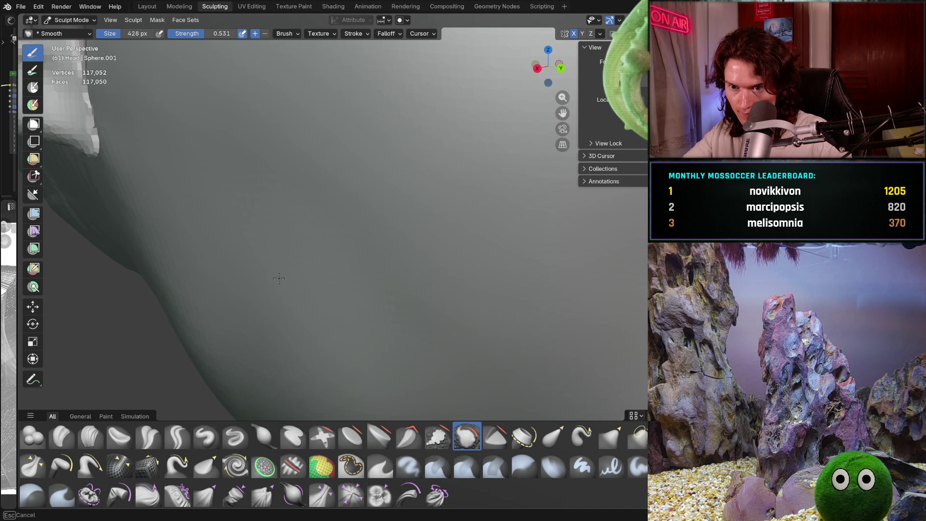
middle_click_drag(318, 157, 446, 296, "ctrl")
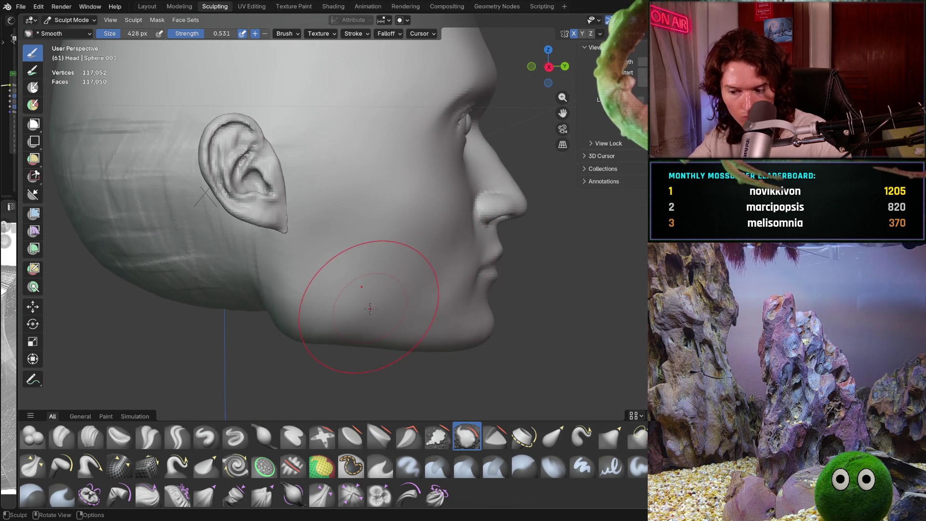
mouse_move(326, 275)
middle_mouse_down()
mouse_move(297, 290)
mouse_move(369, 336)
middle_mouse_up()
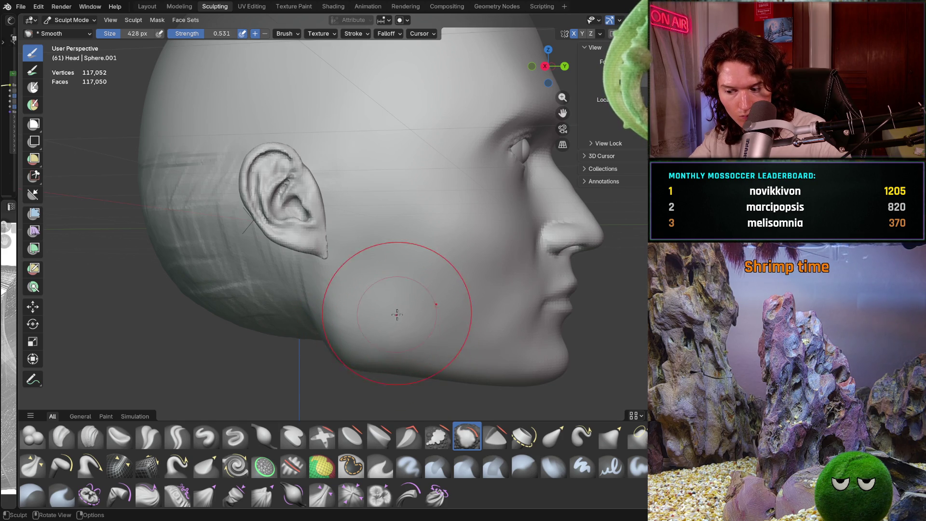
scroll(394, 337, "up", 4)
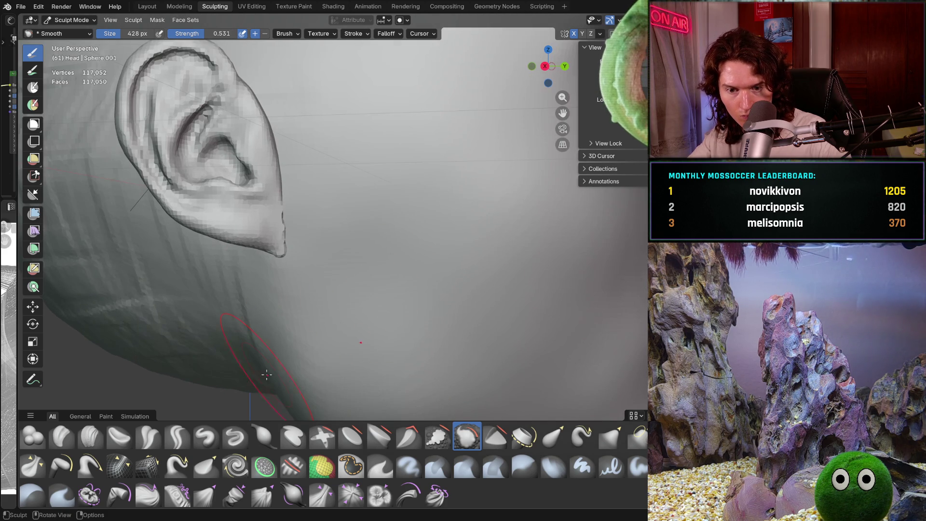
Step: Switch to the Clay Strips brush and settle its radius down to 226 px
left_click(91, 437)
key("f")
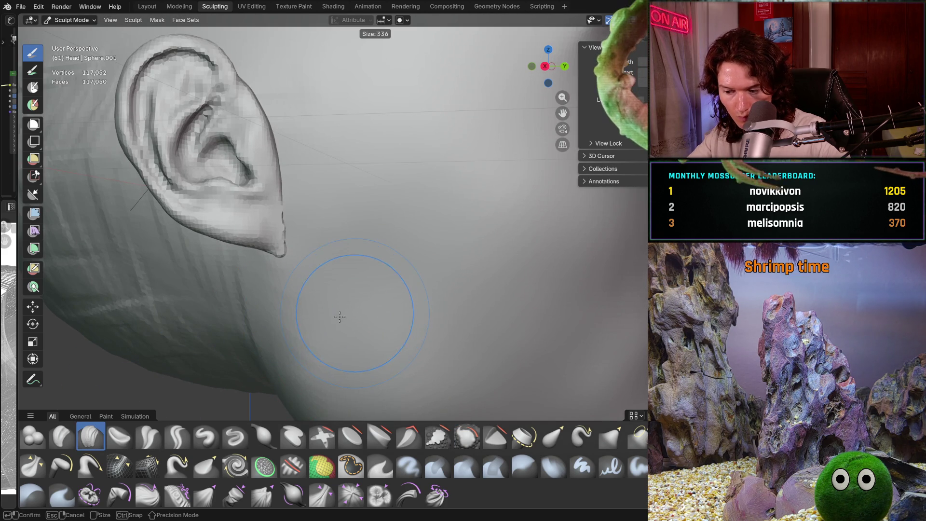
left_click(341, 317)
key("f")
left_click(369, 333)
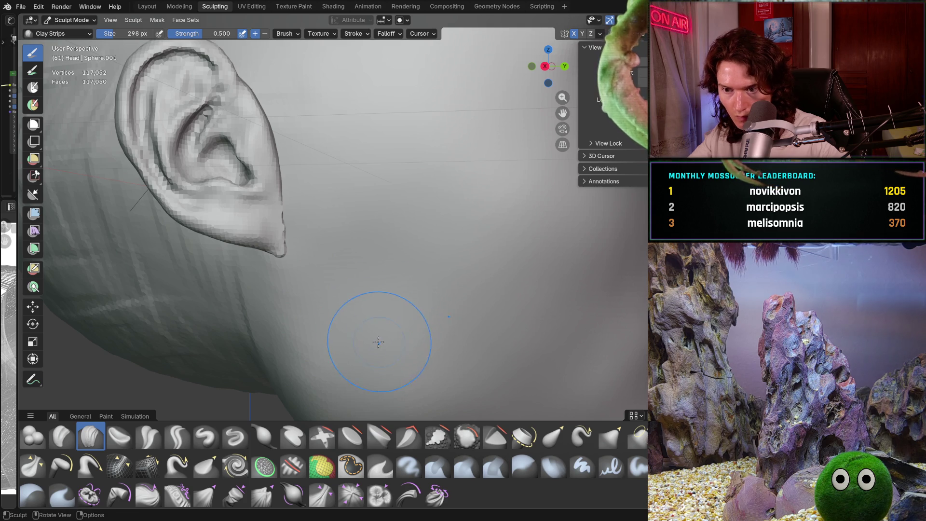
mouse_move(384, 289)
middle_mouse_down()
mouse_move(403, 295)
mouse_move(391, 283)
middle_mouse_up()
key("f")
left_click(368, 251)
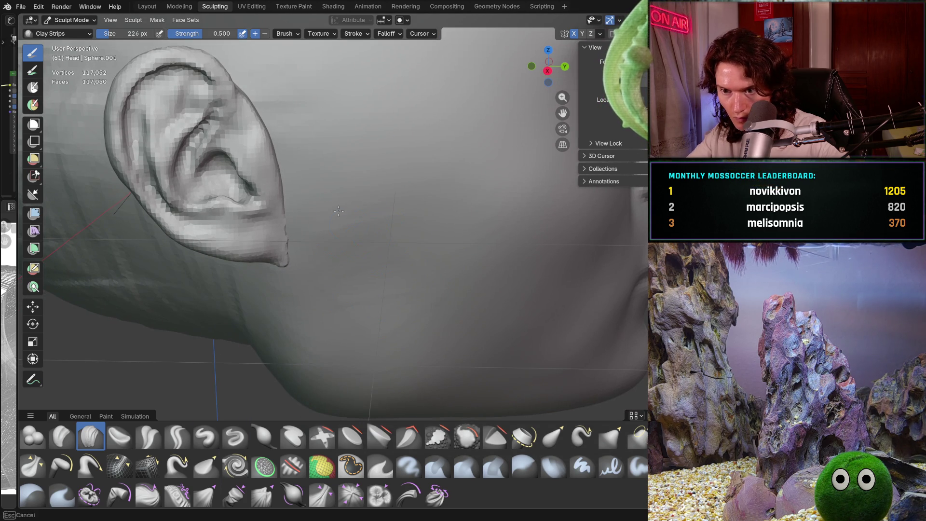
scroll(408, 337, "up", 2)
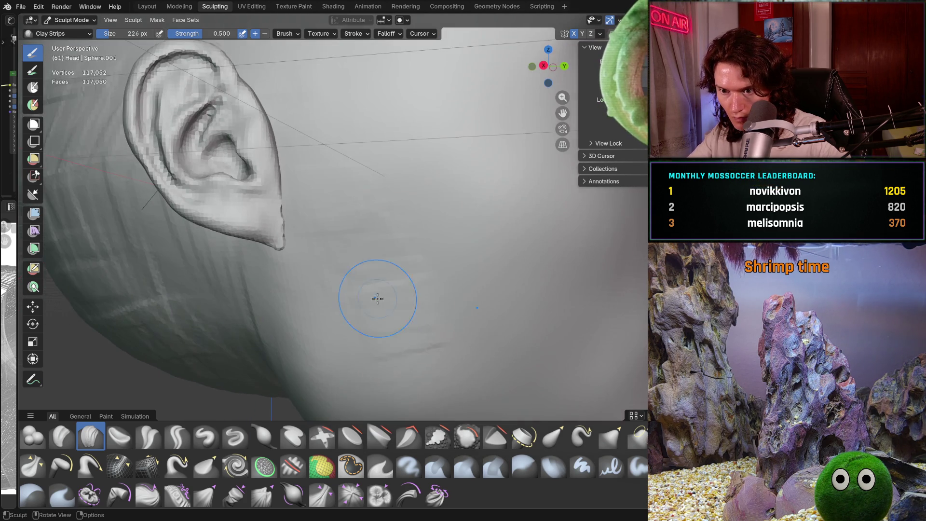
Step: Lay clay strips on the jaw below the pointed ear, viewing it from the side
middle_click_drag(405, 319, 330, 300)
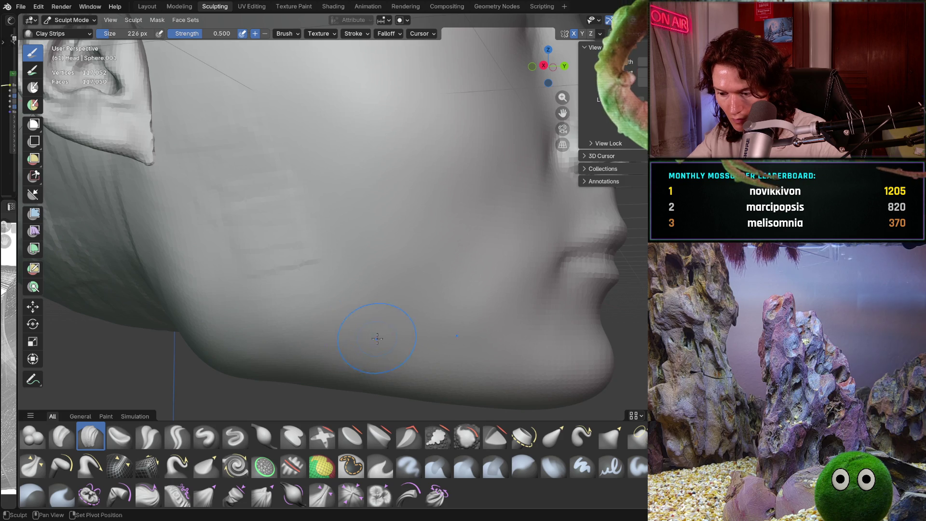
scroll(377, 338, "up", 1)
scroll(384, 333, "up", 1)
scroll(406, 329, "up", 1)
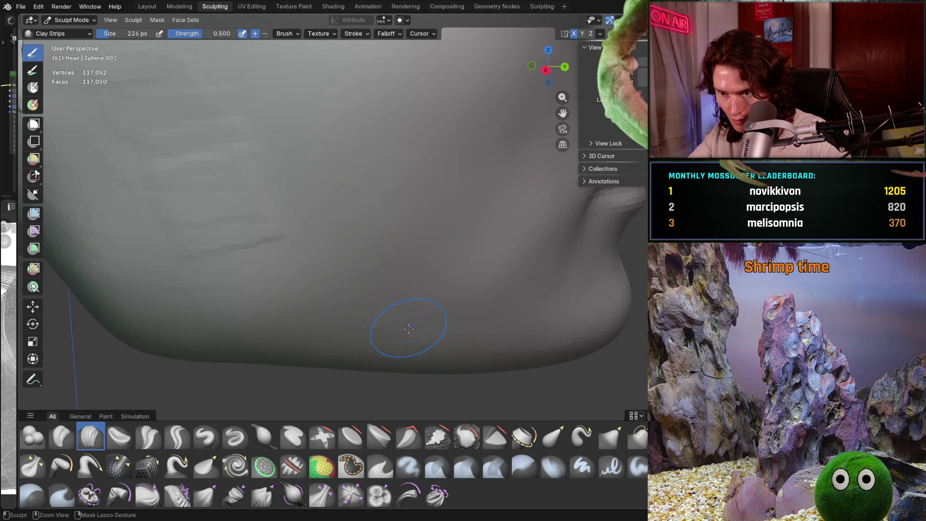
middle_click_drag(498, 318, 351, 237)
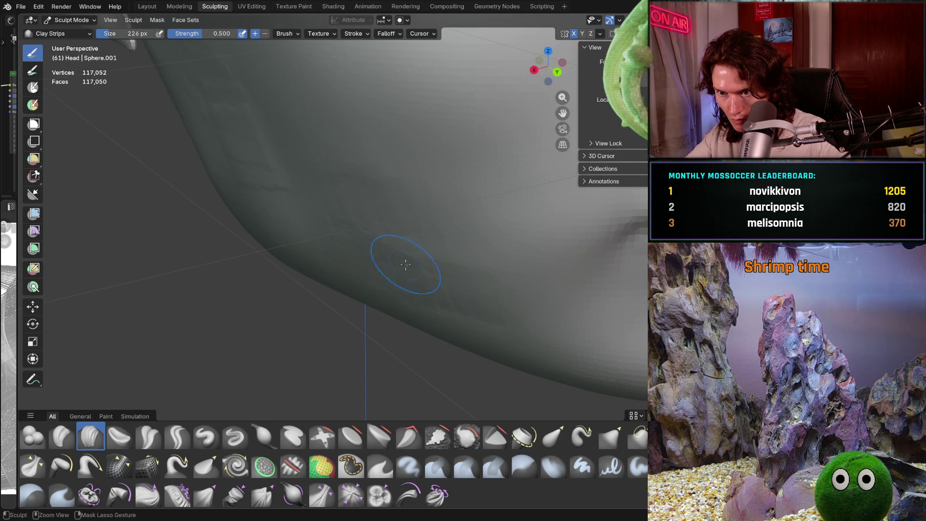
middle_click_drag(458, 270, 360, 285)
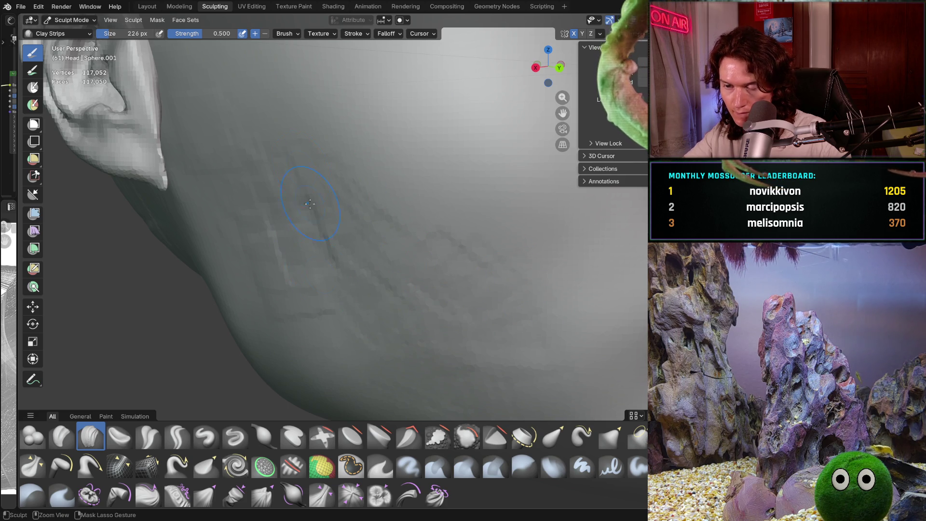
left_click_drag(461, 258, 534, 300)
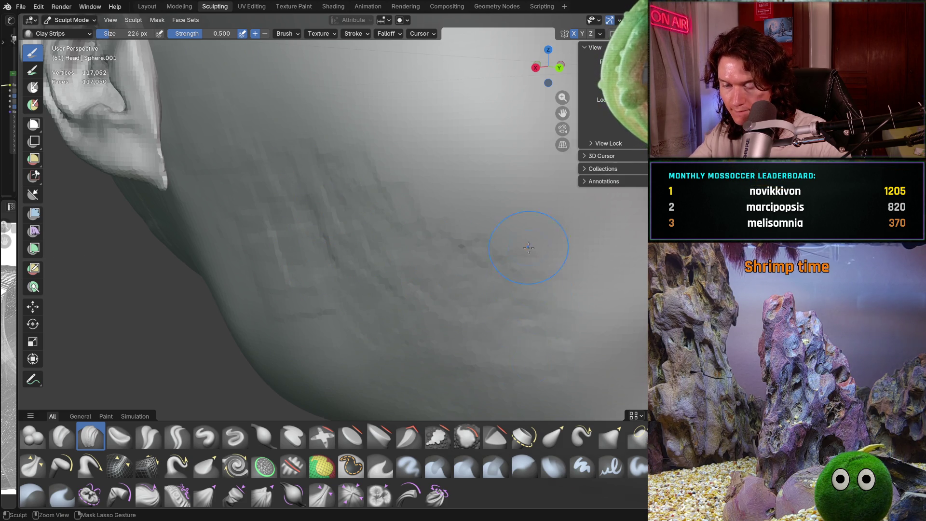
mouse_move(529, 247)
middle_mouse_down()
mouse_move(434, 246)
mouse_move(476, 262)
mouse_move(499, 292)
middle_mouse_up()
scroll(434, 246, "up", 4)
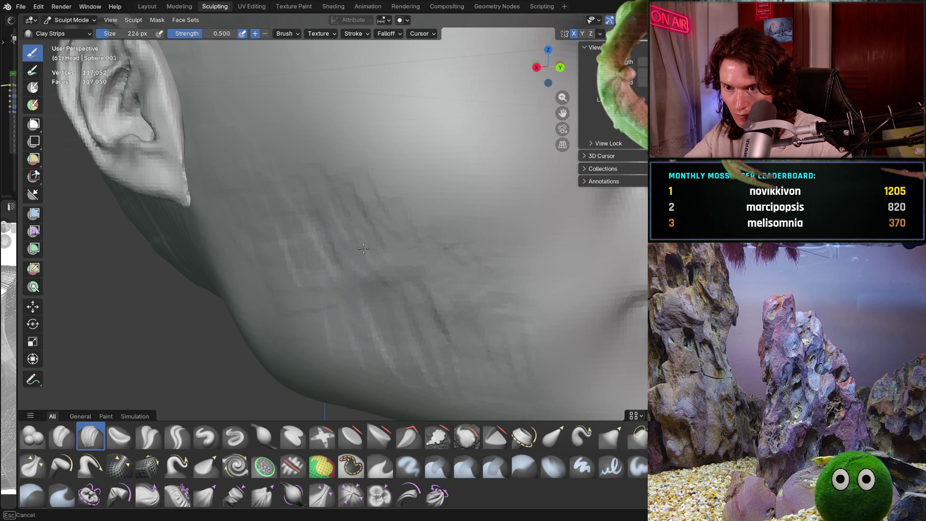
scroll(427, 232, "down", 5)
mouse_move(427, 231)
middle_mouse_down()
mouse_move(421, 314)
mouse_move(434, 289)
mouse_move(468, 322)
mouse_move(491, 329)
middle_mouse_up()
scroll(434, 290, "up", 5)
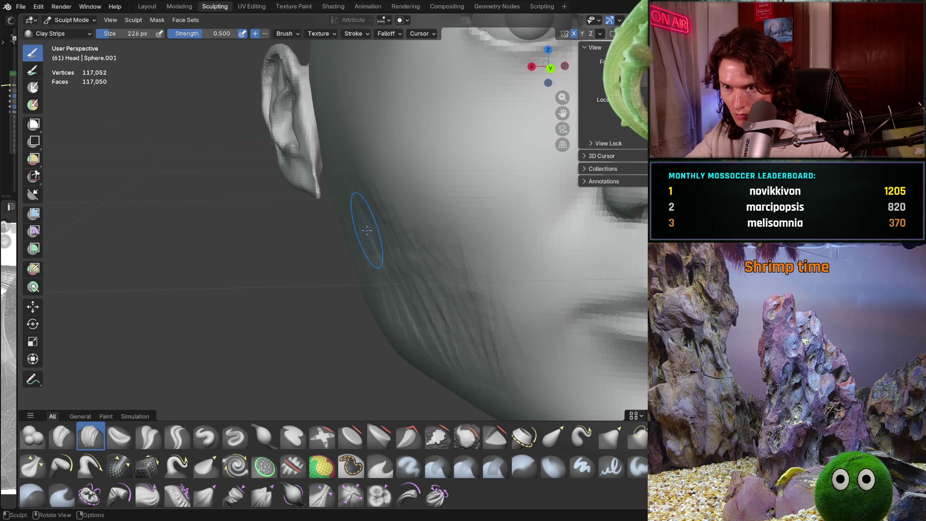
Step: Add clay strips along the cheek and inspect the cheek, ear and jaw from close views
middle_click_drag(368, 230, 351, 205)
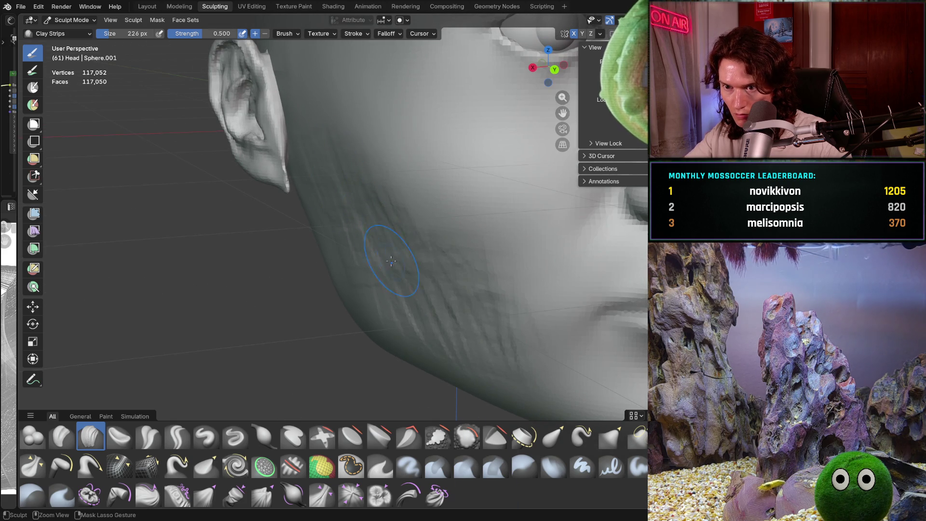
middle_click_drag(490, 358, 403, 290)
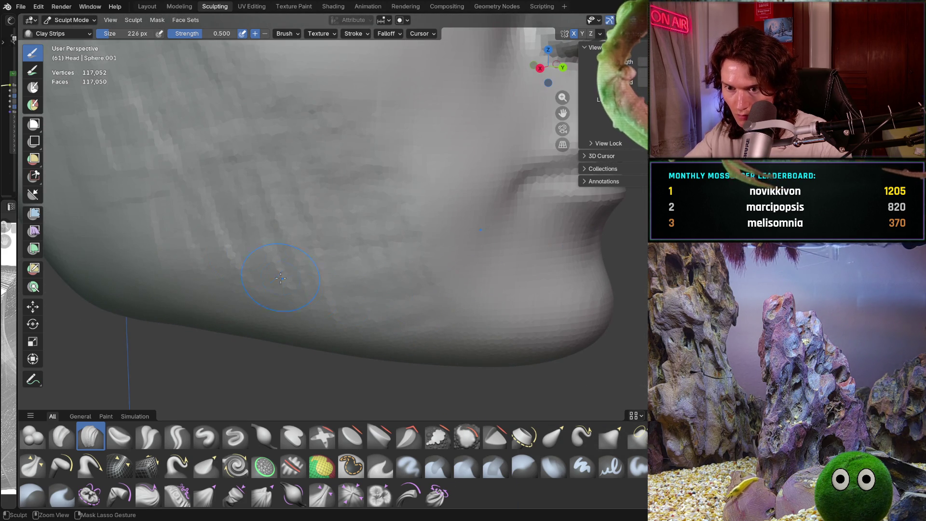
middle_click_drag(281, 278, 334, 289)
scroll(341, 286, "down", 3)
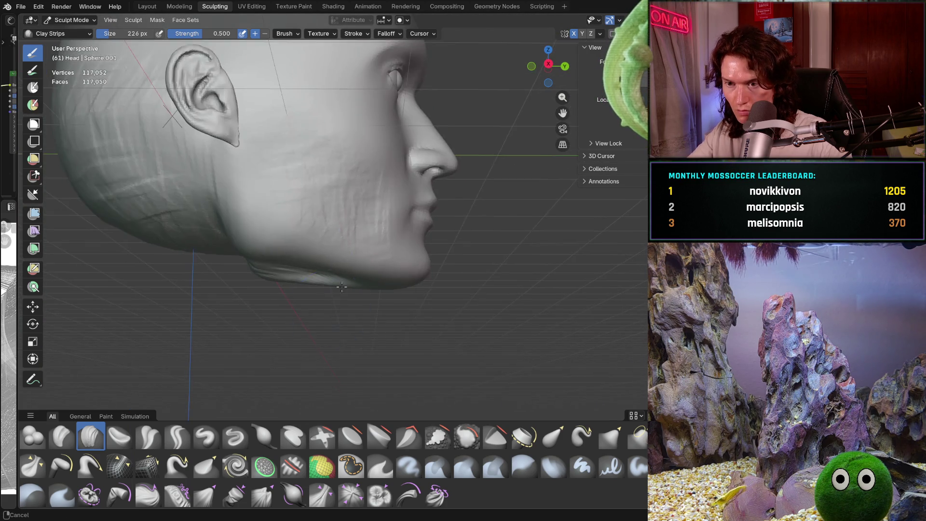
scroll(341, 287, "down", 3)
middle_click_drag(341, 287, 342, 311)
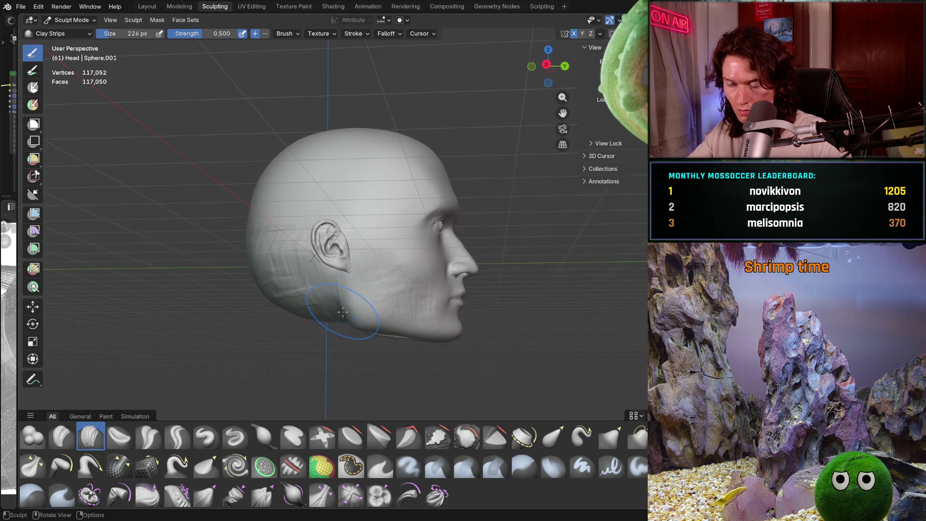
scroll(341, 311, "up", 2)
scroll(341, 311, "up", 2)
scroll(362, 311, "up", 2)
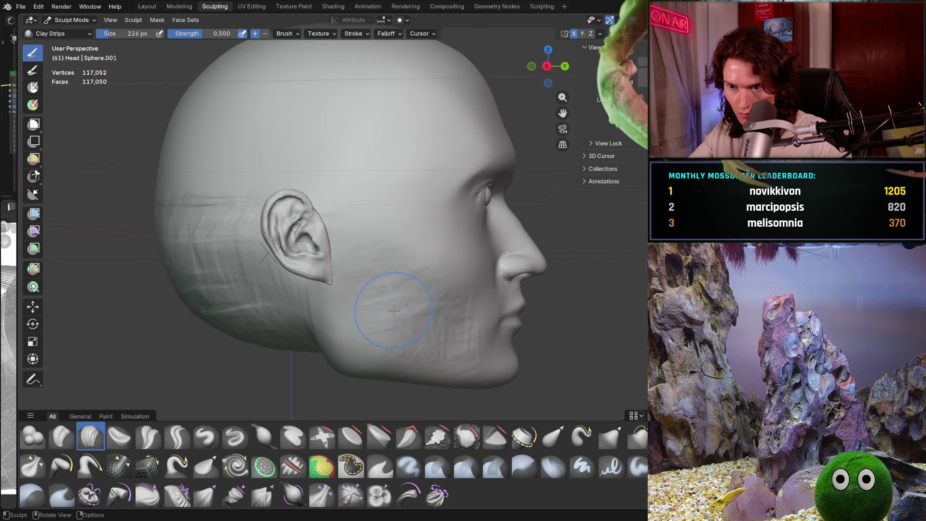
mouse_move(395, 311)
middle_mouse_down()
mouse_move(346, 352)
mouse_move(377, 326)
middle_mouse_up()
scroll(396, 305, "up", 4)
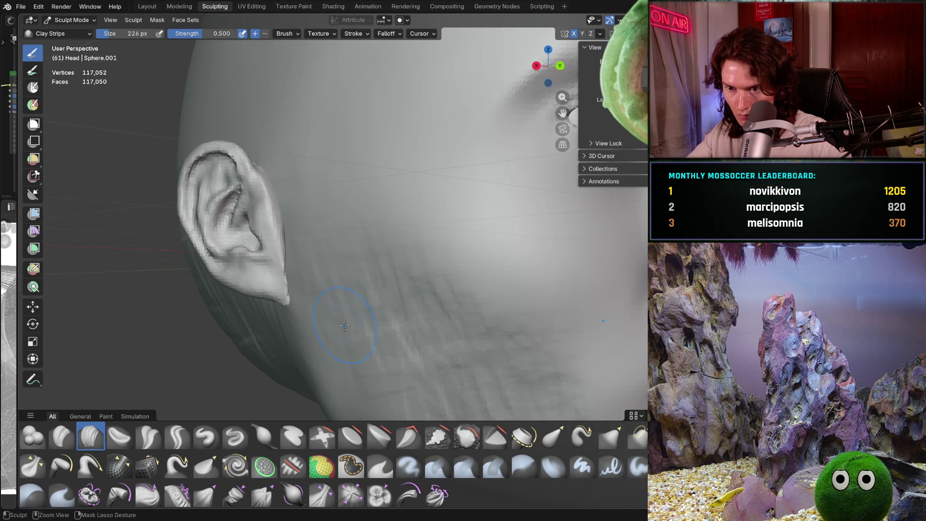
middle_click_drag(384, 375, 343, 283)
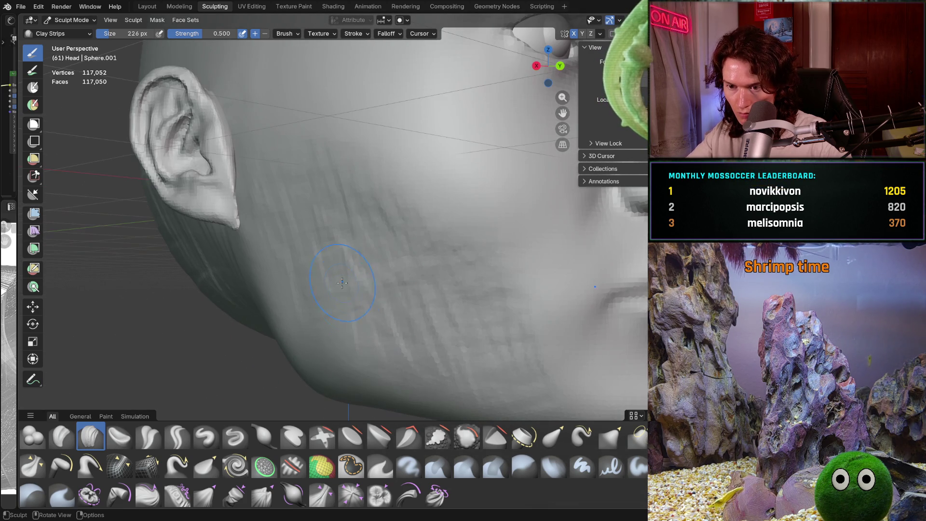
mouse_move(384, 326)
middle_mouse_down()
mouse_move(347, 305)
mouse_move(309, 333)
middle_mouse_up()
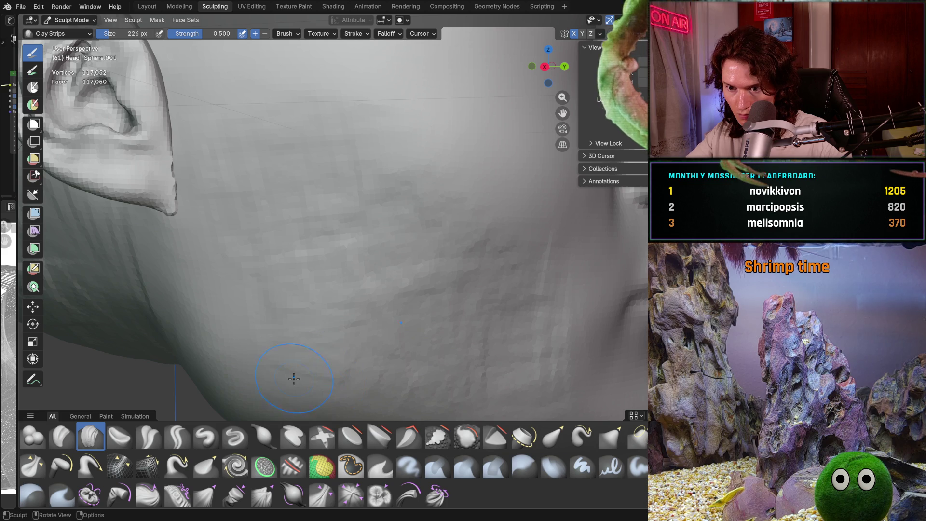
middle_click_drag(293, 376, 298, 328)
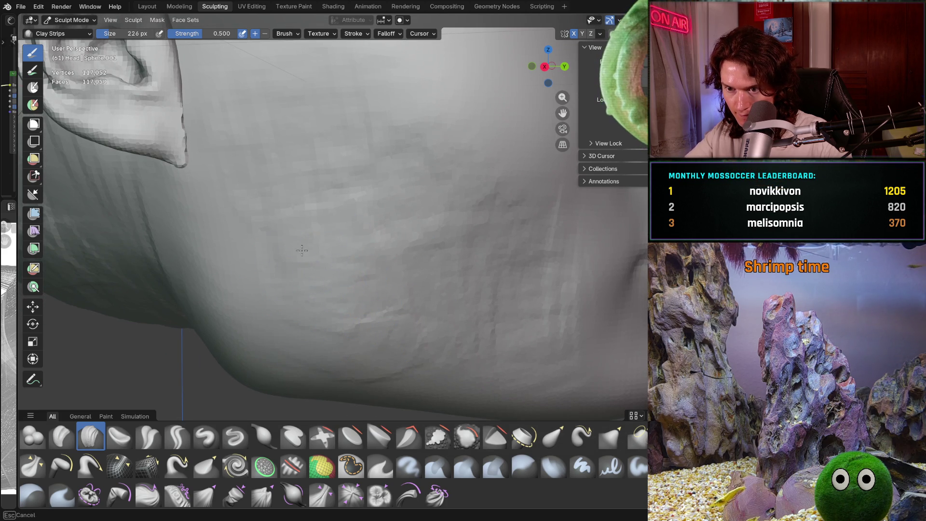
middle_click_drag(302, 250, 369, 285)
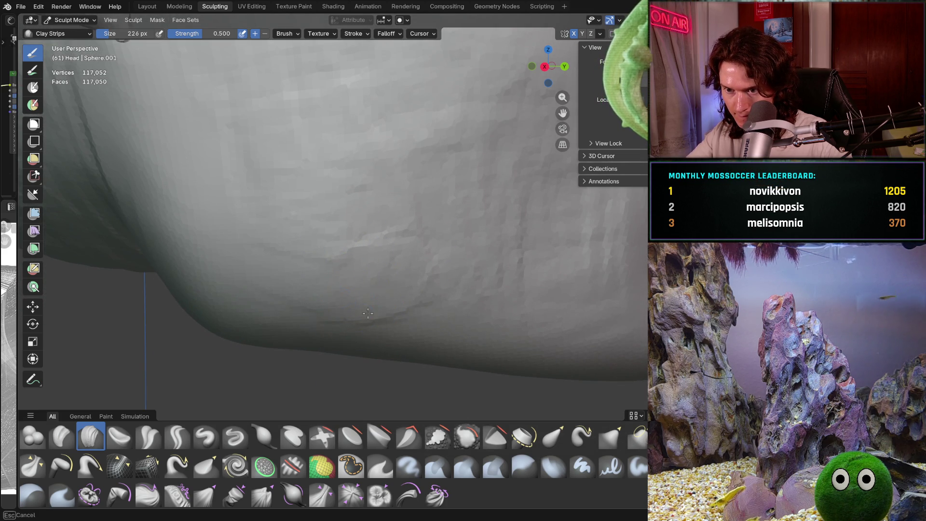
scroll(424, 260, "down", 4)
Step: Smooth the cheek surface below the ear at 226 px
key("shift+s")
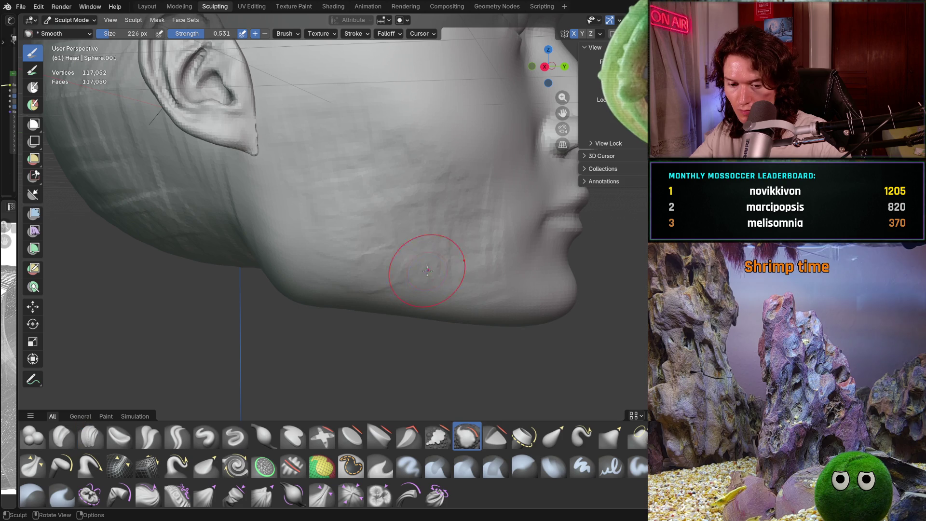
mouse_move(396, 179)
middle_mouse_down()
mouse_move(412, 224)
mouse_move(371, 199)
middle_mouse_up()
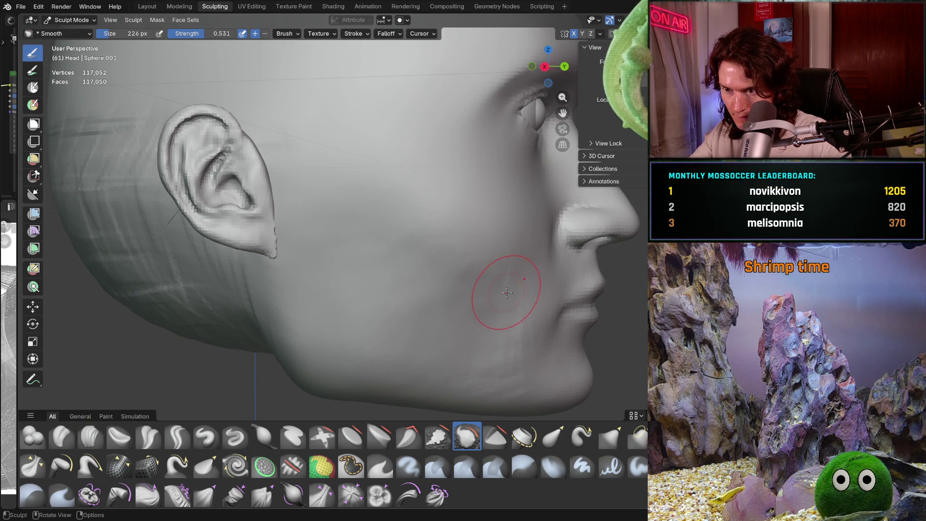
scroll(507, 304, "up", 4)
left_click_drag(531, 268, 537, 279)
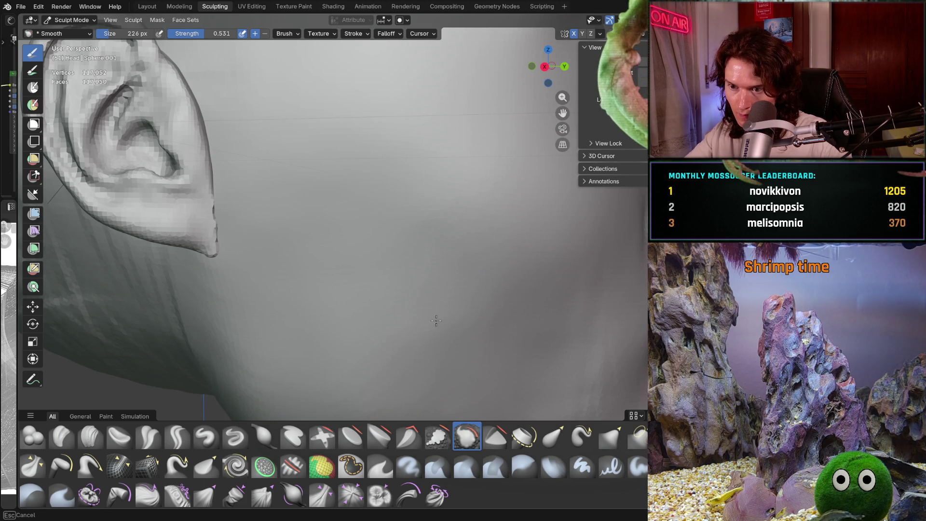
left_click_drag(435, 321, 425, 306)
mouse_move(493, 324)
left_mouse_down()
mouse_move(394, 287)
mouse_move(468, 309)
left_mouse_up()
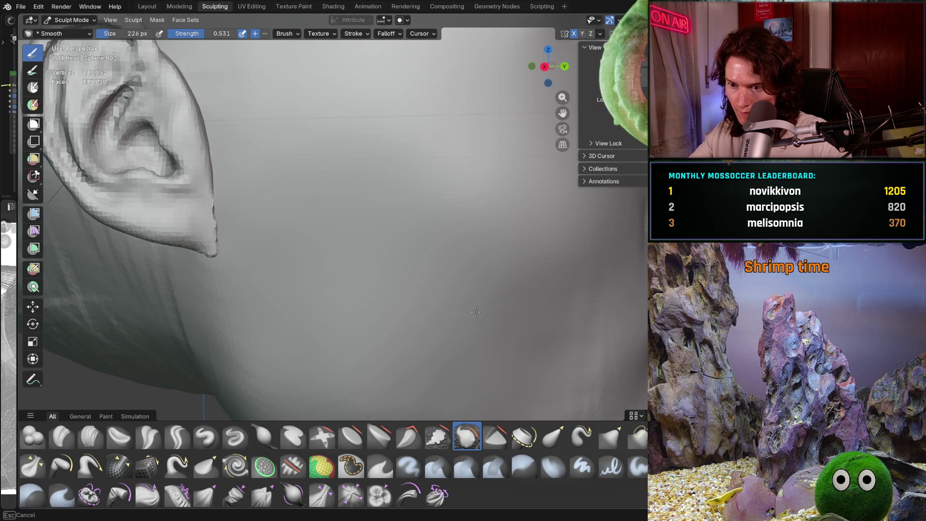
Step: Smooth the jaw below the ear, checking it from the side and underneath
middle_click_drag(476, 312, 421, 220)
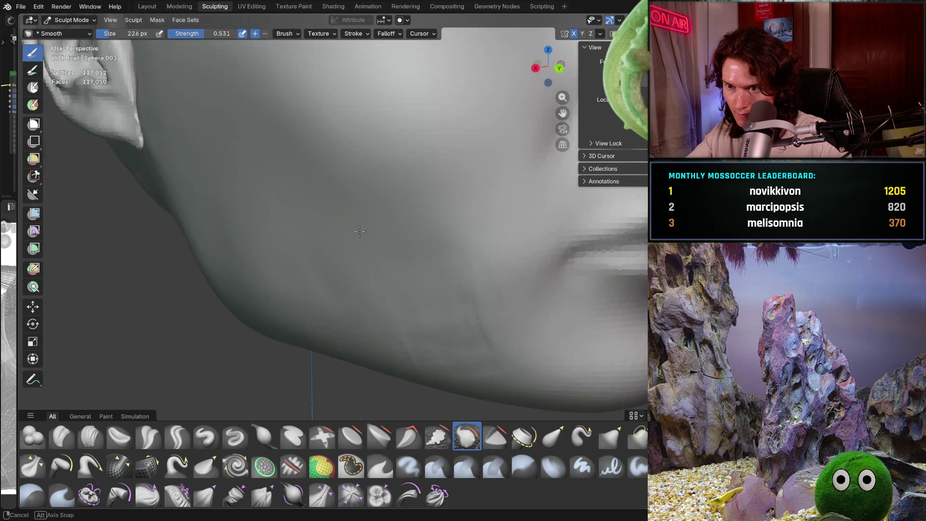
middle_click_drag(446, 185, 384, 217)
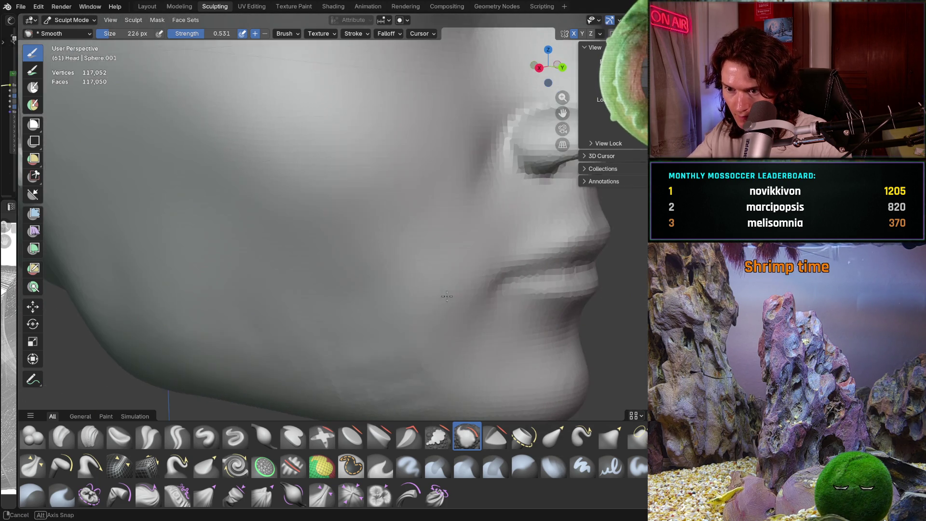
middle_click_drag(402, 301, 383, 256)
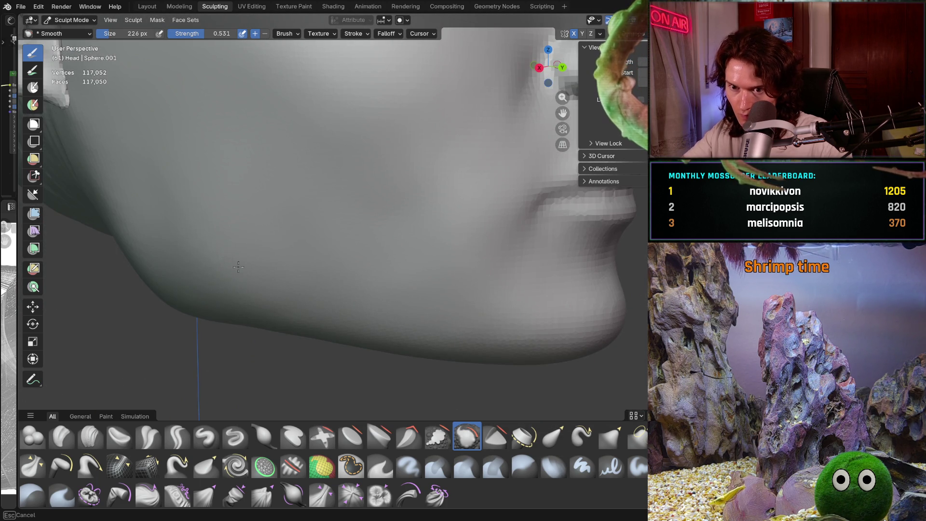
middle_click_drag(240, 266, 300, 356)
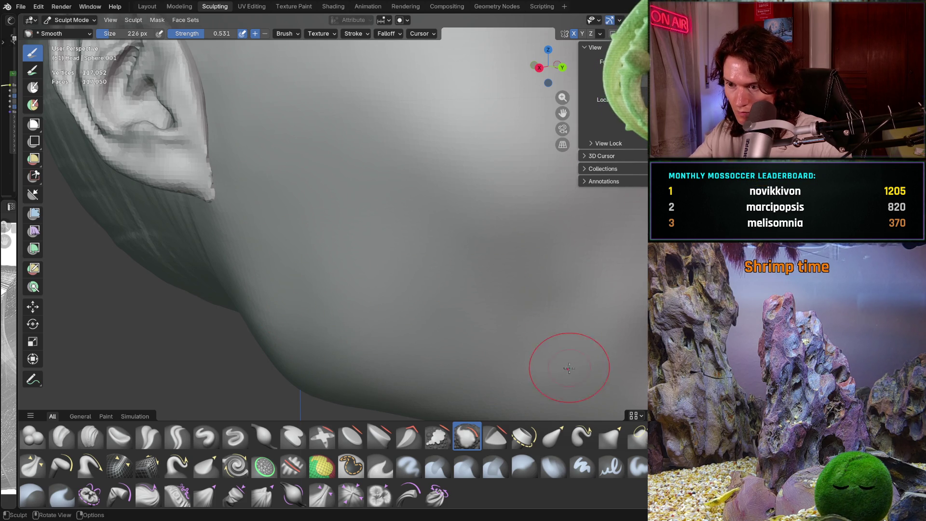
left_click_drag(568, 369, 494, 373)
middle_click_drag(434, 355, 463, 311)
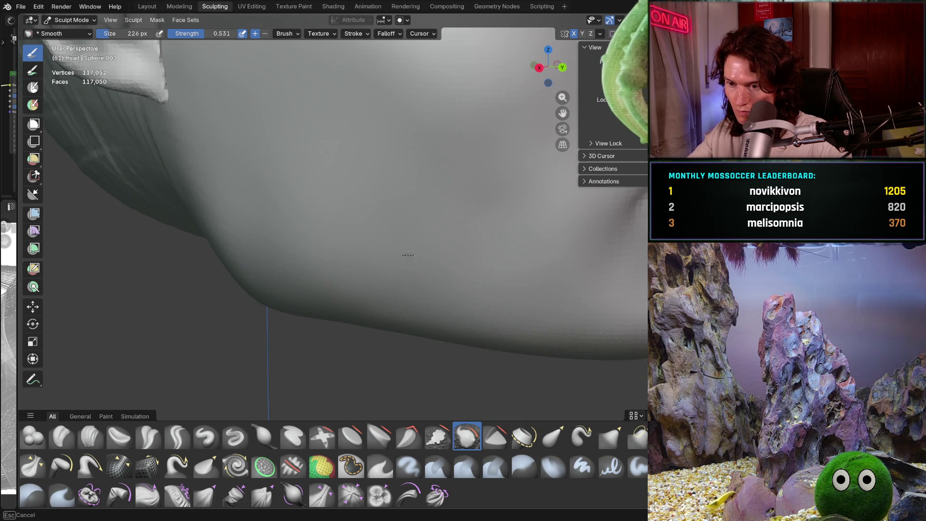
mouse_move(496, 259)
middle_mouse_down()
mouse_move(433, 250)
mouse_move(542, 249)
mouse_move(477, 287)
middle_mouse_up()
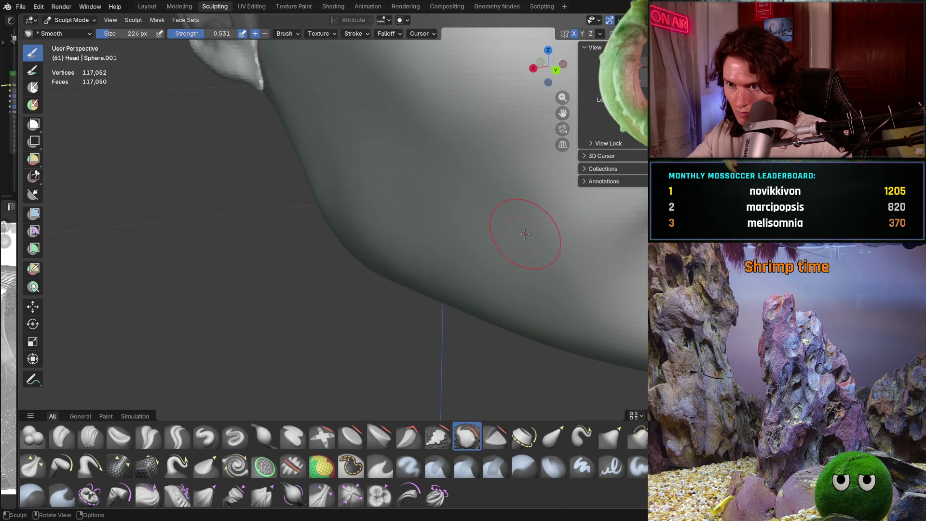
middle_click_drag(524, 233, 497, 271)
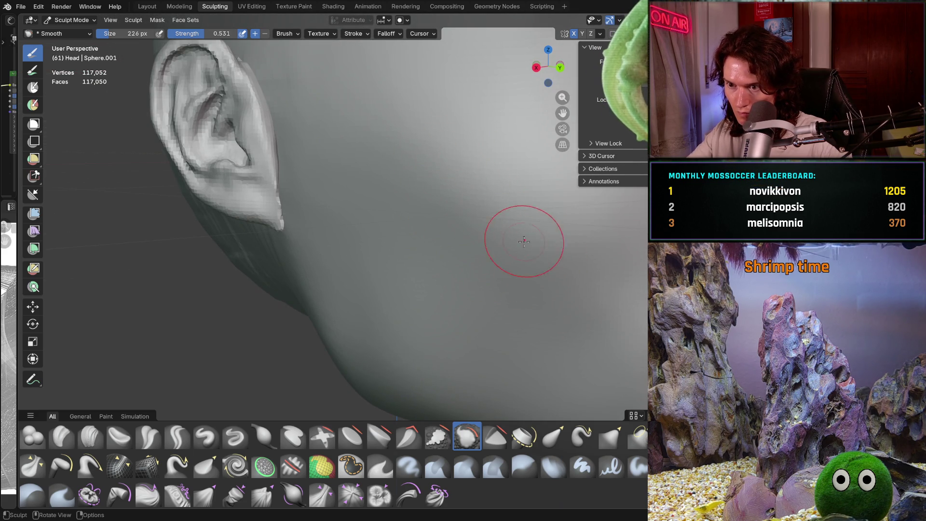
middle_click_drag(524, 232, 550, 218)
scroll(580, 232, "up", 4)
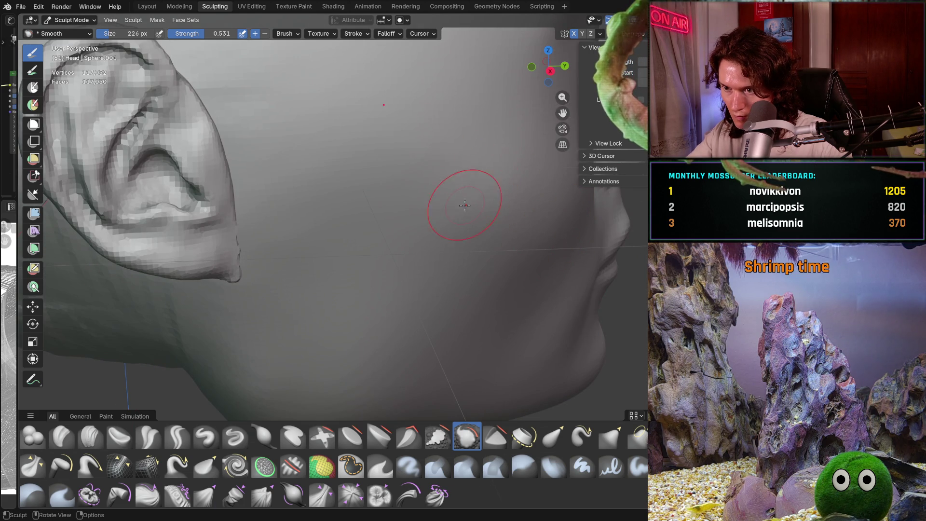
Step: Smooth under the jaw, the cheek near the jawline and the jaw edge below the ear
mouse_move(464, 205)
middle_mouse_down()
mouse_move(492, 231)
mouse_move(512, 323)
mouse_move(297, 242)
middle_mouse_up()
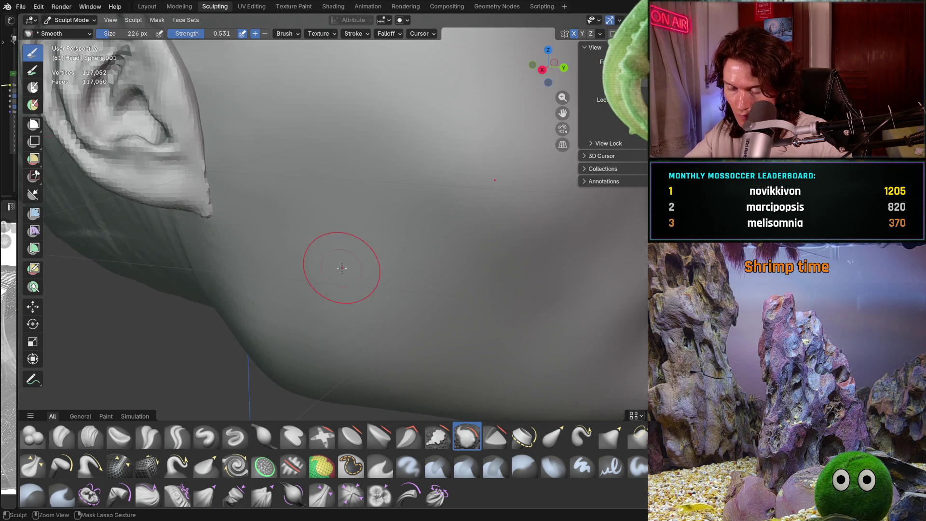
scroll(342, 267, "down", 5)
mouse_move(342, 268)
middle_mouse_down()
mouse_move(405, 283)
mouse_move(430, 333)
mouse_move(477, 319)
mouse_move(440, 290)
middle_mouse_up()
scroll(419, 311, "down", 2)
scroll(425, 341, "up", 3)
scroll(464, 312, "up", 3)
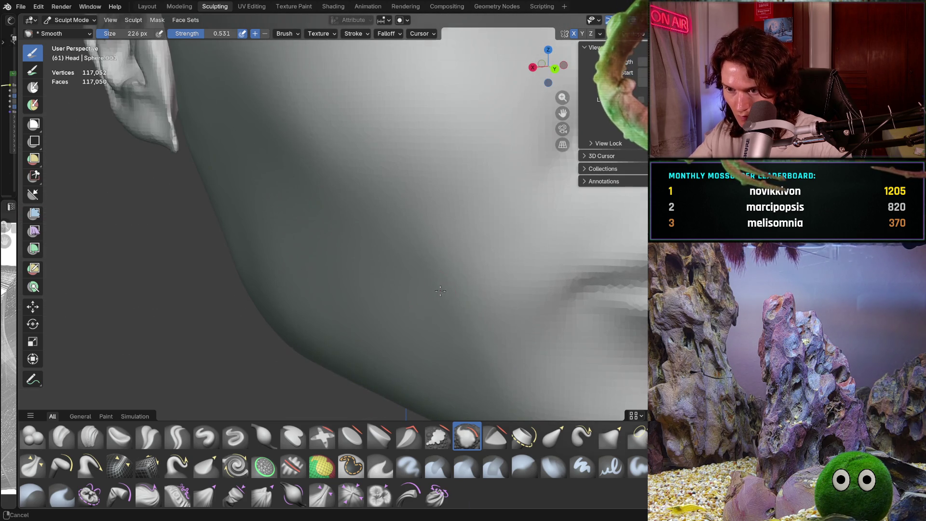
left_click_drag(448, 271, 485, 340)
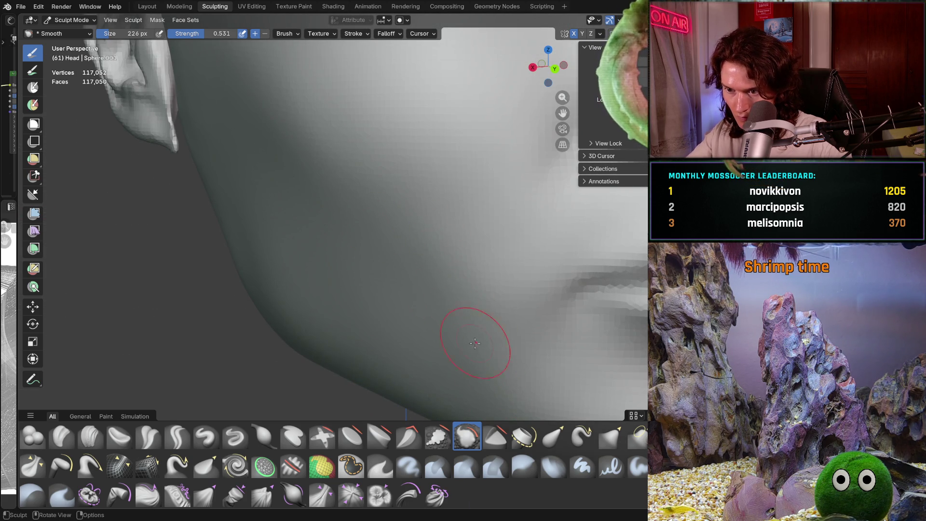
mouse_move(473, 344)
middle_mouse_down()
mouse_move(449, 304)
mouse_move(463, 290)
middle_mouse_up()
left_click_drag(392, 261, 470, 267)
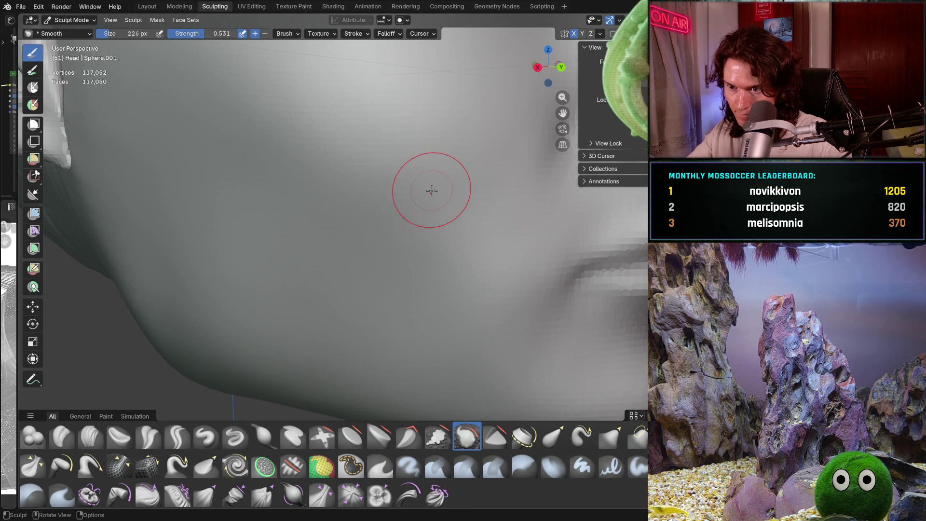
left_click_drag(444, 348, 506, 355)
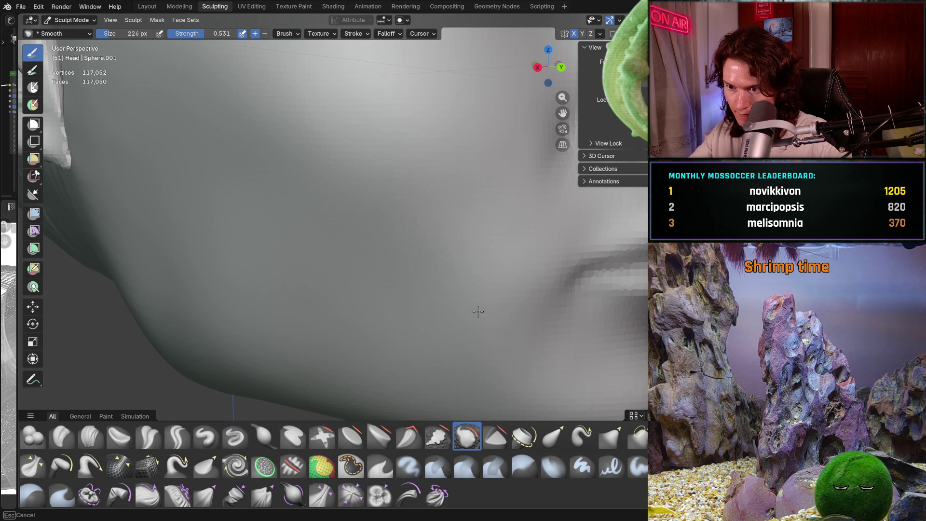
left_click_drag(477, 313, 521, 370)
middle_click_drag(521, 369, 434, 311)
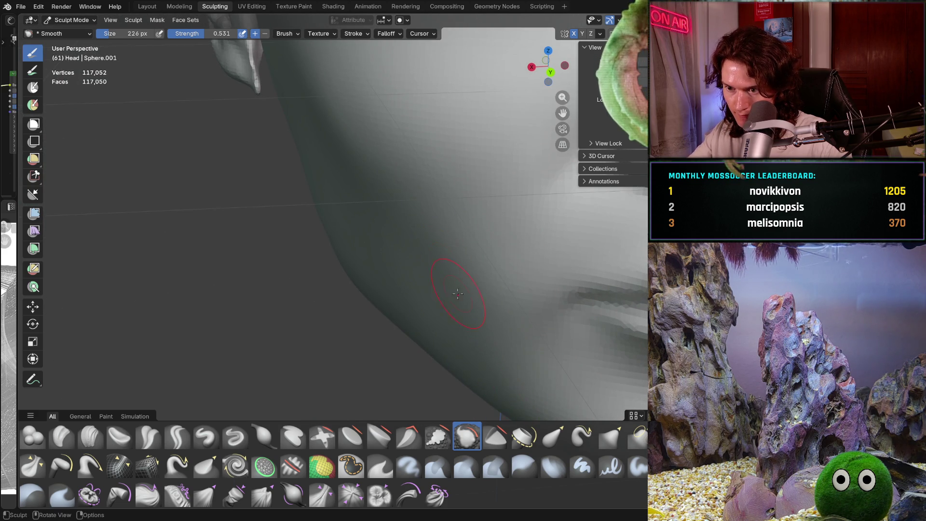
middle_click_drag(435, 216, 464, 239)
Step: Enlarge the Smooth brush to 390 px and smooth the jaw area with it
key("f")
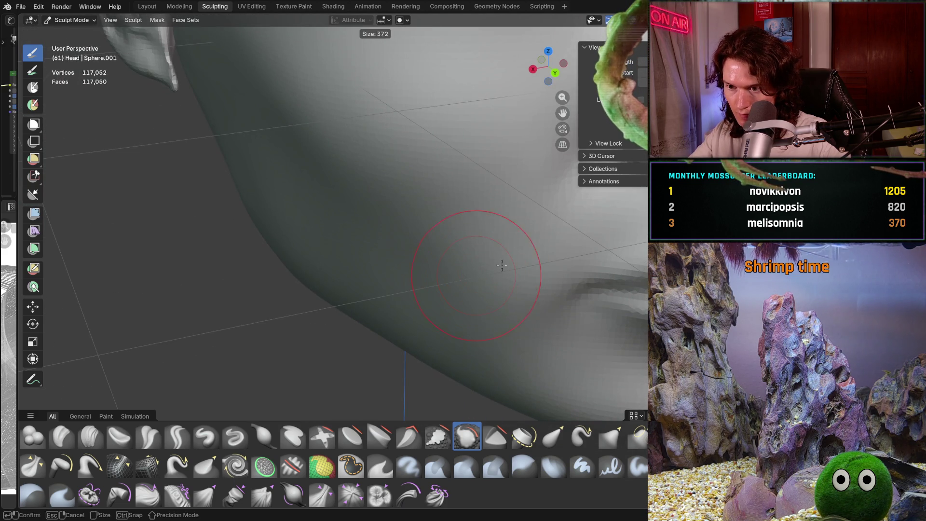
left_click(507, 240)
left_click_drag(493, 240, 464, 229)
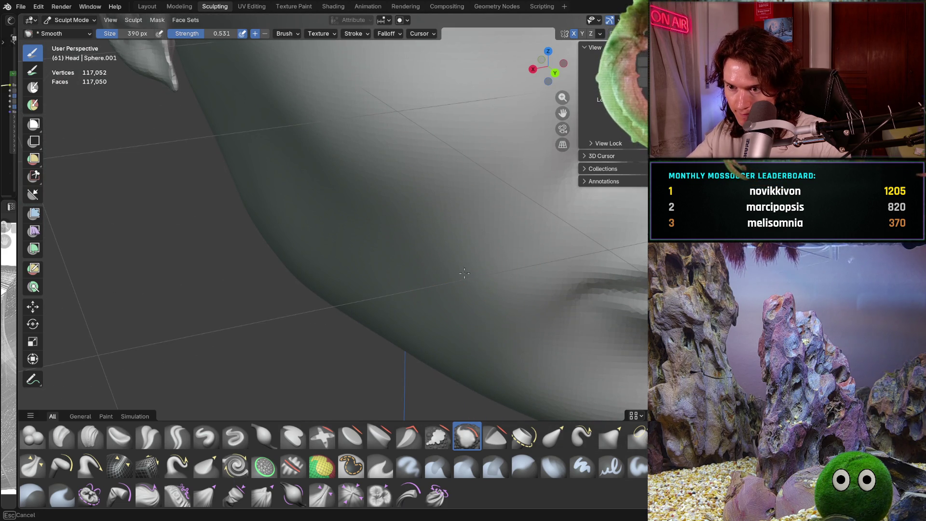
left_click_drag(431, 300, 459, 271)
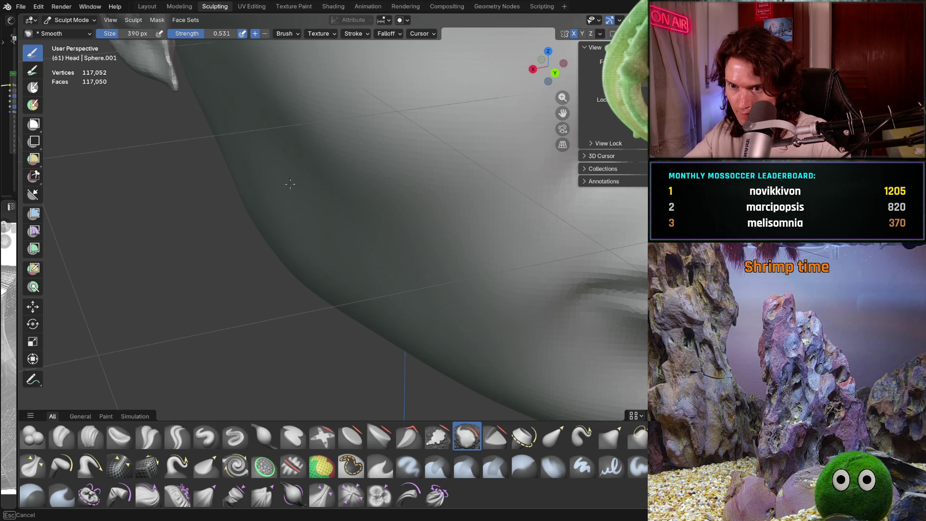
Step: Orbit around and behind the ear to inspect it, ending on the full head profile
middle_click_drag(342, 232, 379, 198)
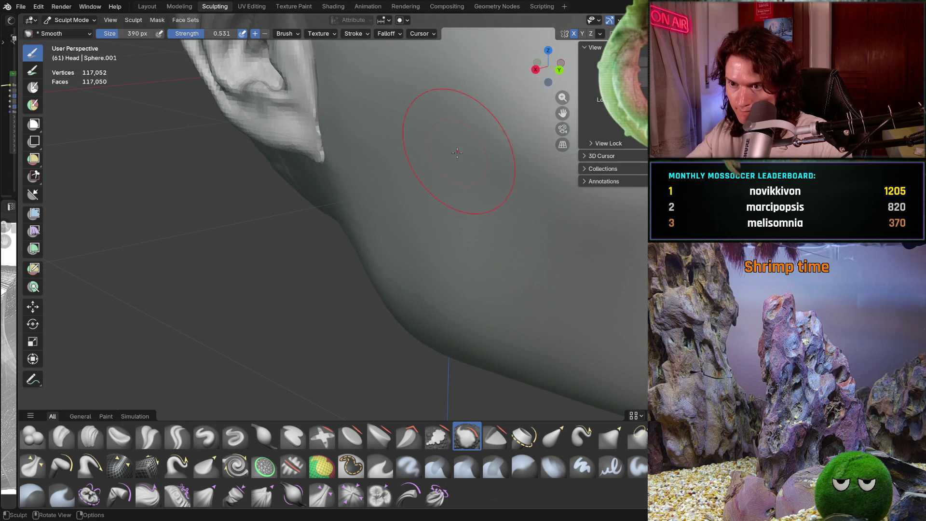
middle_click_drag(457, 153, 484, 273)
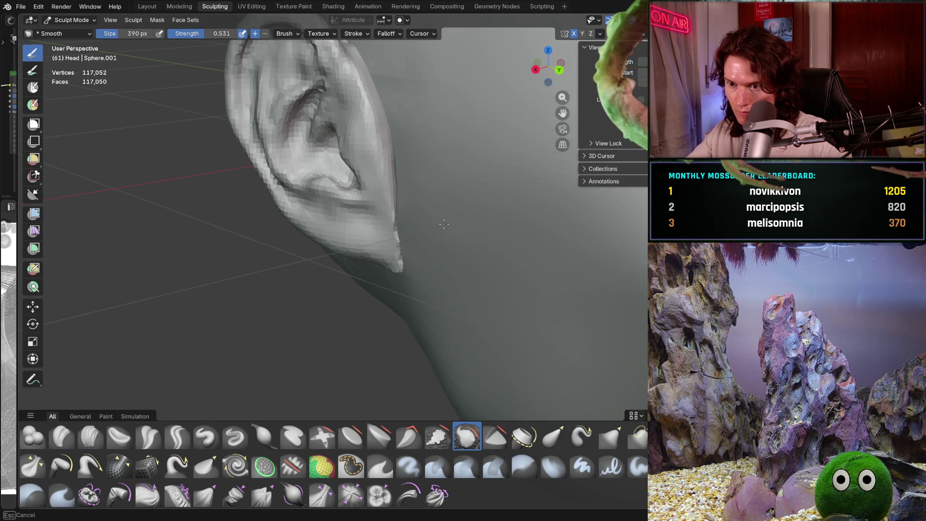
middle_click_drag(422, 159, 452, 219)
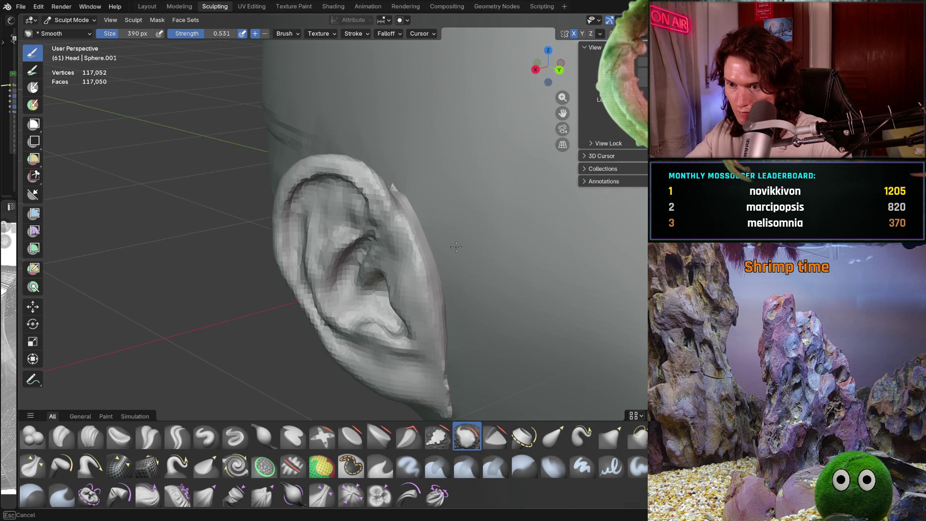
middle_click_drag(514, 356, 463, 290)
mouse_move(492, 239)
middle_mouse_down()
mouse_move(477, 232)
mouse_move(472, 179)
middle_mouse_up()
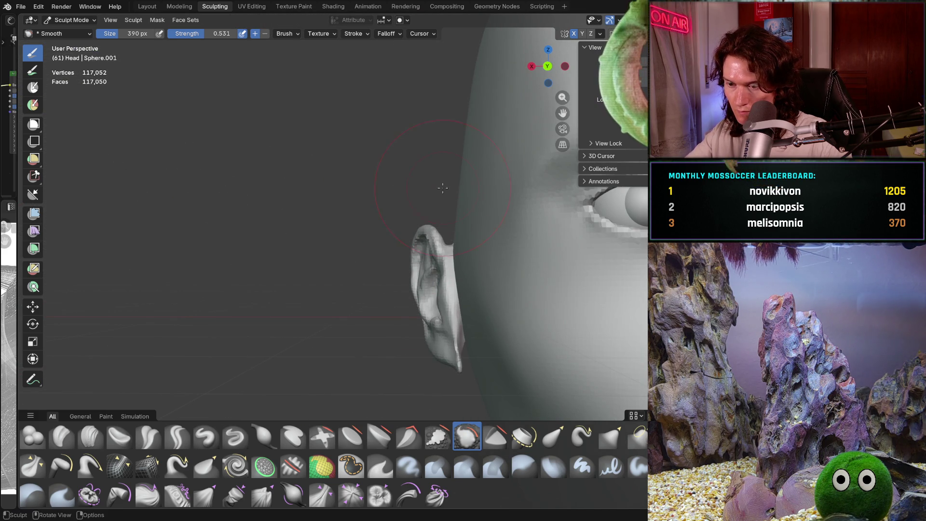
mouse_move(441, 189)
middle_mouse_down()
mouse_move(463, 210)
mouse_move(492, 309)
mouse_move(449, 290)
mouse_move(393, 288)
middle_mouse_up()
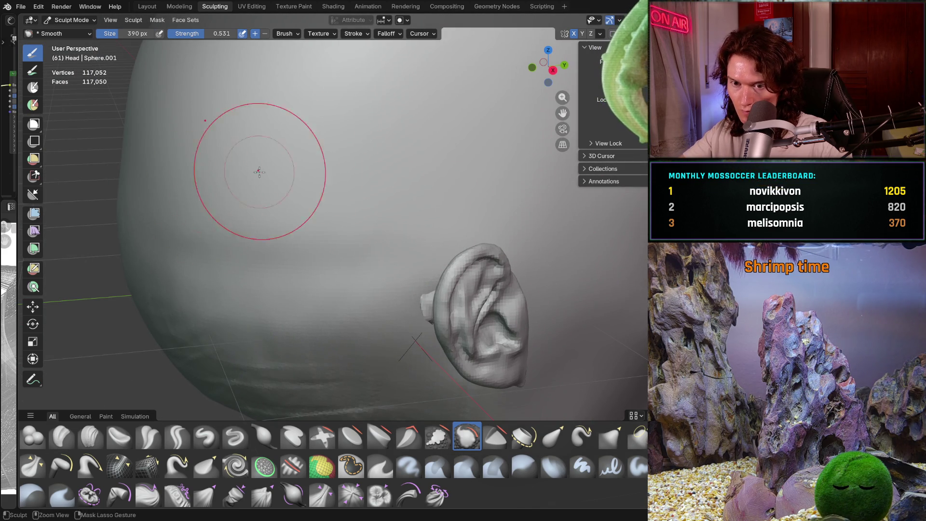
scroll(254, 167, "down", 5)
middle_click_drag(254, 181, 299, 332)
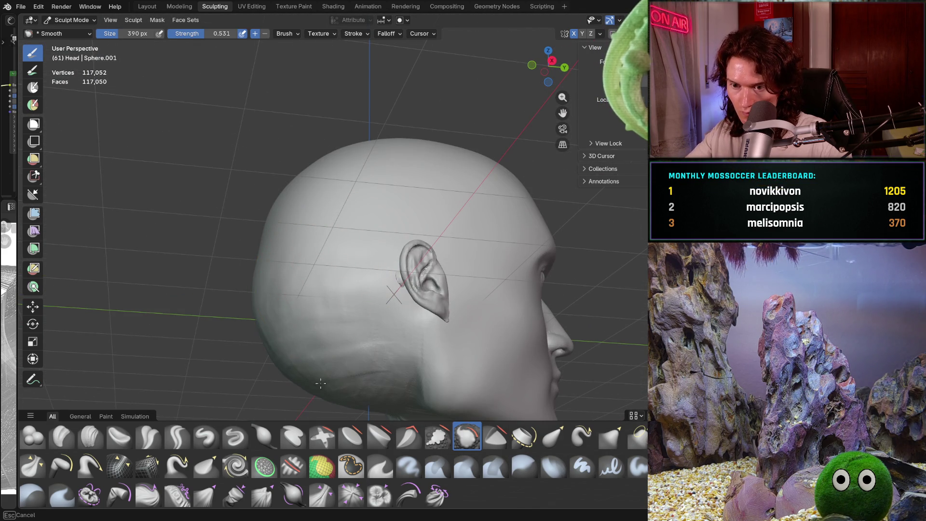
Step: Raise the Smooth strength to 0.818, check the head from below, then pick Clay Strips
key("shift+f")
left_click(290, 290)
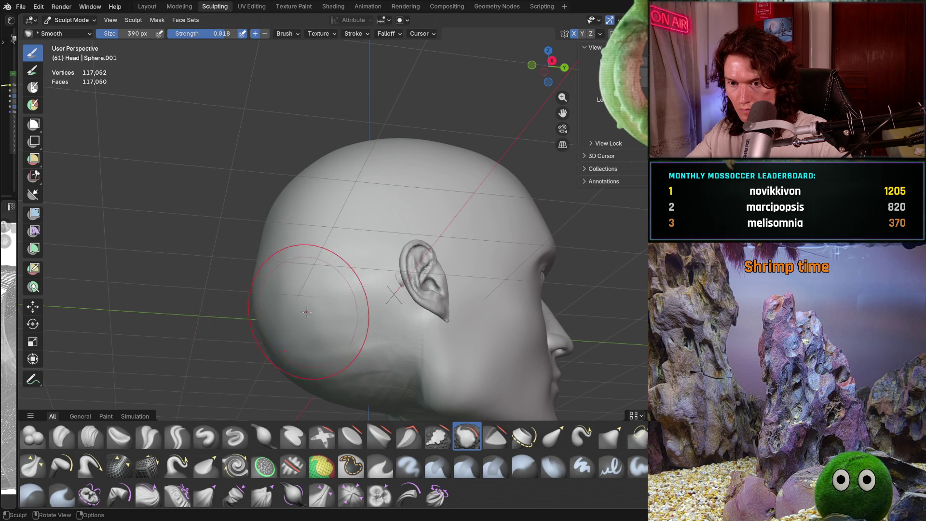
middle_click_drag(270, 282, 351, 230)
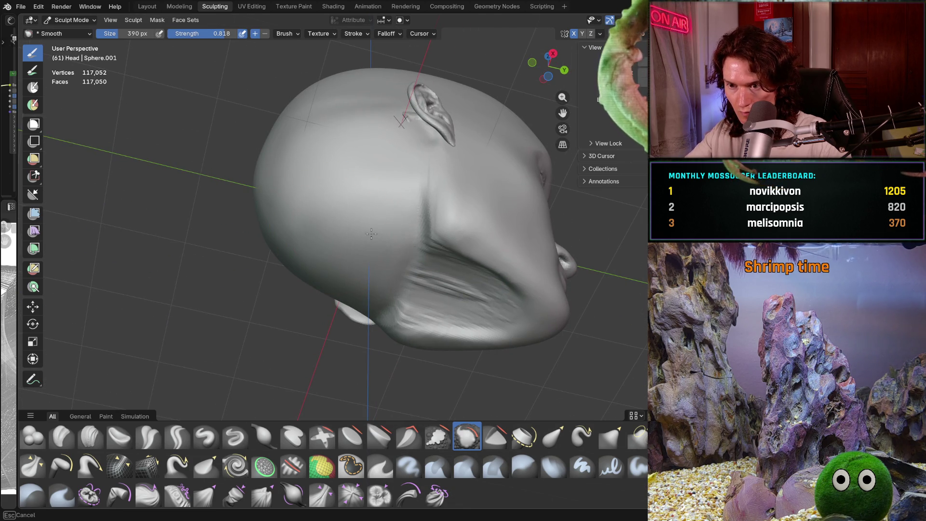
mouse_move(384, 188)
middle_mouse_down()
mouse_move(326, 208)
mouse_move(326, 275)
middle_mouse_up()
scroll(354, 283, "up", 5)
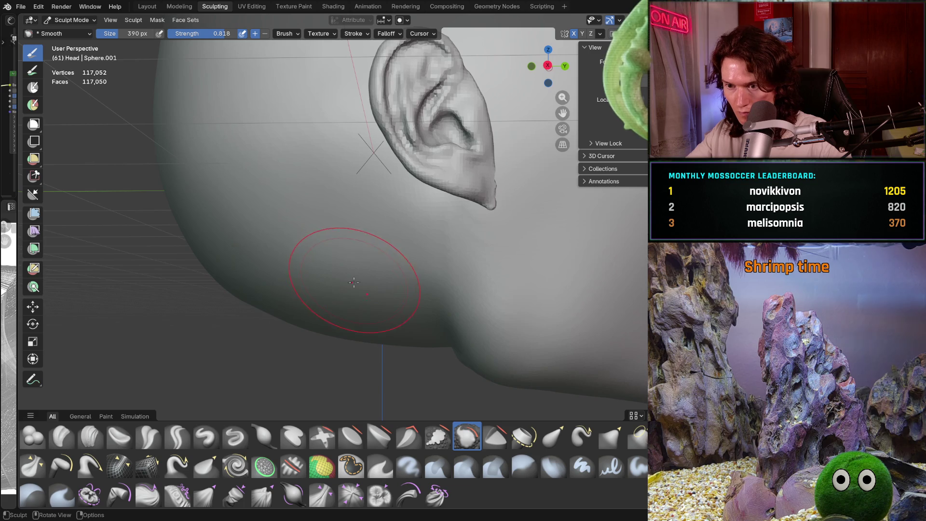
left_click(91, 435)
Step: Shrink the Clay Strips brush to 224 px and move in on the neck below the ear
key("f")
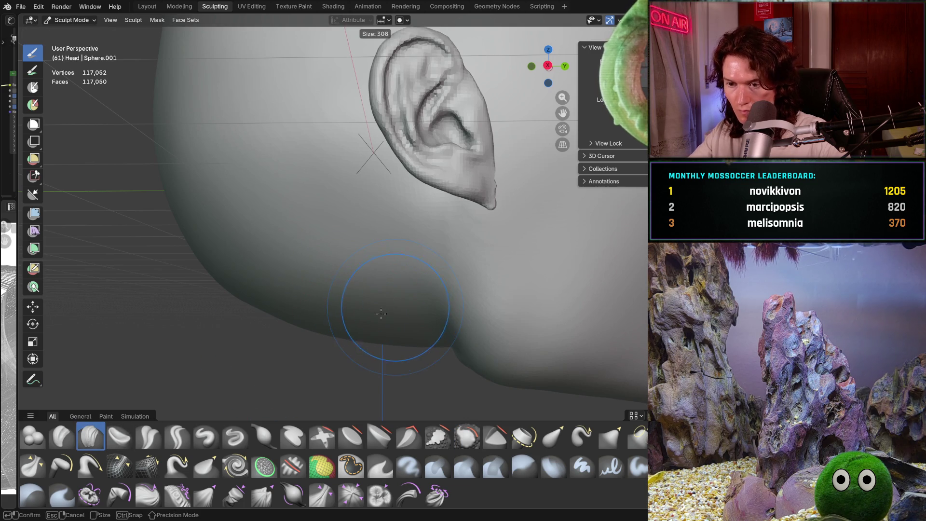
left_click(406, 308)
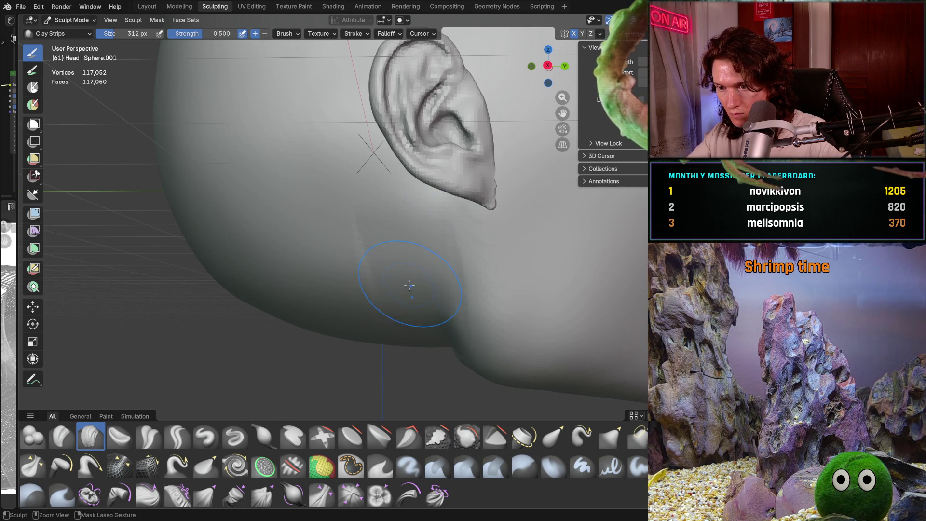
scroll(384, 336, "down", 5)
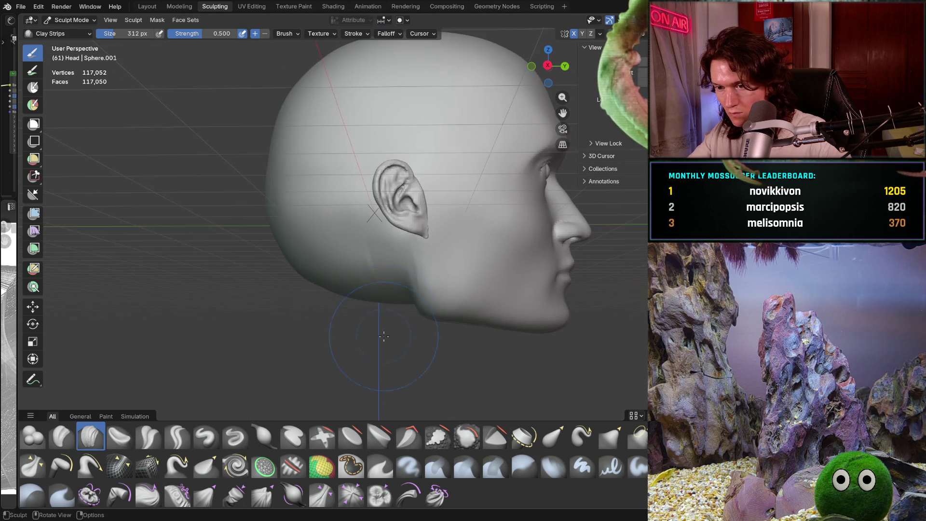
middle_click_drag(383, 336, 394, 333)
scroll(394, 329, "up", 5)
scroll(406, 322, "up", 2)
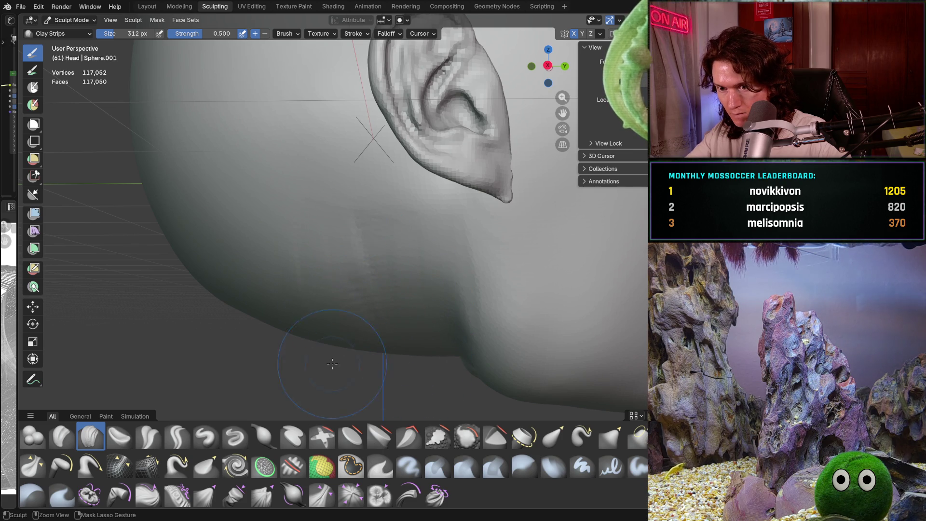
scroll(361, 232, "down", 5)
scroll(348, 261, "up", 3)
scroll(336, 281, "up", 3)
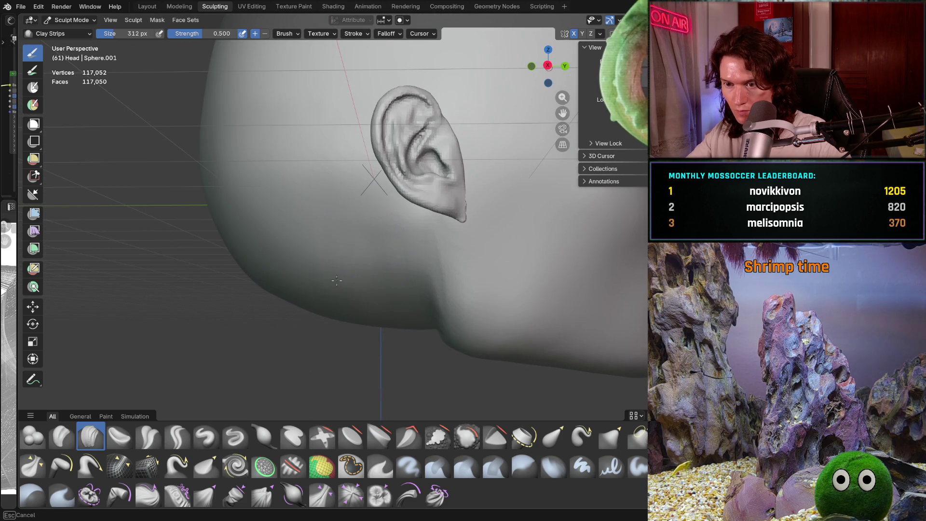
scroll(391, 276, "down", 3)
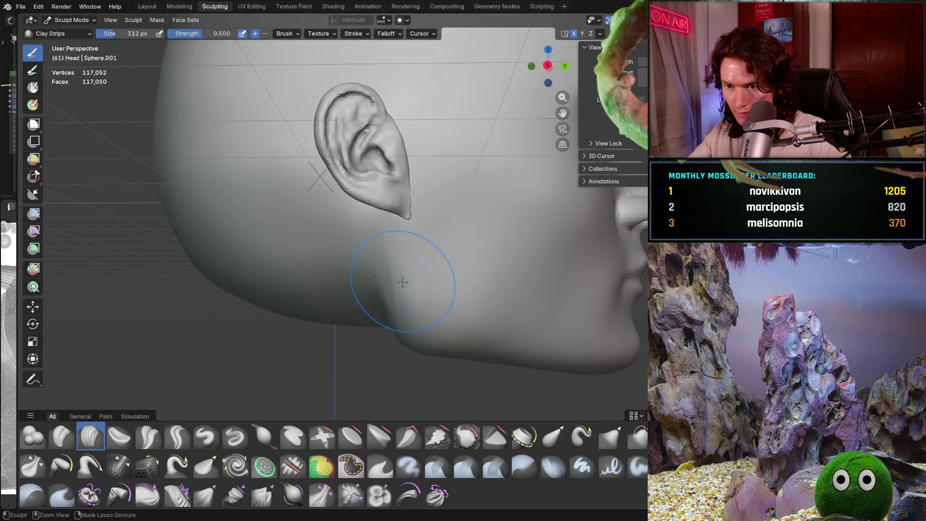
scroll(390, 243, "up", 4)
scroll(406, 290, "down", 5)
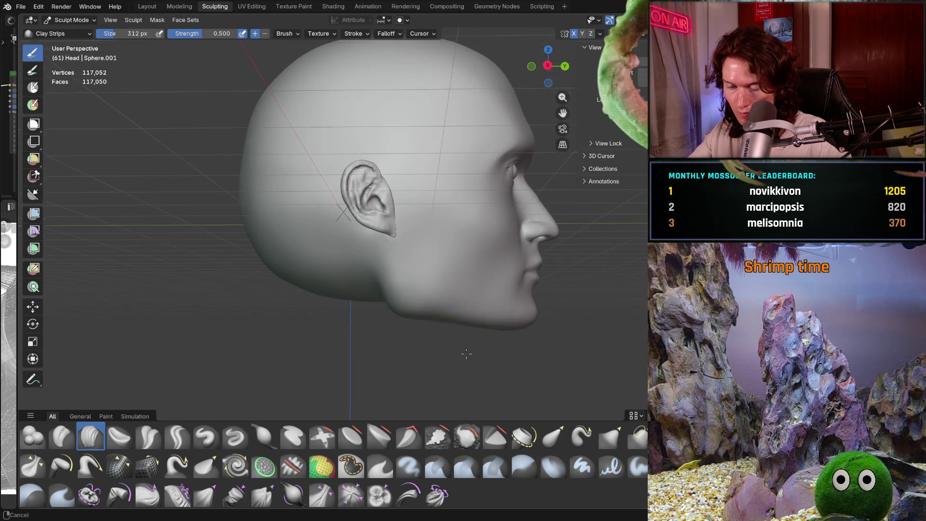
scroll(457, 318, "up", 4)
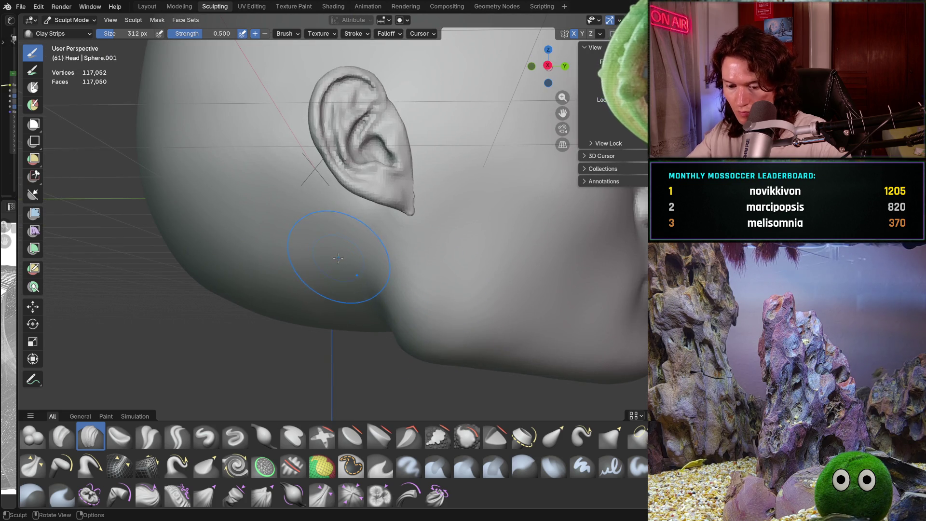
key("f")
left_click(320, 264)
scroll(341, 290, "up", 3)
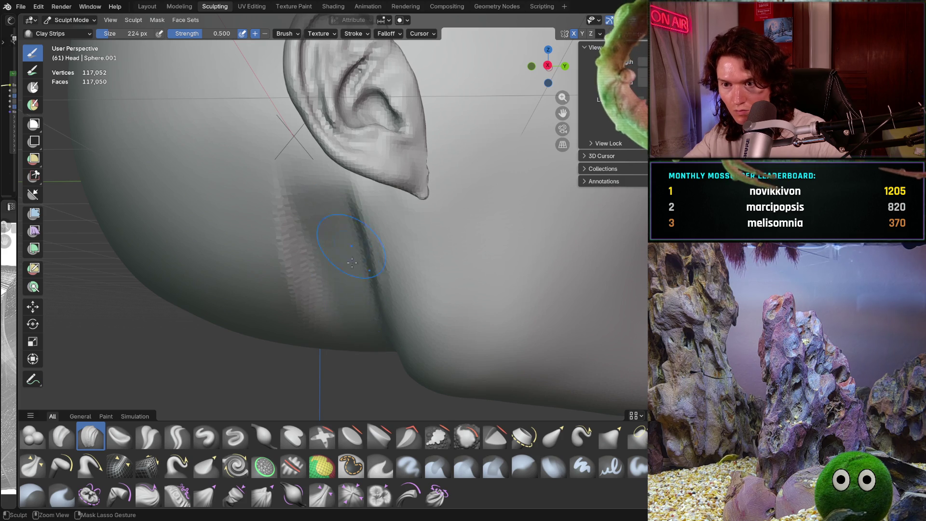
scroll(351, 262, "down", 2)
scroll(351, 262, "down", 2)
scroll(355, 224, "up", 2)
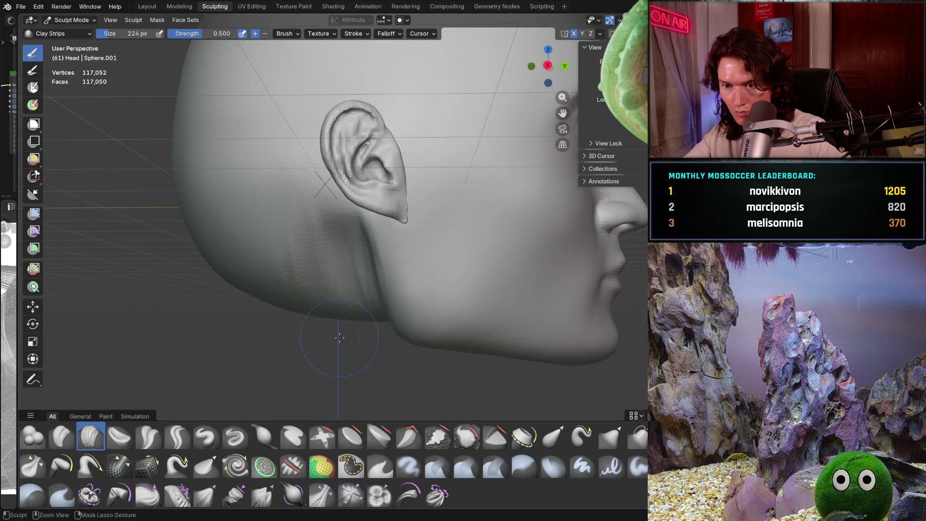
Step: Add clay strips behind the ear and across the back of the head, viewing it from behind
middle_click_drag(339, 338, 361, 362)
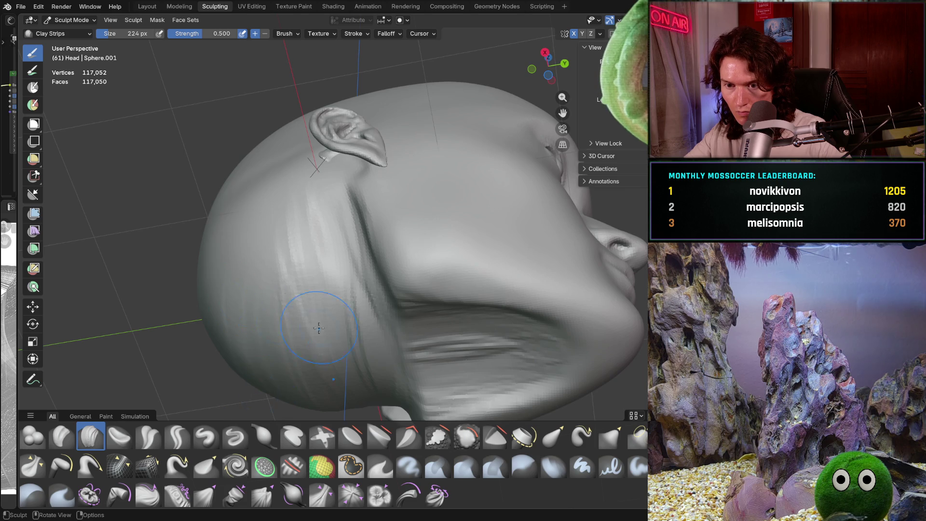
middle_click_drag(319, 328, 253, 304)
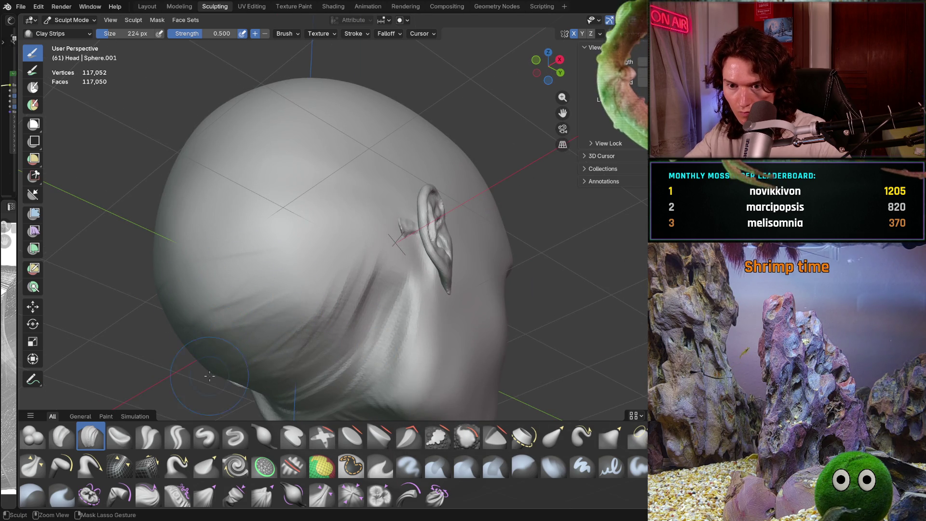
middle_click_drag(208, 377, 216, 299)
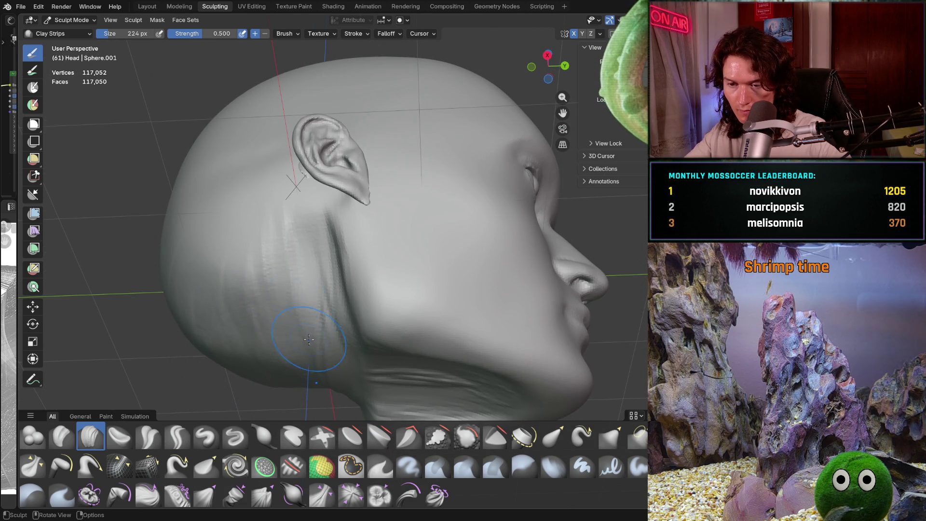
middle_click_drag(309, 339, 285, 387)
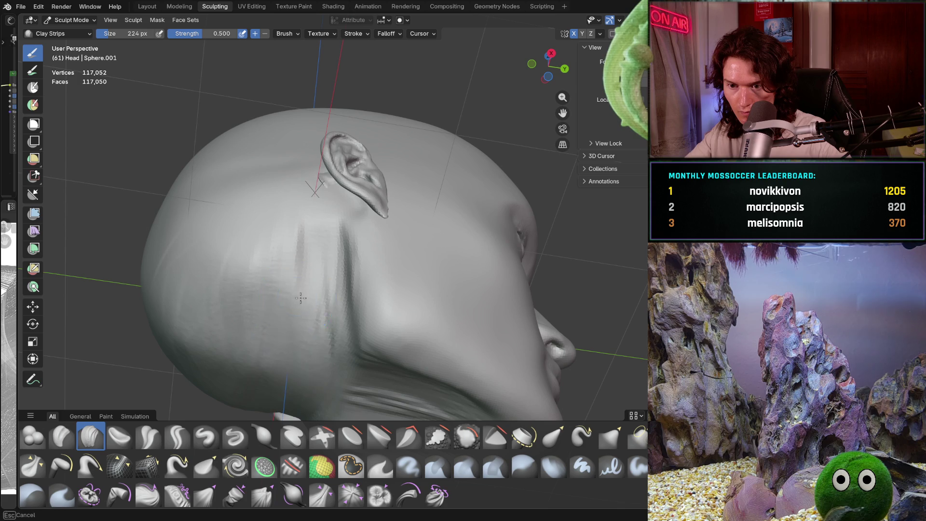
left_click_drag(302, 298, 270, 348)
middle_click_drag(207, 390, 167, 238)
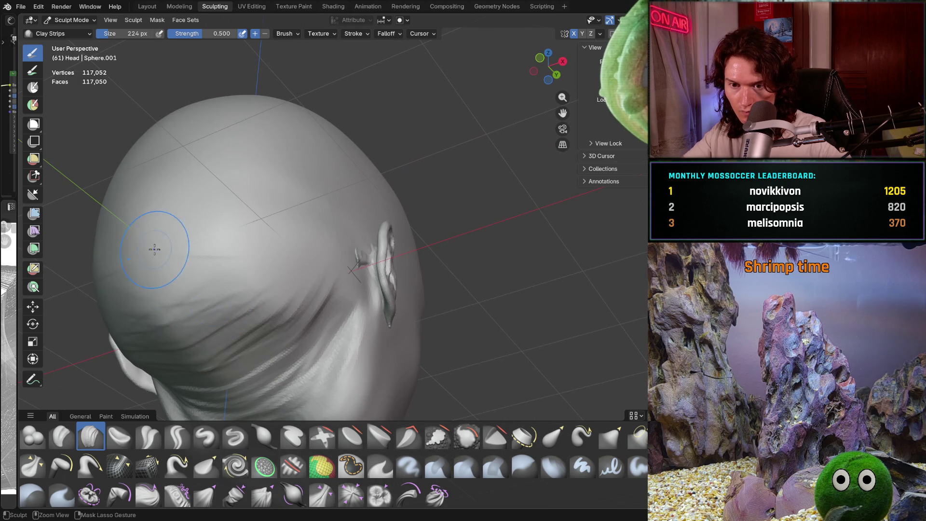
left_click_drag(179, 232, 251, 307)
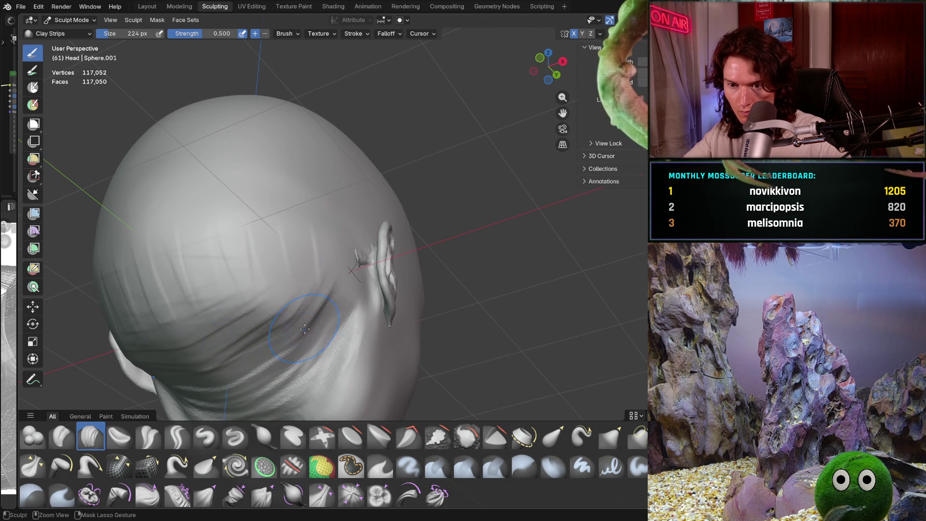
Step: Add a small clay stroke below the ear, then circle the head from above and behind
middle_click_drag(304, 330, 189, 301)
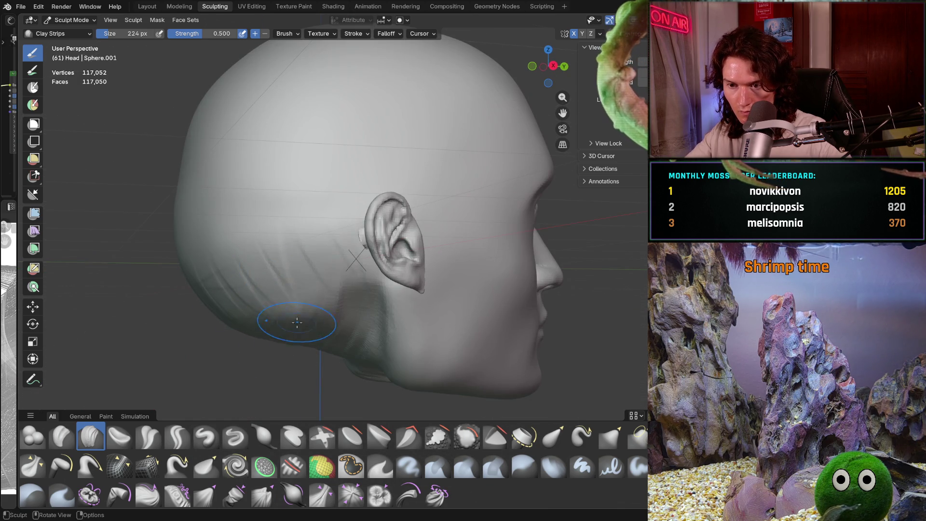
middle_click_drag(296, 323, 276, 318)
scroll(329, 259, "up", 4)
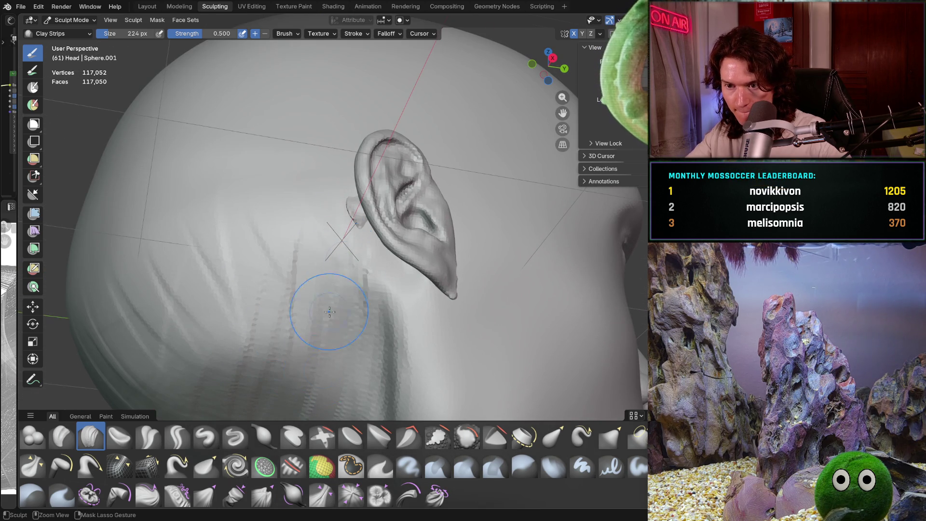
left_click_drag(304, 275, 384, 326)
scroll(311, 304, "down", 4)
middle_click_drag(311, 311, 293, 342)
scroll(289, 333, "up", 3)
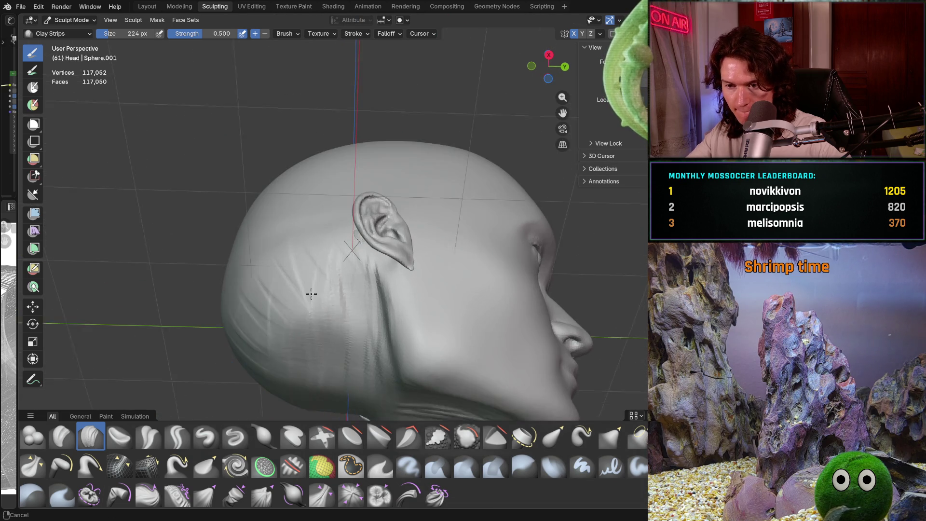
middle_click_drag(343, 370, 321, 384)
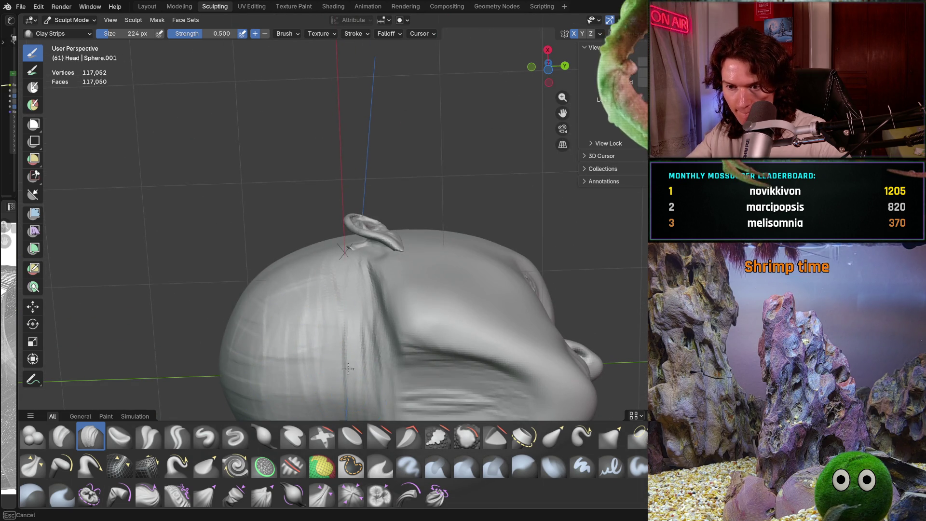
mouse_move(349, 369)
middle_mouse_down()
mouse_move(395, 421)
mouse_move(361, 405)
middle_mouse_up()
scroll(336, 353, "up", 3)
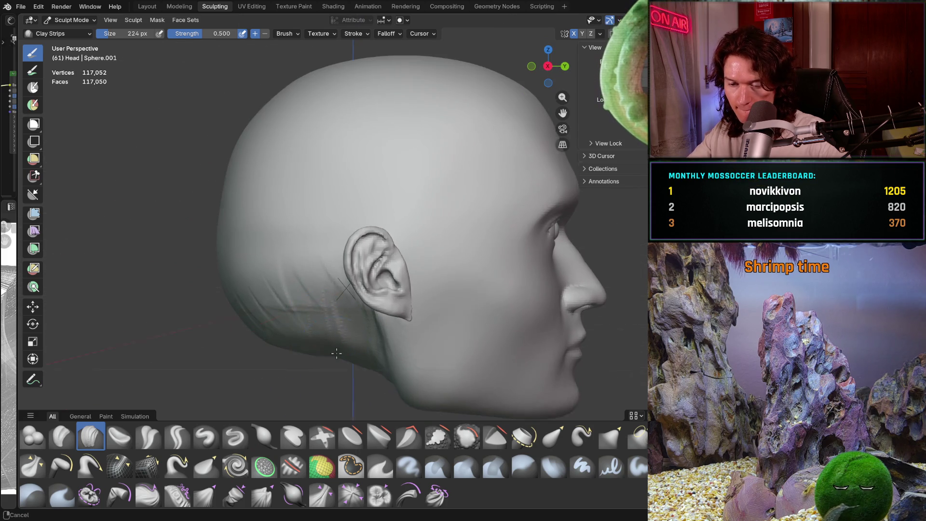
middle_click_drag(335, 353, 345, 300)
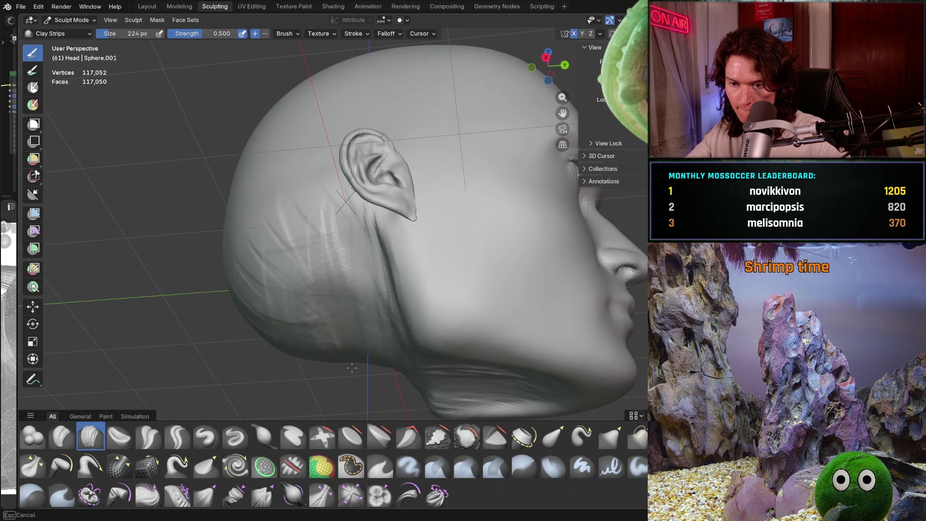
scroll(341, 258, "down", 4)
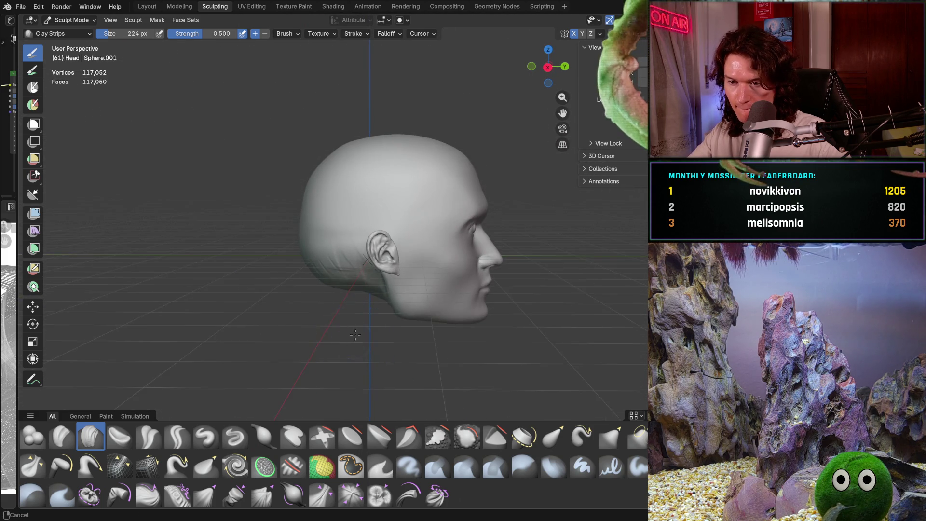
scroll(376, 341, "up", 2)
Step: Check the ear in profile and rear views, then sculpt a stroke on the back of the head
middle_click_drag(377, 340, 378, 342)
scroll(378, 341, "up", 2)
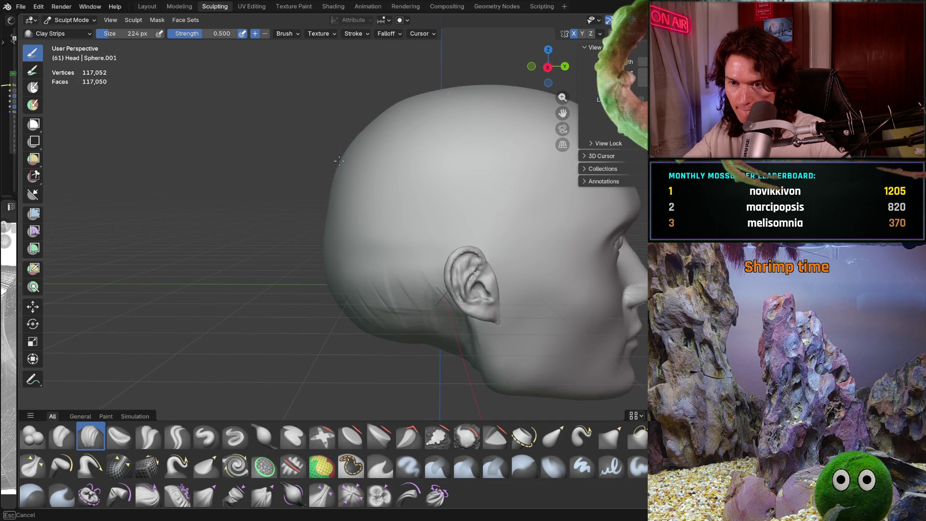
middle_click_drag(330, 168, 316, 192)
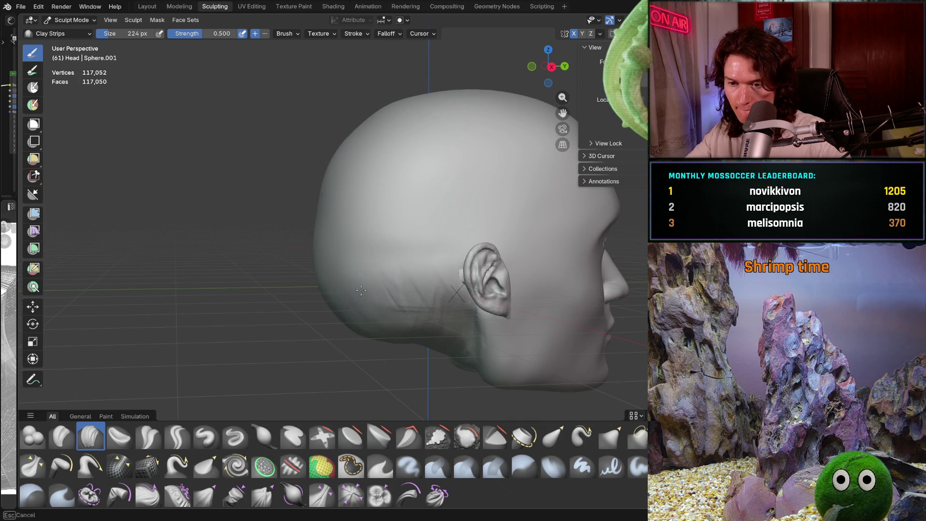
middle_click_drag(305, 275, 408, 304)
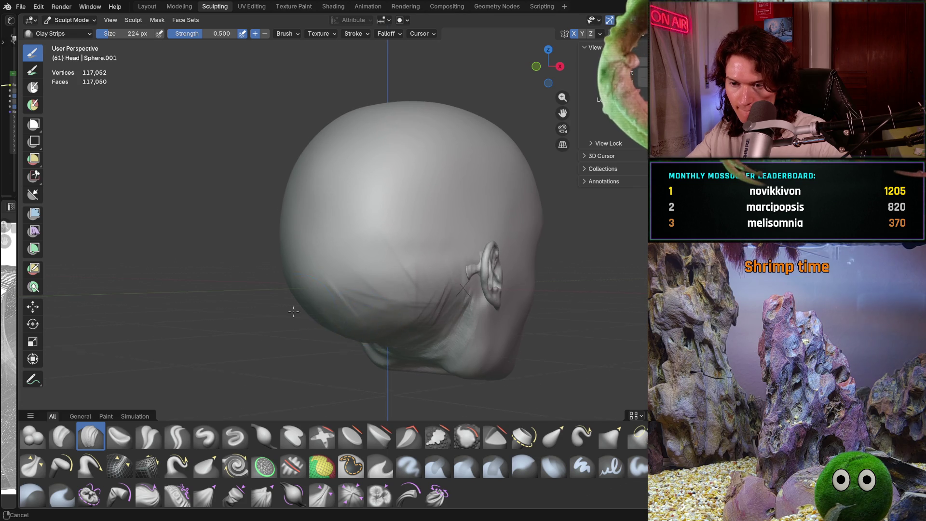
middle_click_drag(294, 311, 379, 333)
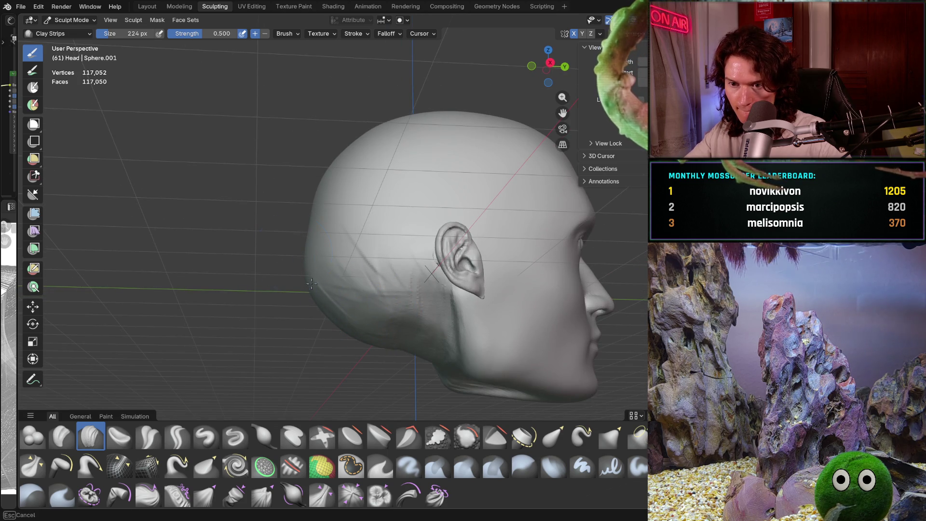
middle_click_drag(296, 274, 353, 280)
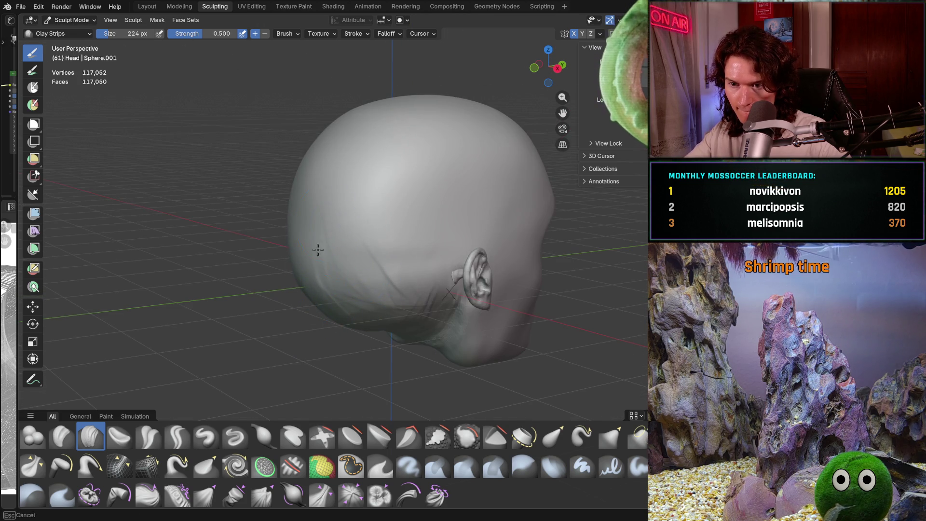
middle_click_drag(340, 217, 319, 270)
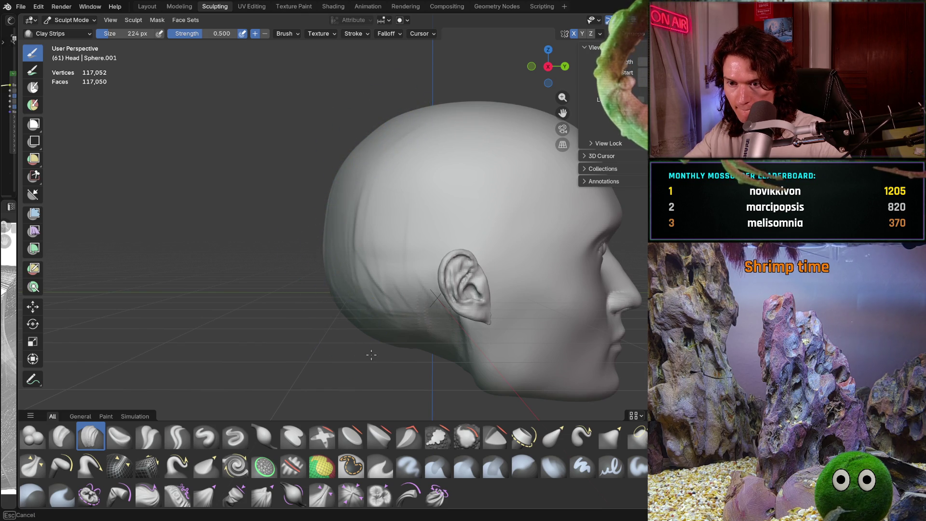
middle_click_drag(364, 332, 386, 323)
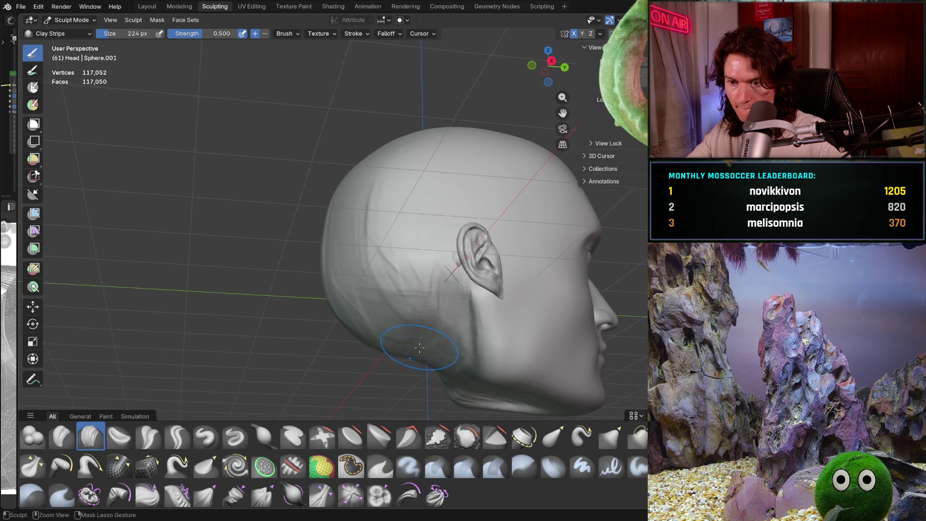
scroll(399, 240, "down", 4)
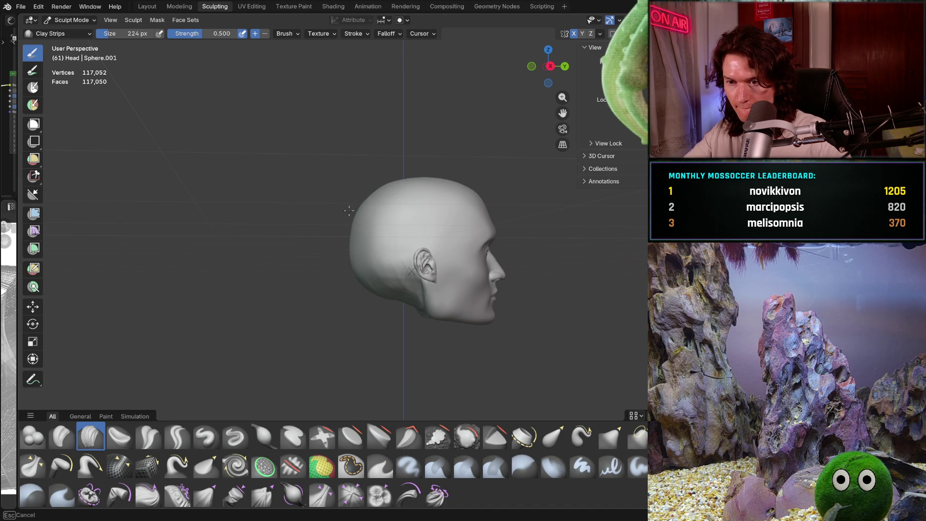
middle_click_drag(352, 294, 343, 276)
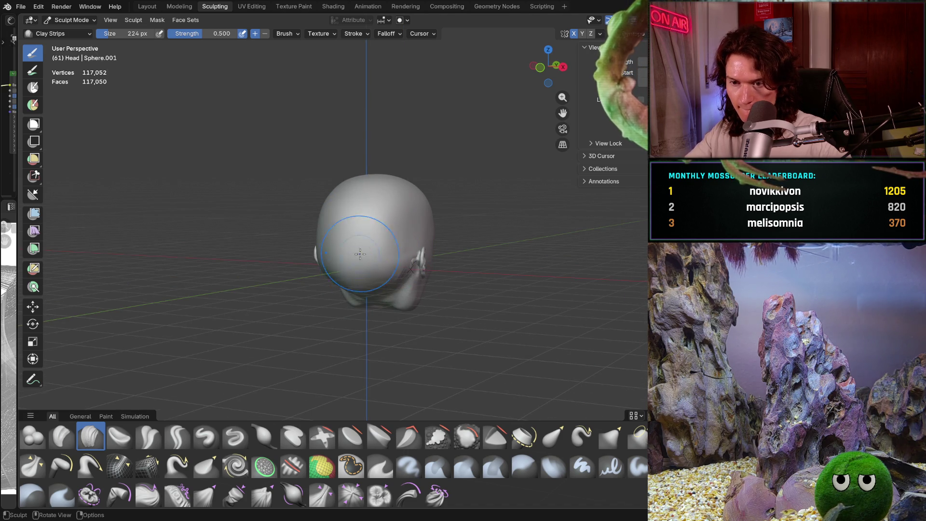
middle_click_drag(338, 192, 340, 239)
scroll(349, 232, "up", 4)
left_click_drag(350, 232, 313, 250)
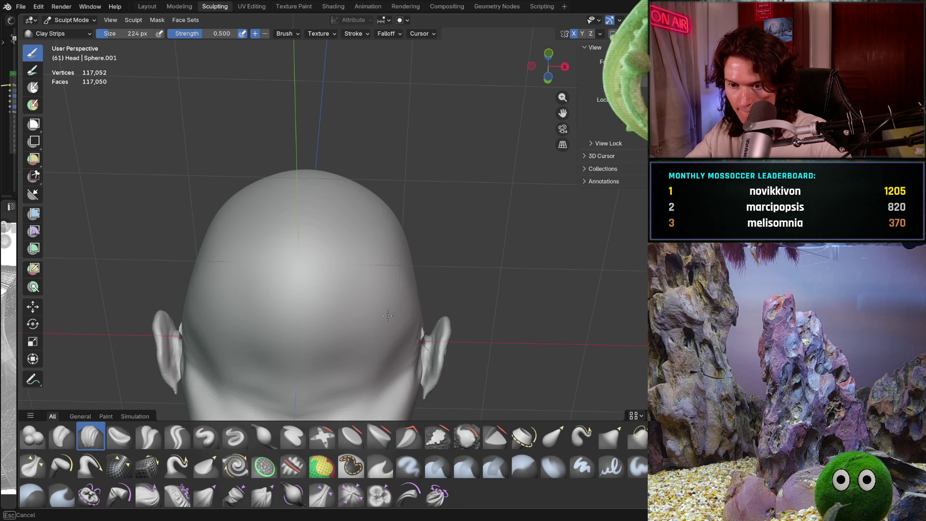
Step: Add a clay stroke behind the right ear, then inspect the neck, jawline and left cheek
left_click_drag(354, 311, 329, 298)
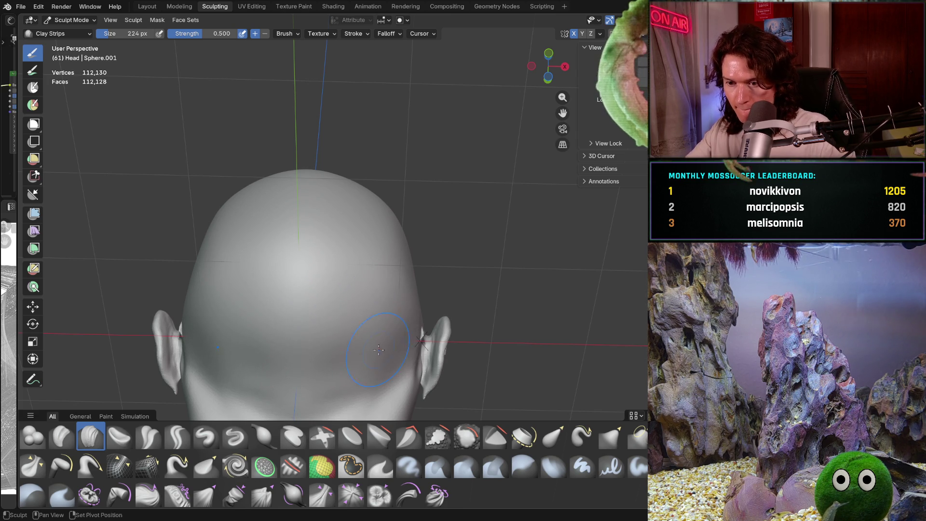
middle_click_drag(379, 350, 348, 323)
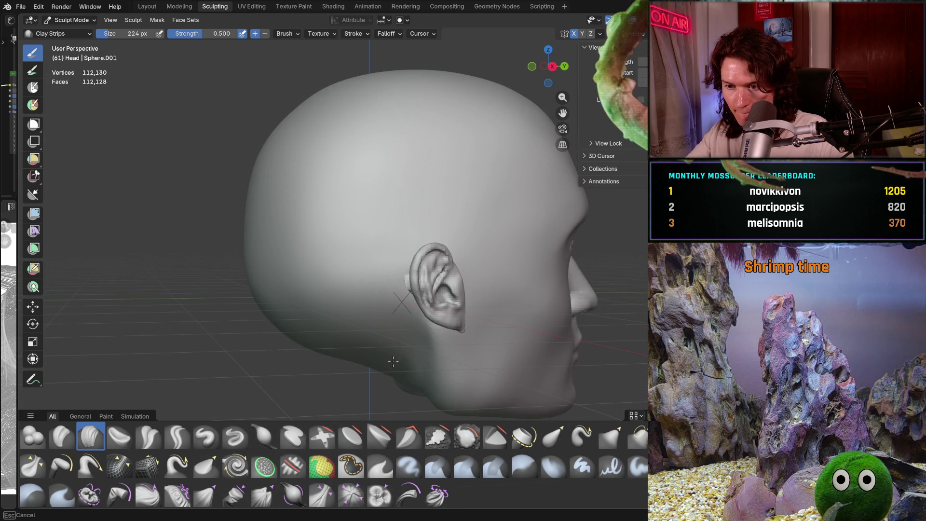
middle_click_drag(393, 361, 382, 242)
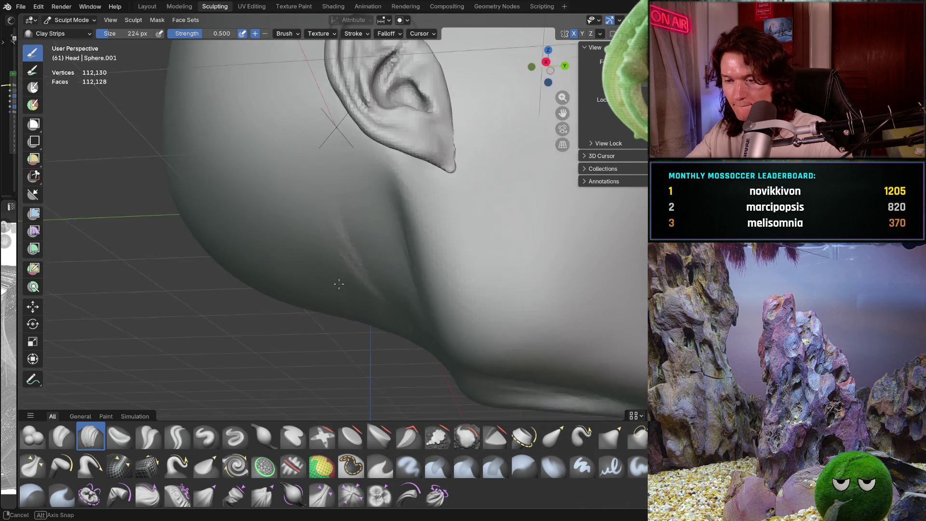
mouse_move(402, 367)
middle_mouse_down()
mouse_move(371, 210)
mouse_move(376, 289)
middle_mouse_up()
scroll(374, 287, "down", 4)
scroll(402, 322, "up", 4)
middle_click_drag(401, 322, 378, 271)
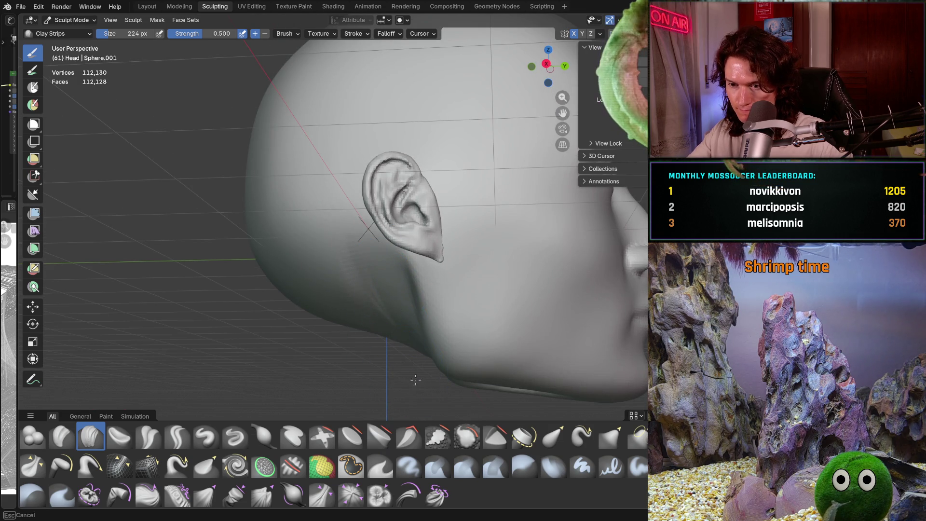
mouse_move(409, 327)
middle_mouse_down()
mouse_move(435, 311)
mouse_move(447, 333)
mouse_move(360, 394)
mouse_move(370, 349)
mouse_move(347, 334)
middle_mouse_up()
scroll(442, 347, "down", 4)
scroll(347, 335, "up", 4)
scroll(354, 318, "up", 2)
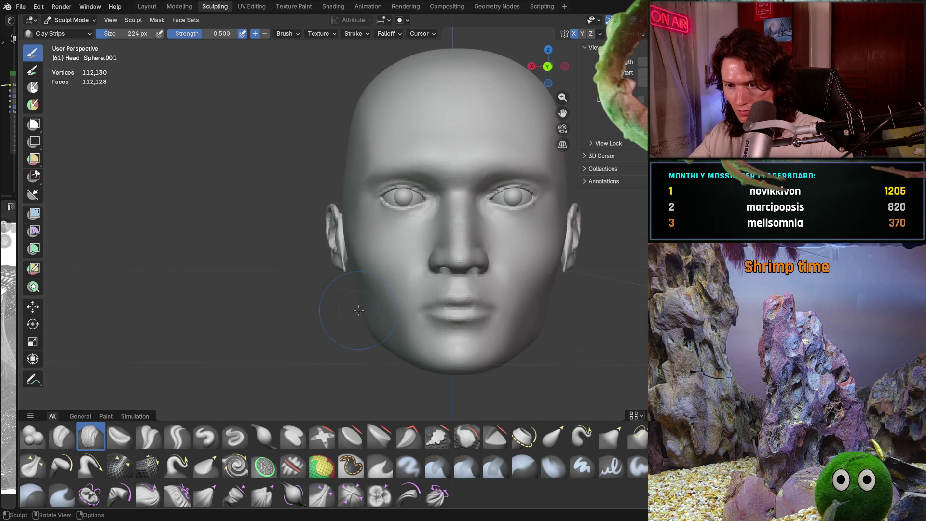
scroll(379, 363, "up", 4)
scroll(363, 334, "up", 2)
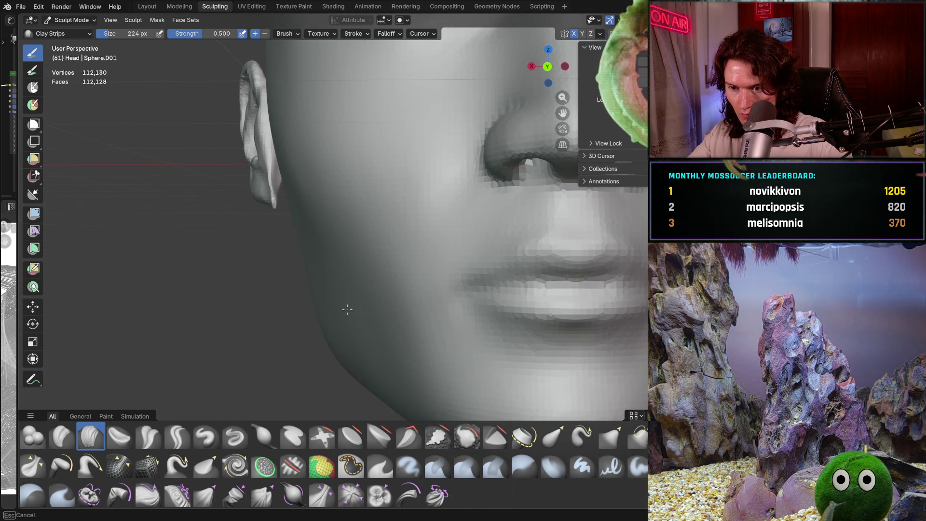
scroll(380, 349, "up", 2)
scroll(384, 326, "up", 2)
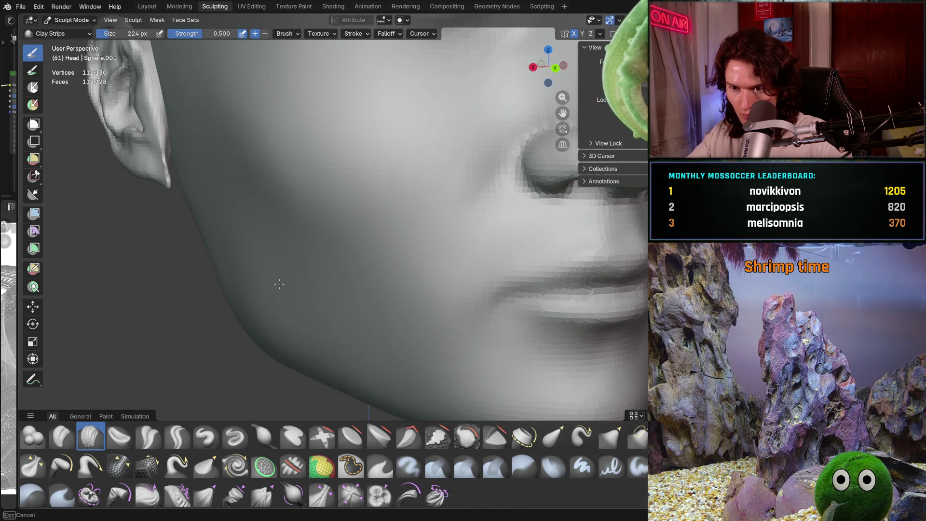
scroll(430, 334, "down", 8)
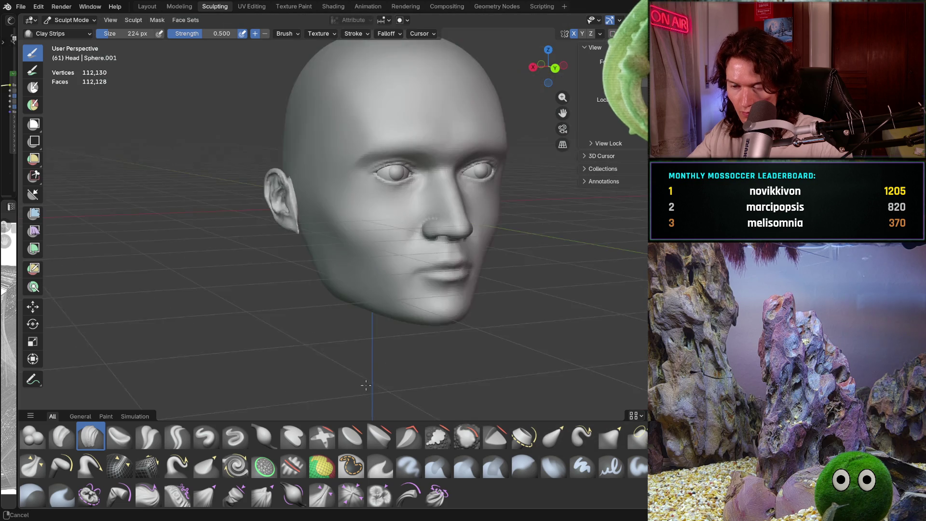
mouse_move(405, 326)
middle_mouse_down()
mouse_move(378, 309)
mouse_move(382, 328)
middle_mouse_up()
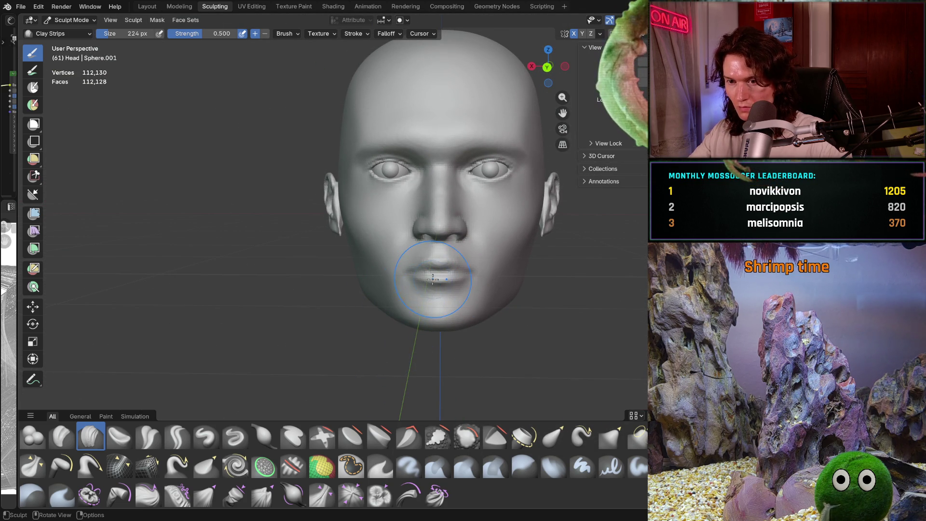
scroll(438, 275, "up", 8)
middle_click_drag(427, 282, 406, 289)
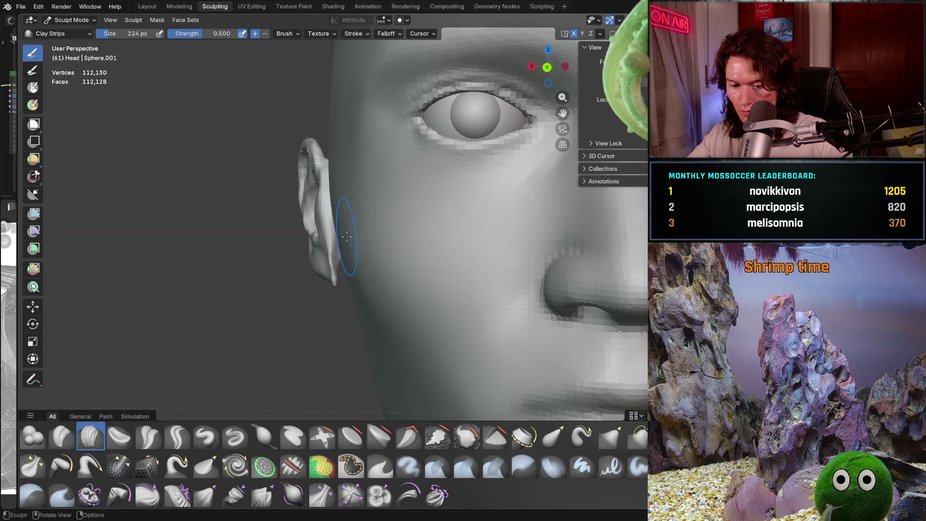
key("shift+s")
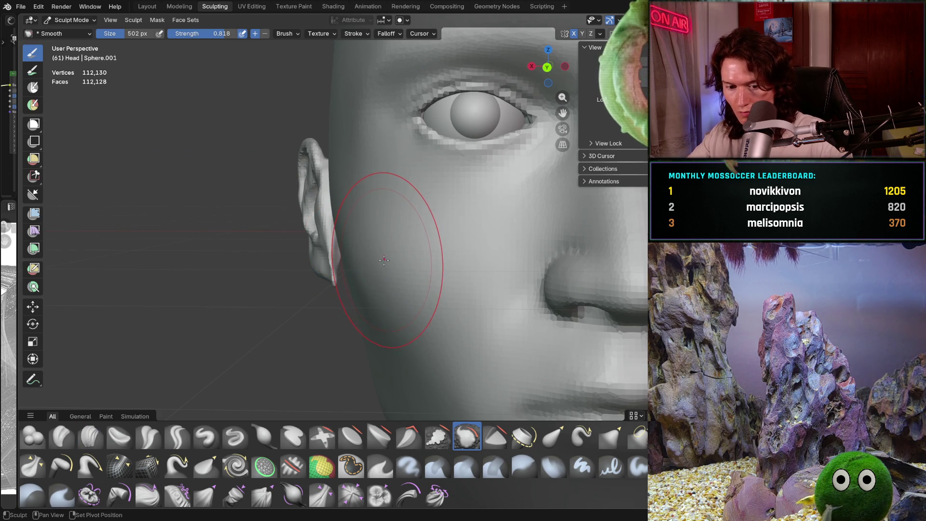
key("shift+f")
left_click(370, 257)
middle_click_drag(376, 257, 360, 247)
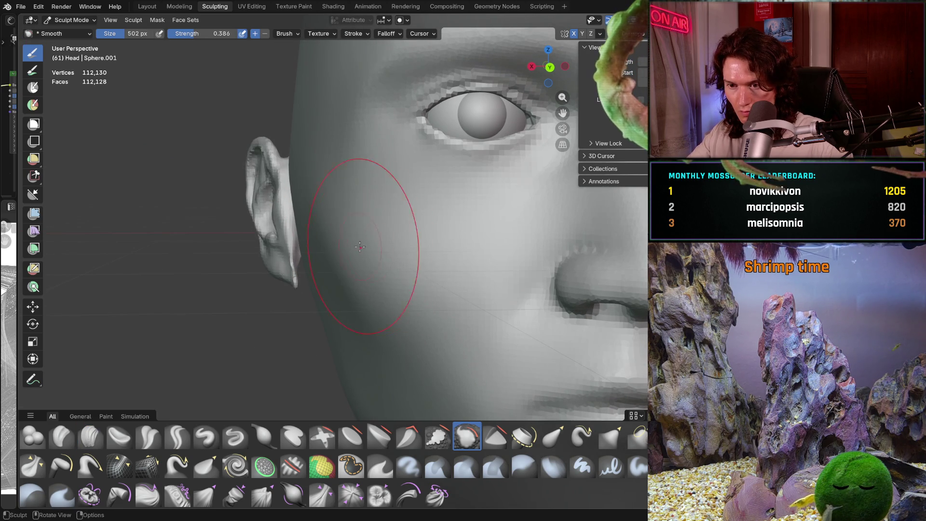
left_click_drag(360, 248, 322, 220)
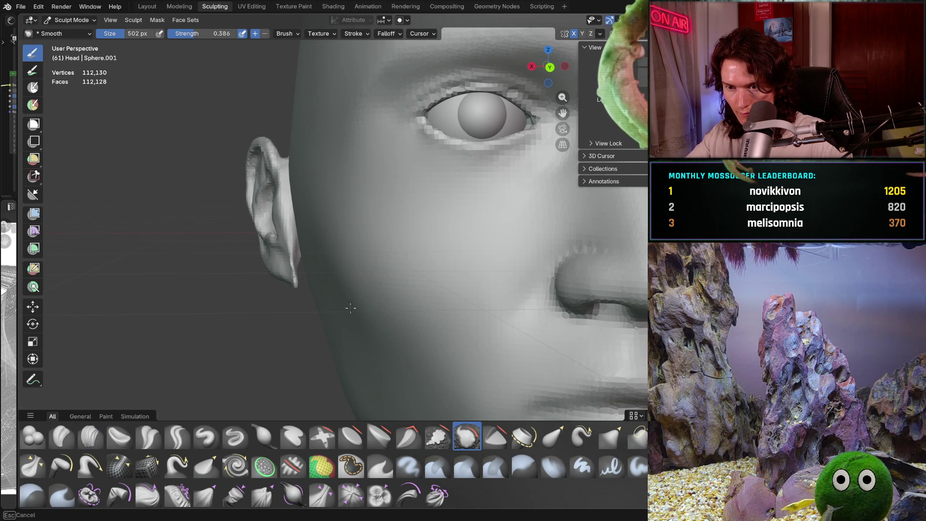
scroll(359, 291, "down", 4)
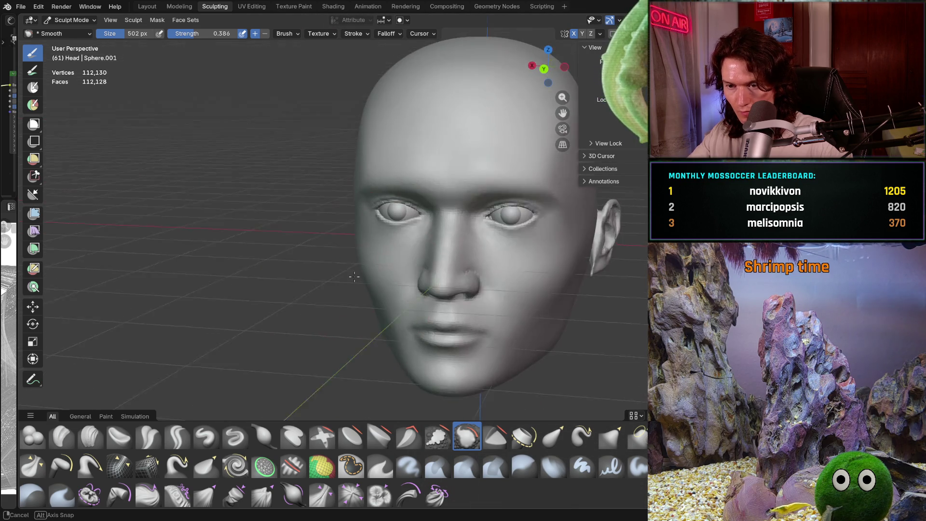
mouse_move(359, 291)
middle_mouse_down()
mouse_move(331, 269)
mouse_move(347, 261)
middle_mouse_up()
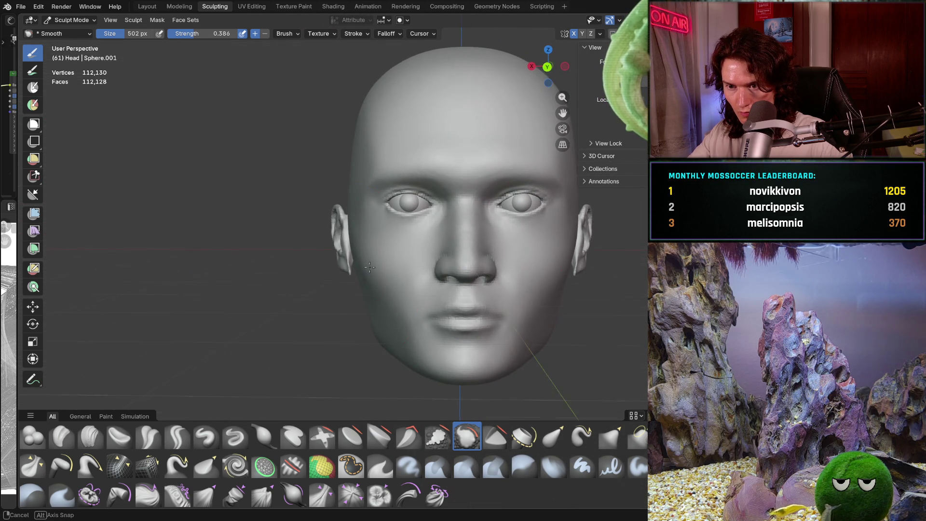
scroll(377, 232, "up", 4)
mouse_move(377, 232)
middle_mouse_down()
mouse_move(406, 247)
mouse_move(415, 282)
mouse_move(396, 289)
middle_mouse_up()
Step: Add clay along the earlobe where it meets the head with Clay Strips, then start resizing toward 250 px
left_click(90, 436)
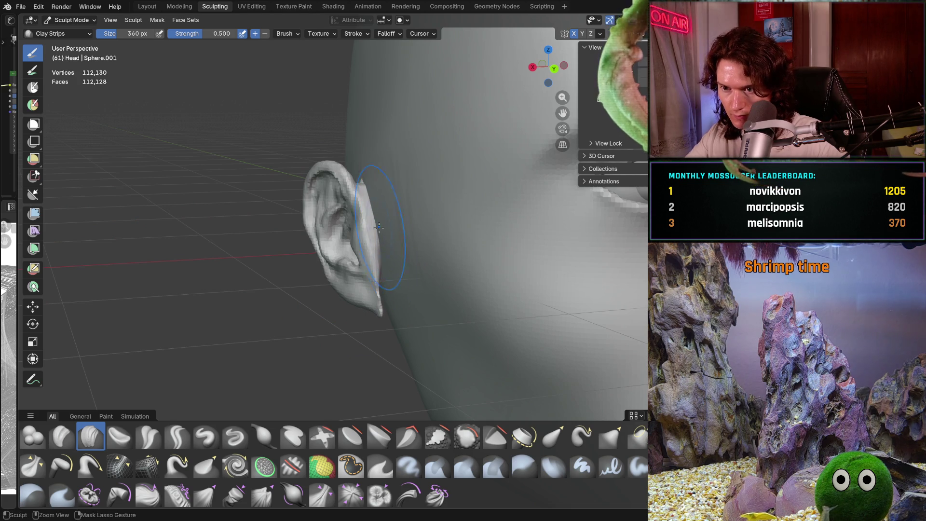
mouse_move(361, 230)
middle_mouse_down()
mouse_move(345, 258)
mouse_move(392, 267)
middle_mouse_up()
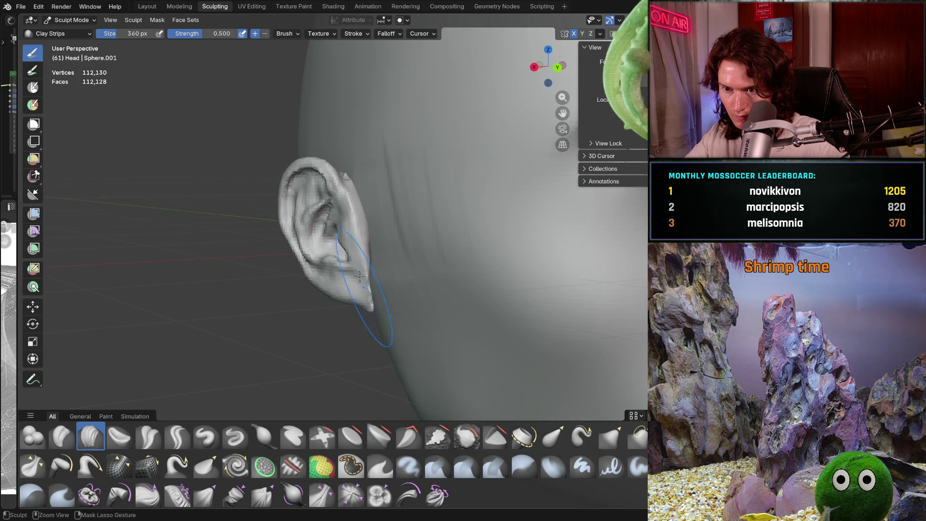
left_click_drag(370, 328, 372, 276)
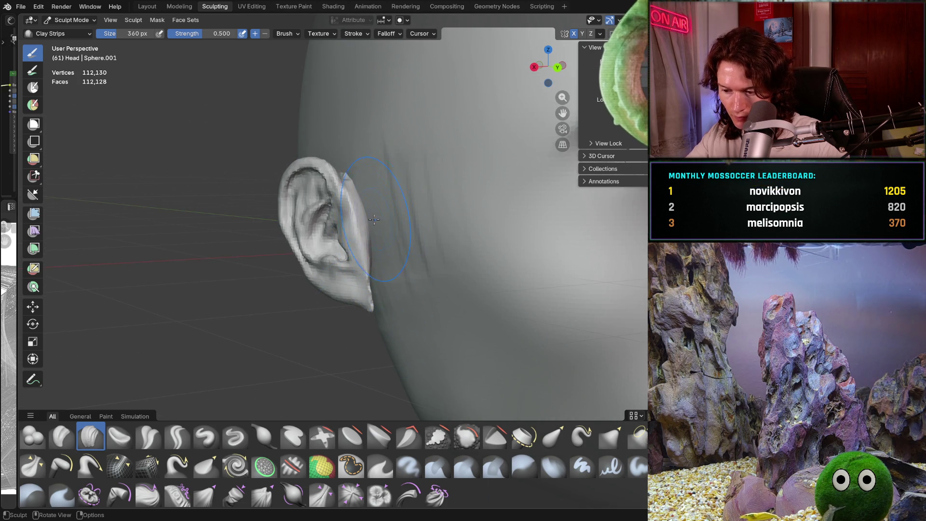
mouse_move(377, 254)
middle_mouse_down()
mouse_move(385, 275)
mouse_move(367, 283)
mouse_move(406, 210)
mouse_move(436, 328)
middle_mouse_up()
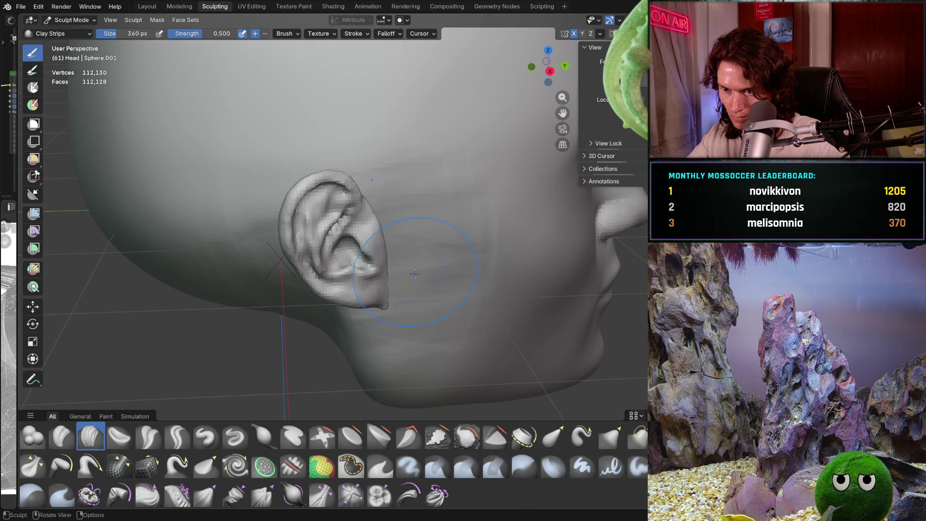
mouse_move(415, 273)
middle_mouse_down()
mouse_move(324, 257)
mouse_move(434, 232)
mouse_move(381, 266)
mouse_move(391, 239)
middle_mouse_up()
key("f")
Step: With Clay Strips at 250 px, build up the ear rim and a strip down behind the ear
left_click(435, 231)
scroll(434, 232, "down", 4)
scroll(392, 232, "up", 5)
scroll(395, 220, "up", 3)
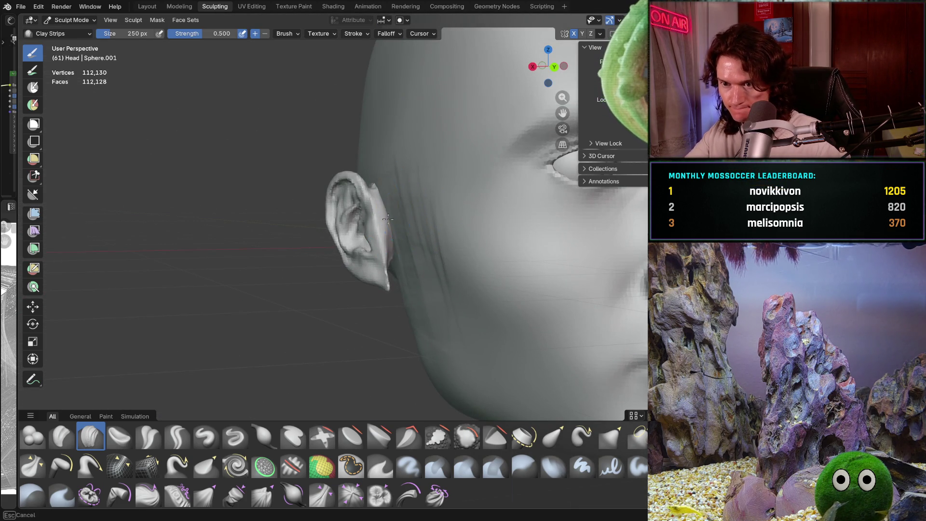
middle_click_drag(410, 273, 406, 305)
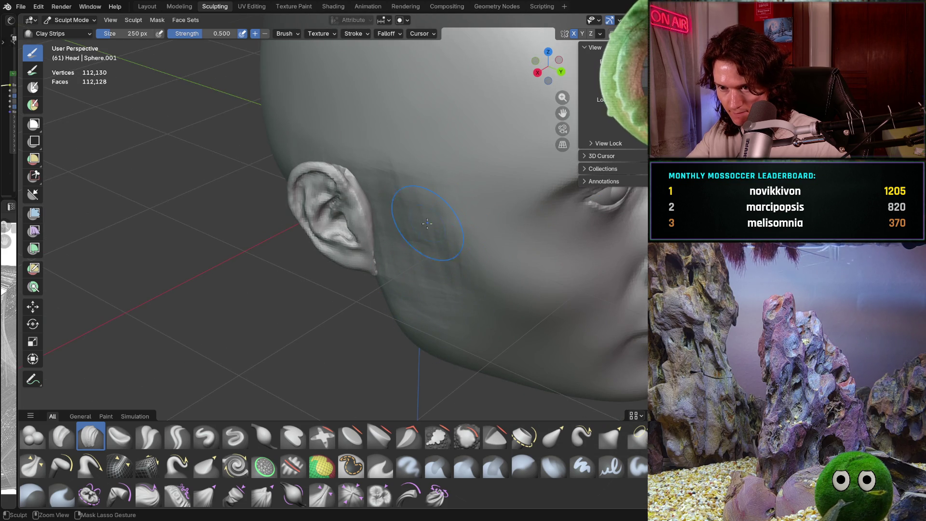
middle_click_drag(427, 224, 362, 210)
scroll(371, 169, "up", 2)
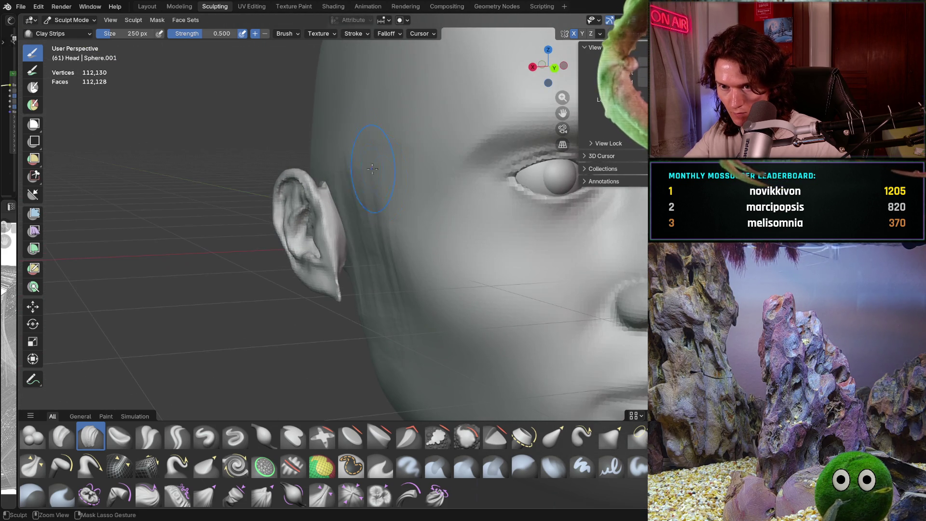
left_click_drag(331, 185, 324, 210)
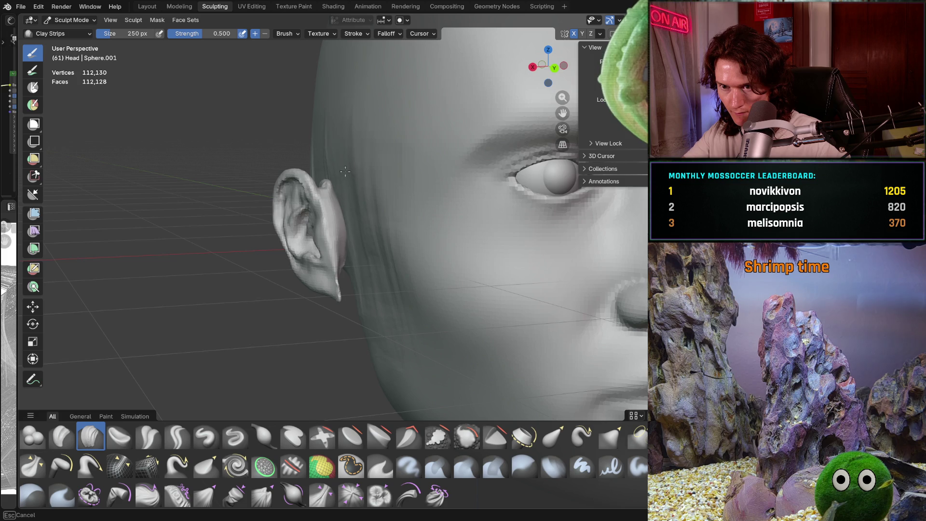
mouse_move(344, 171)
middle_mouse_down()
mouse_move(376, 182)
mouse_move(320, 162)
mouse_move(379, 228)
middle_mouse_up()
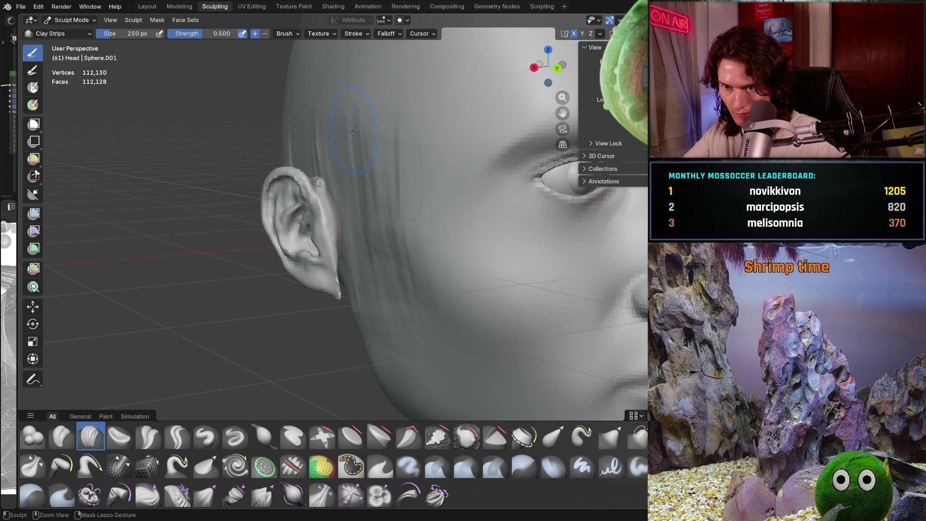
mouse_move(374, 103)
left_mouse_down()
mouse_move(395, 232)
mouse_move(364, 217)
mouse_move(364, 246)
left_mouse_up()
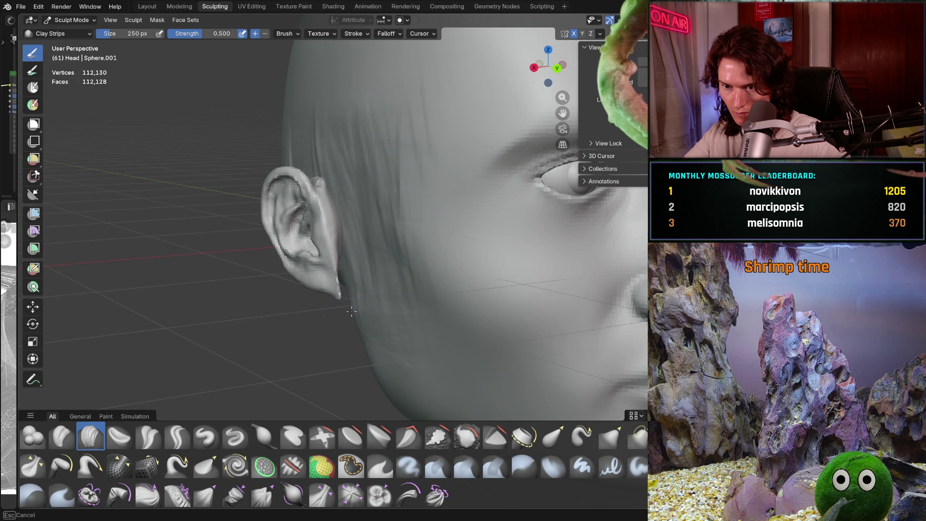
scroll(344, 313, "down", 4)
middle_click_drag(344, 314, 376, 312)
scroll(359, 312, "up", 4)
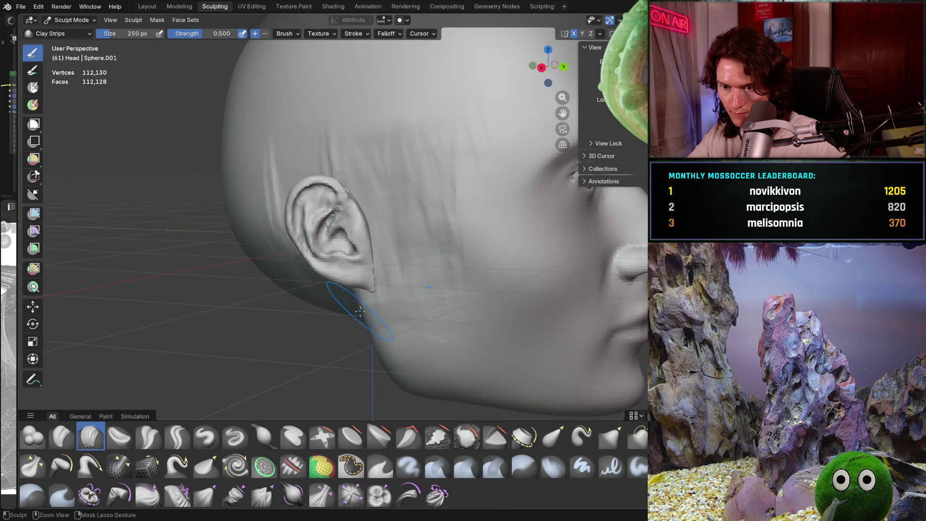
scroll(369, 325, "down", 4)
scroll(369, 289, "up", 3)
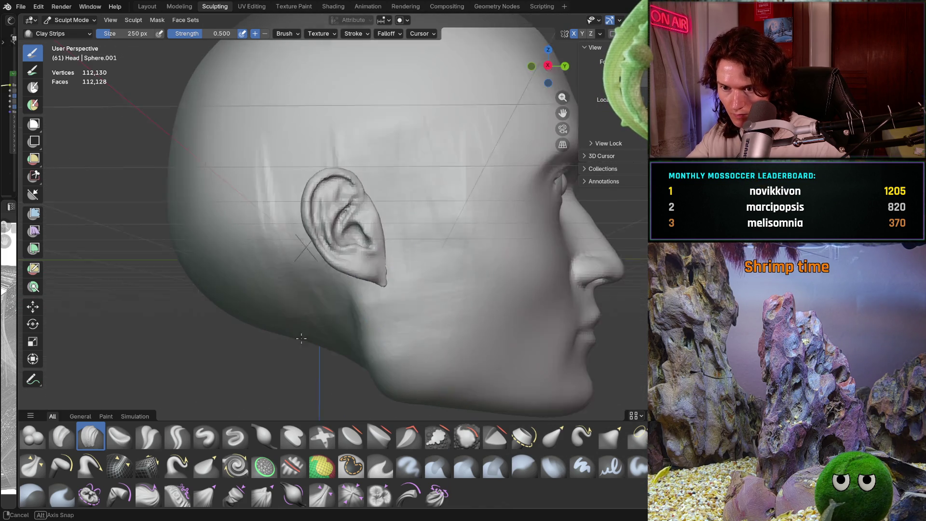
middle_click_drag(369, 289, 369, 285)
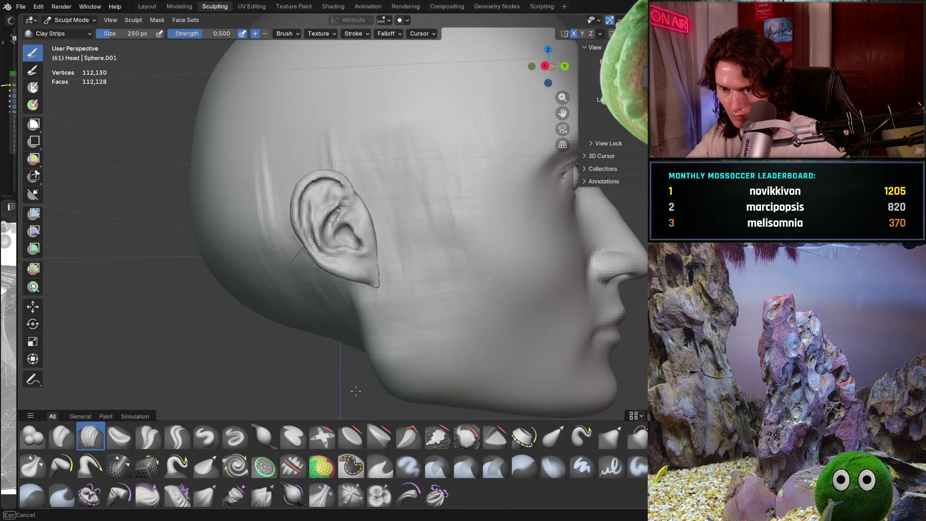
scroll(356, 391, "down", 3)
scroll(333, 377, "up", 5)
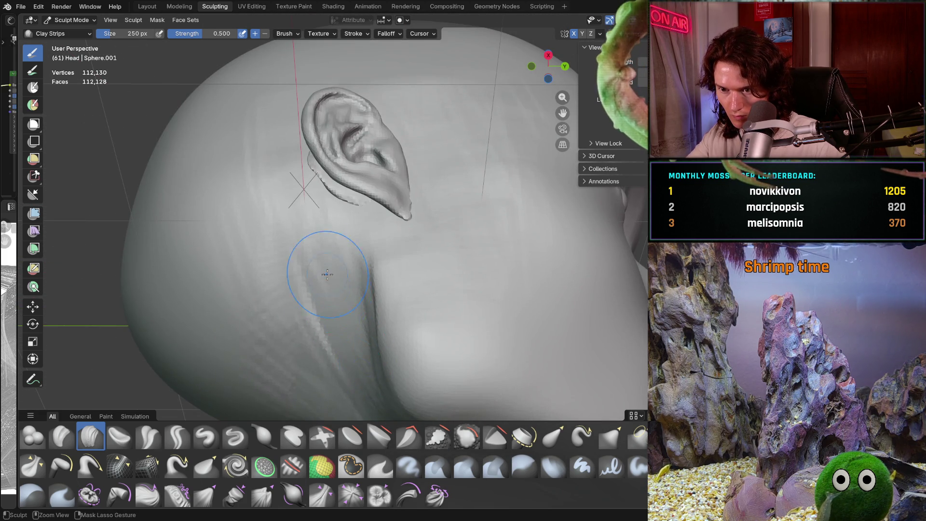
scroll(327, 274, "down", 4)
scroll(342, 308, "up", 4)
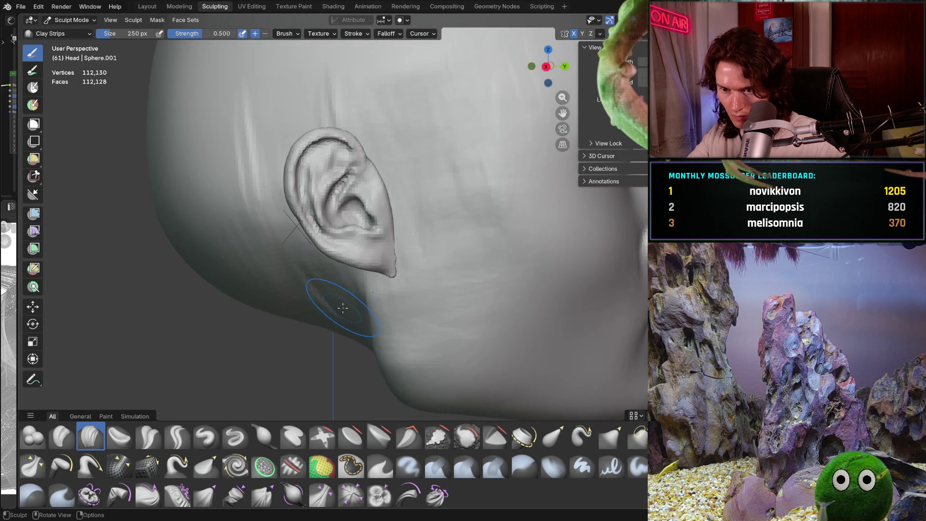
middle_click_drag(343, 307, 376, 318)
scroll(384, 325, "up", 2)
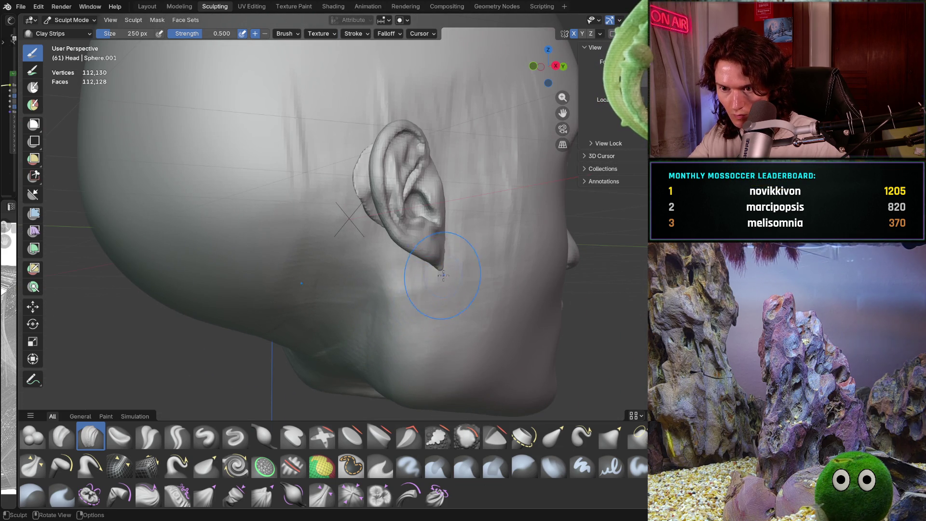
scroll(441, 273, "up", 3)
Step: Inspect the ear and face profile from several angles, unhiding all geometry with Shift+H
middle_click_drag(434, 289, 420, 304)
middle_click_drag(376, 333, 395, 348)
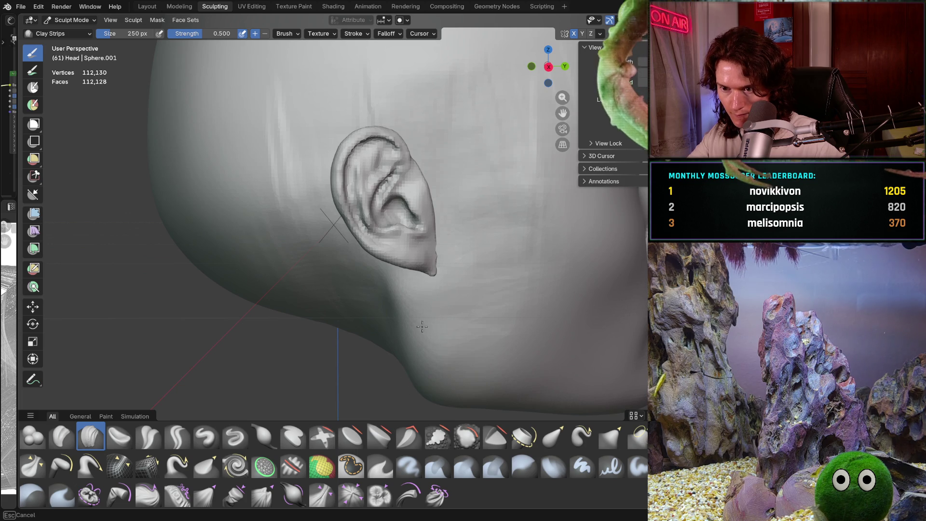
middle_click_drag(523, 284, 471, 340, "shift")
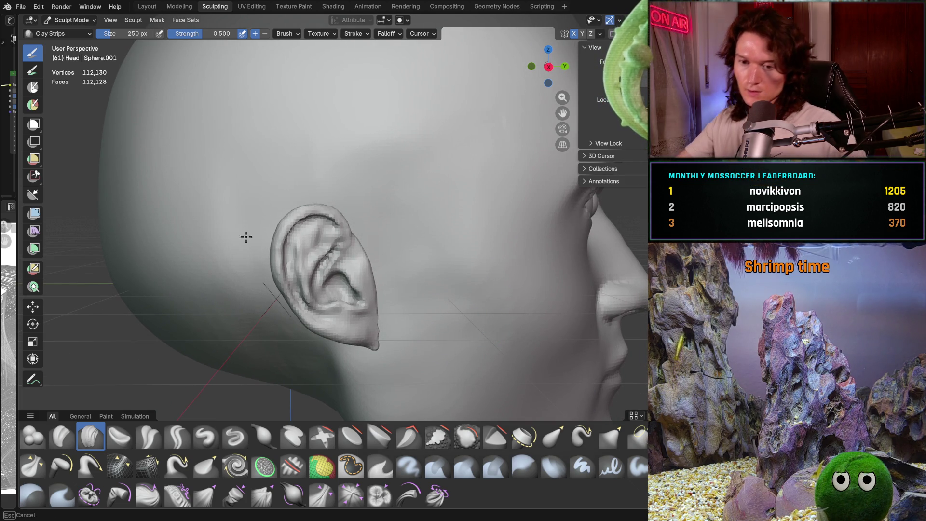
scroll(296, 321, "down", 4)
middle_click_drag(325, 253, 398, 239)
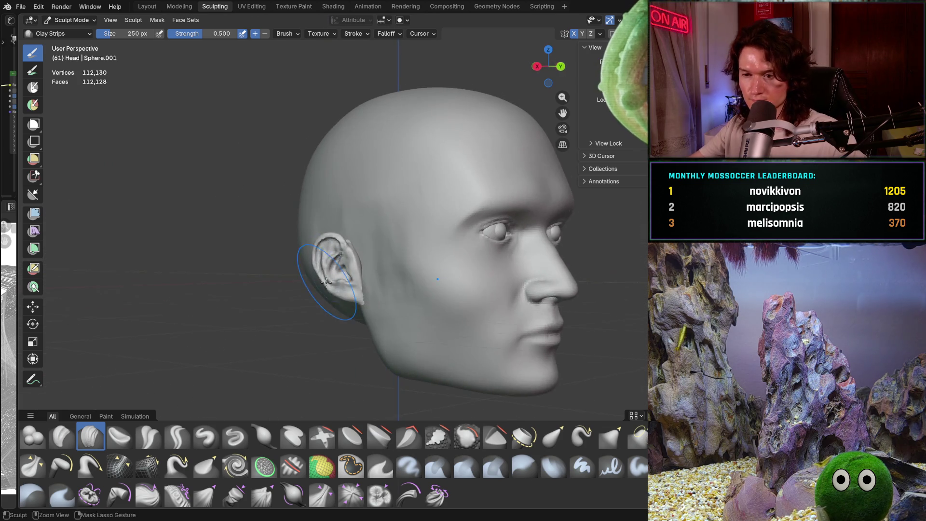
scroll(397, 176, "up", 4)
key("shift+h")
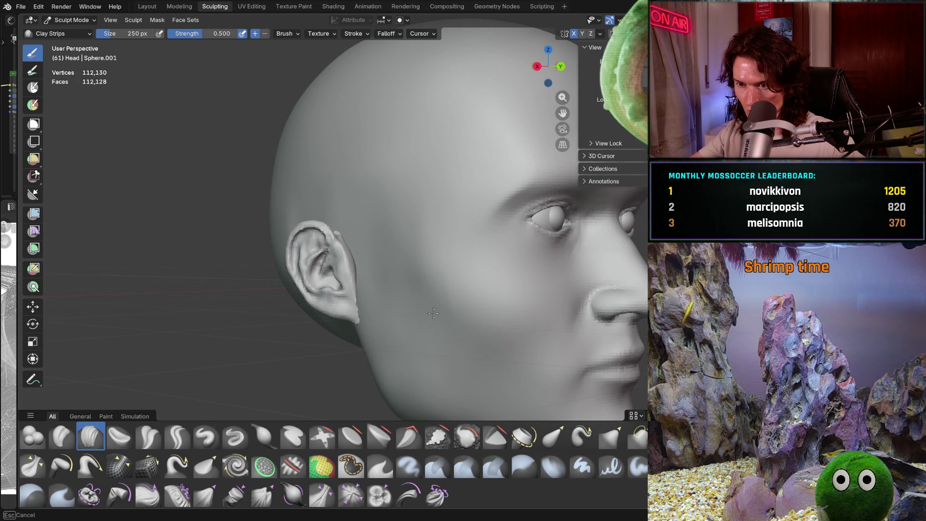
middle_click_drag(383, 241, 320, 292)
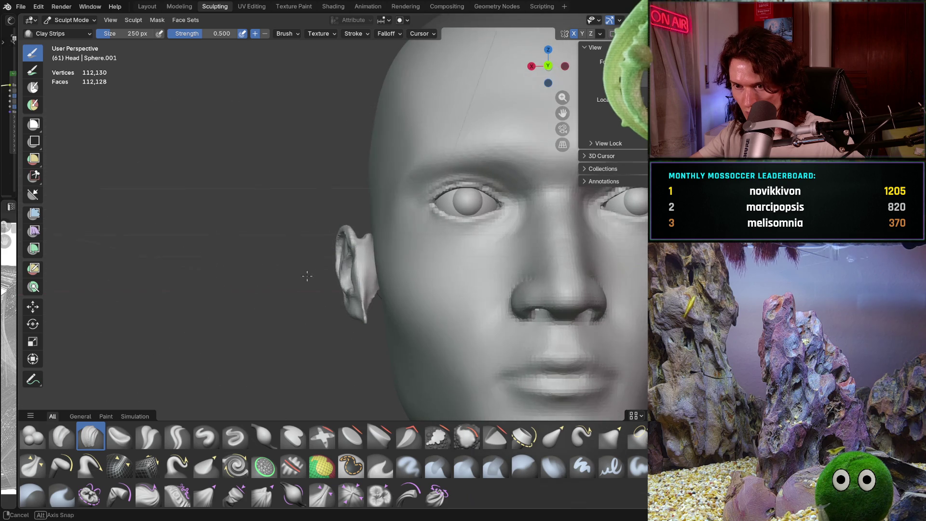
scroll(346, 261, "up", 5)
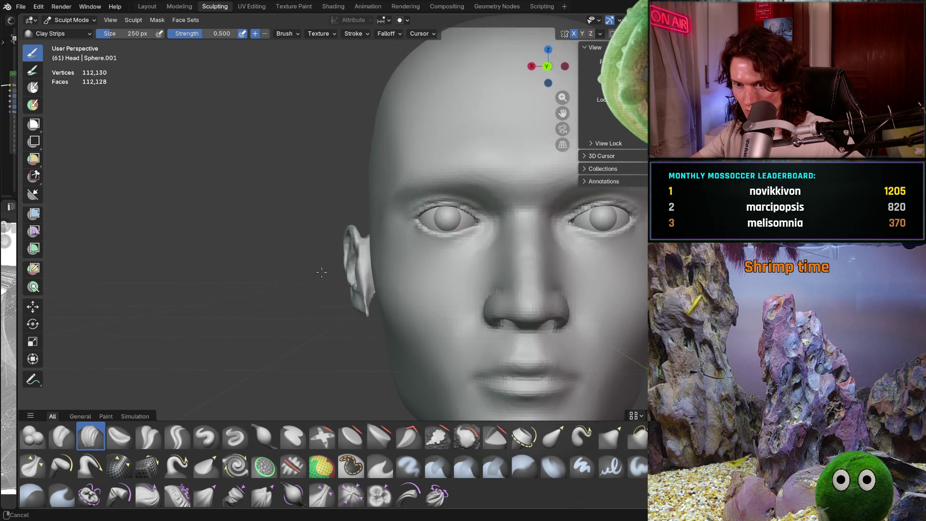
middle_click_drag(345, 261, 388, 189)
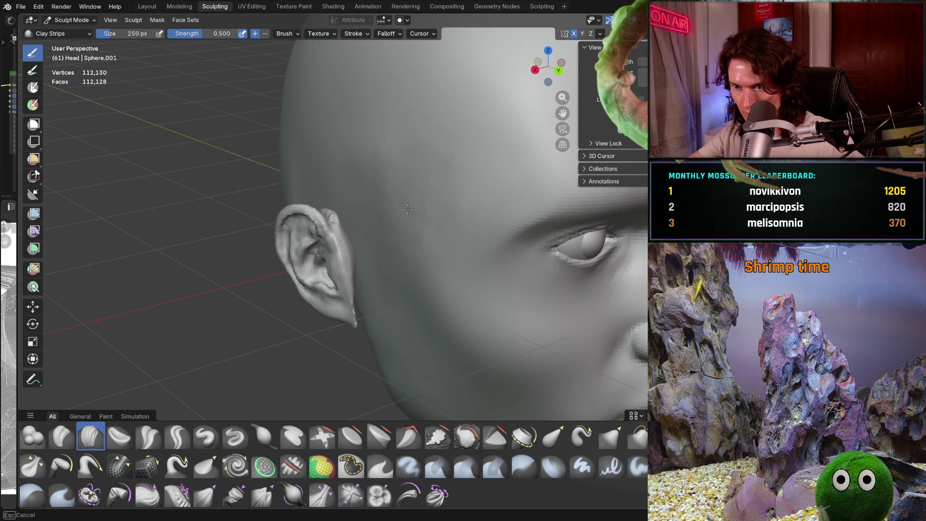
middle_click_drag(408, 209, 398, 224)
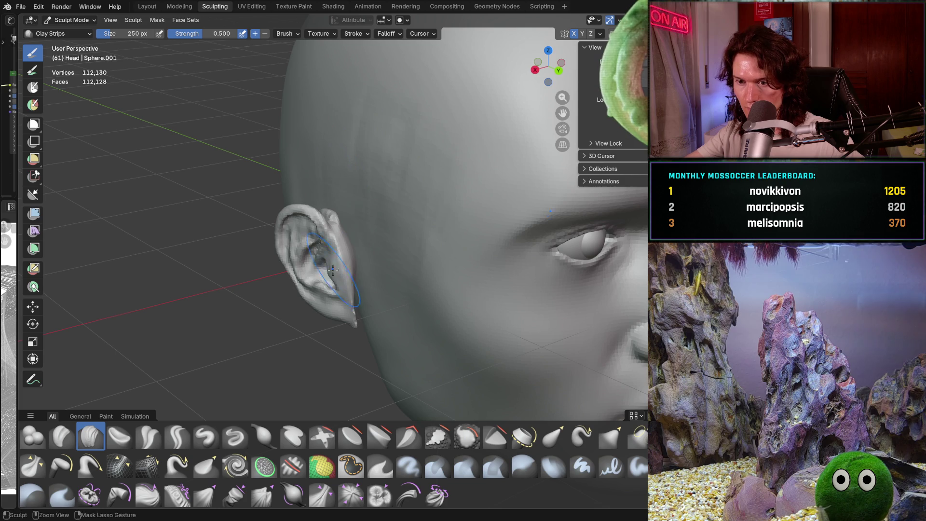
scroll(342, 326, "up", 6)
scroll(398, 275, "up", 4)
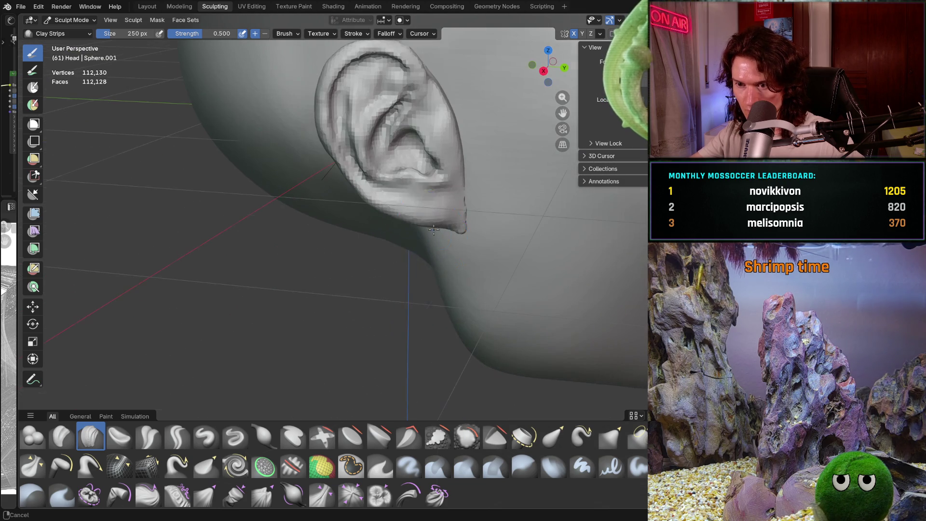
middle_click_drag(427, 267, 471, 209)
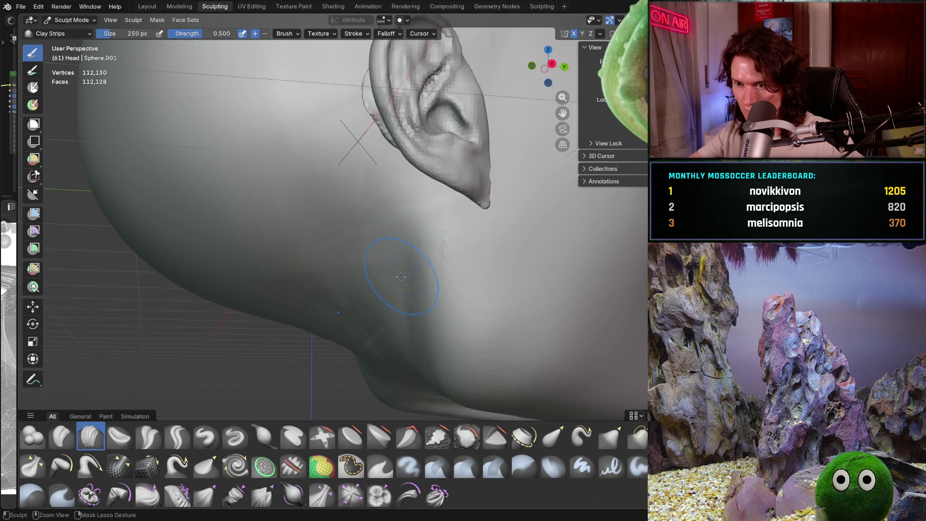
scroll(404, 344, "down", 5)
mouse_move(405, 343)
middle_mouse_down()
mouse_move(449, 289)
mouse_move(441, 297)
middle_mouse_up()
scroll(456, 281, "up", 3)
scroll(457, 282, "up", 3)
scroll(457, 282, "up", 3)
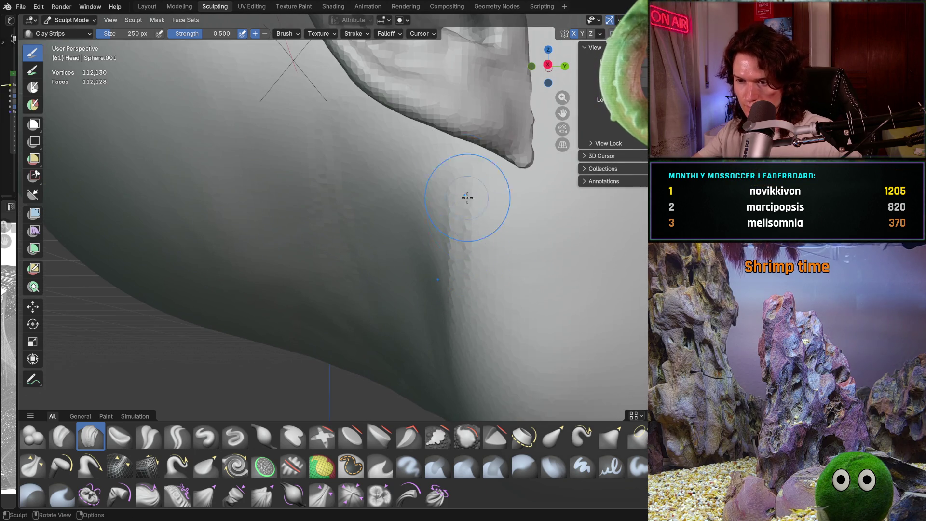
Step: Lay clay strokes along the jawline below the ear and check the result in profile
left_click_drag(464, 188, 487, 321)
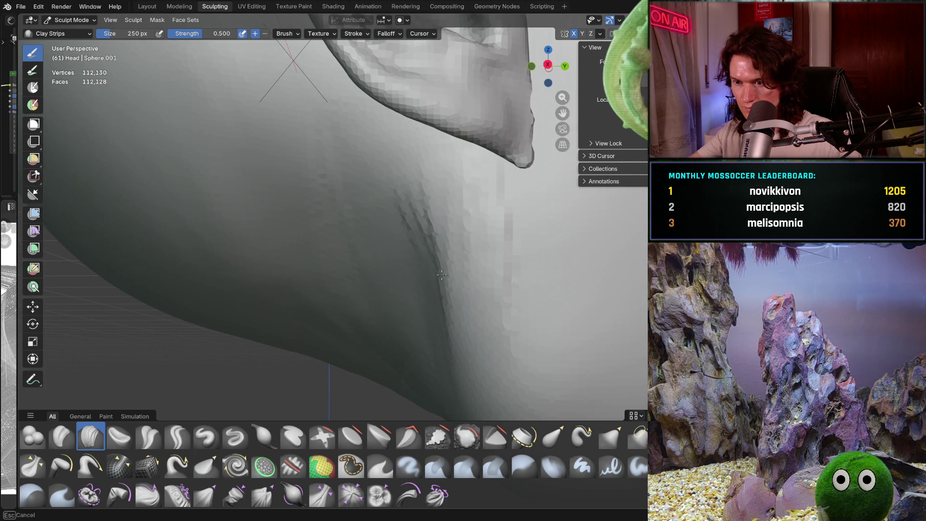
left_click_drag(470, 217, 507, 334)
scroll(451, 301, "down", 5)
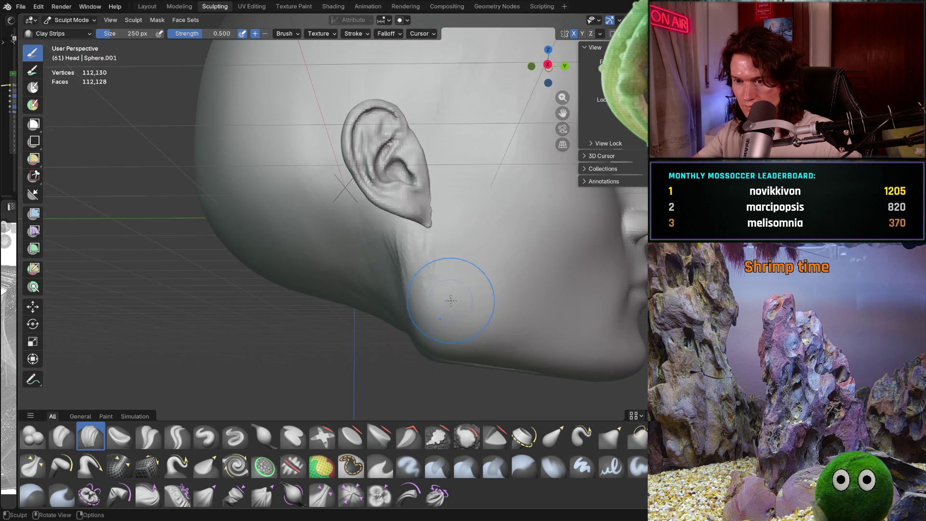
middle_click_drag(450, 300, 434, 275)
scroll(413, 254, "up", 3)
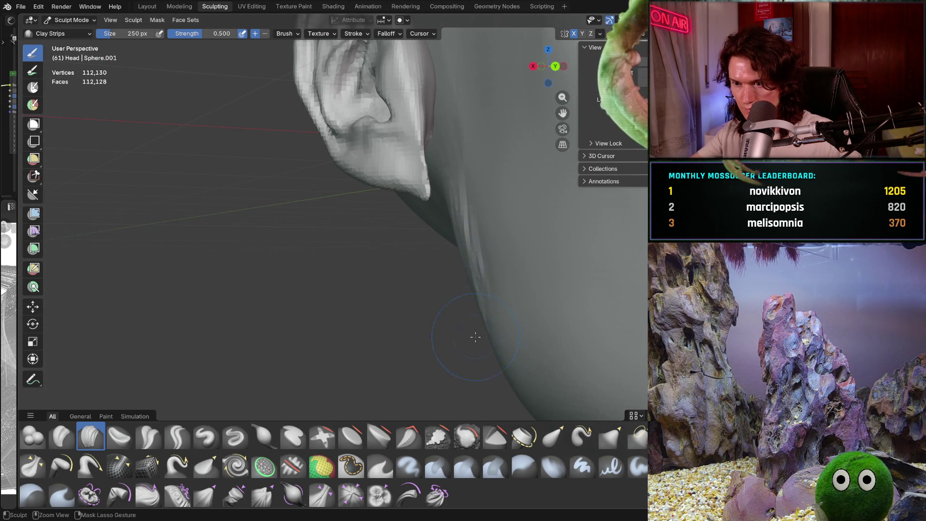
mouse_move(483, 352)
middle_mouse_down()
mouse_move(503, 373)
mouse_move(504, 272)
mouse_move(478, 290)
middle_mouse_up()
scroll(463, 289, "up", 3)
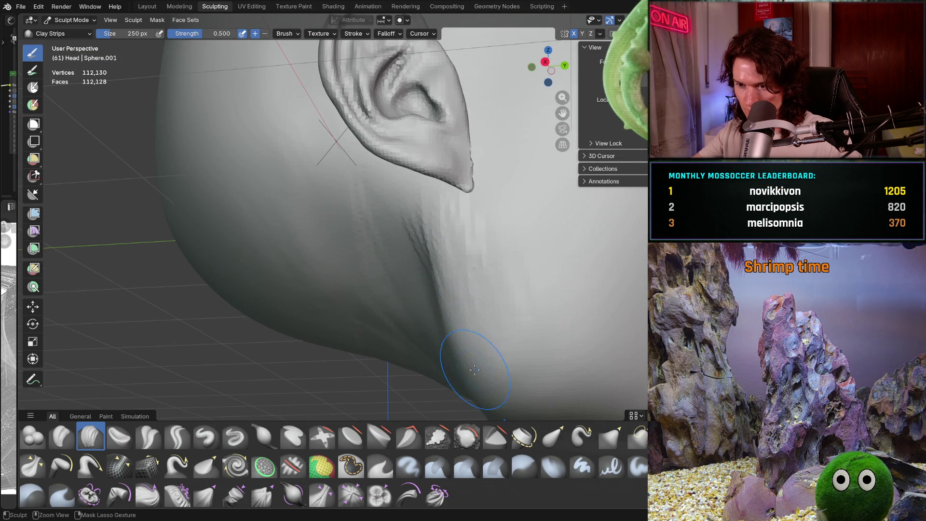
mouse_move(474, 369)
middle_mouse_down()
mouse_move(449, 304)
mouse_move(444, 256)
middle_mouse_up()
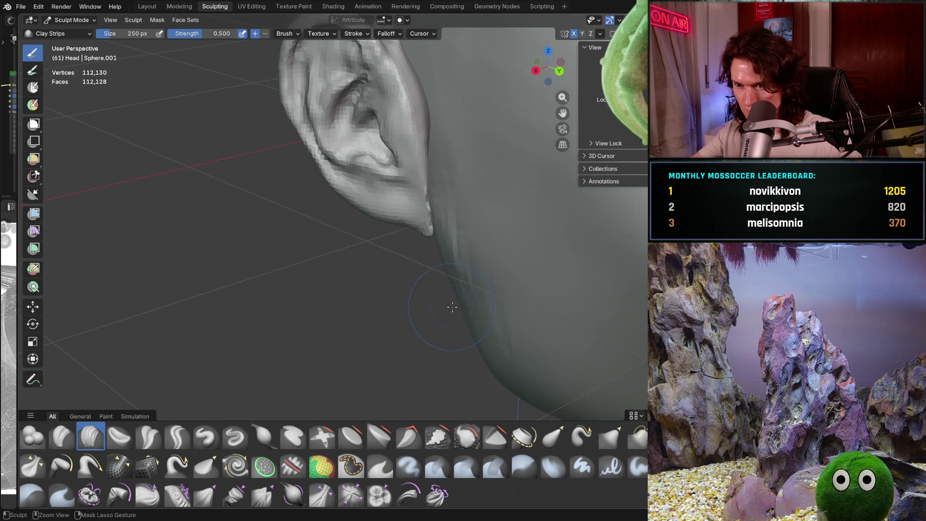
middle_click_drag(452, 308, 492, 325)
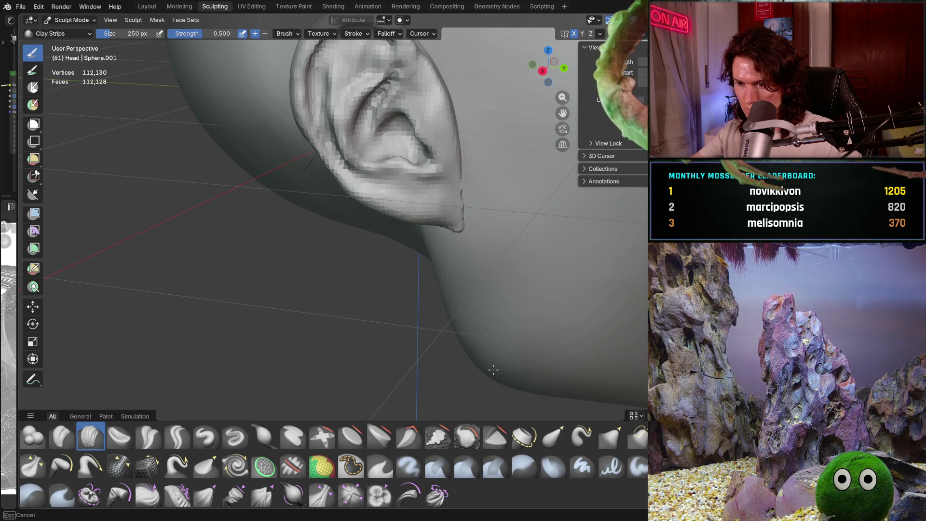
scroll(493, 370, "down", 4)
middle_click_drag(464, 290, 498, 247)
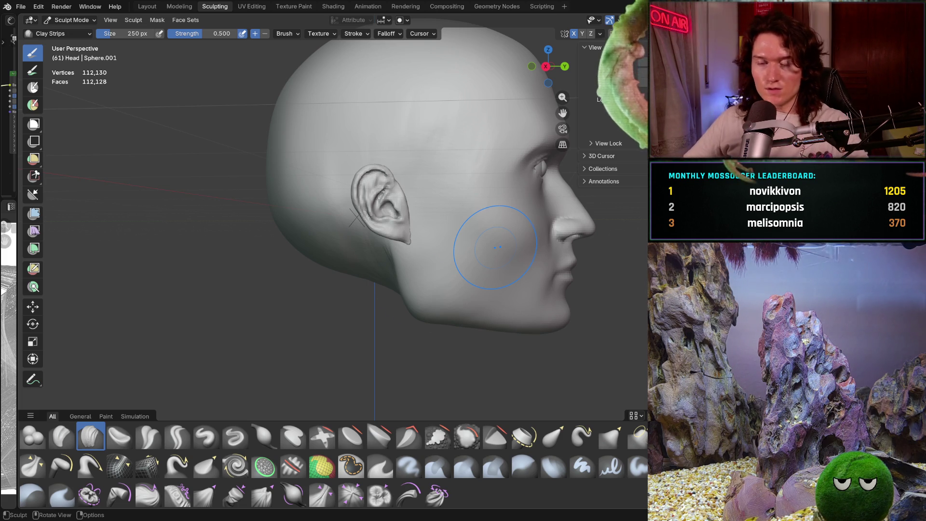
Step: Stroke the neck below the ear, then undo the stray strokes with Ctrl+Z
mouse_move(478, 239)
middle_mouse_down()
mouse_move(455, 221)
mouse_move(481, 270)
middle_mouse_up()
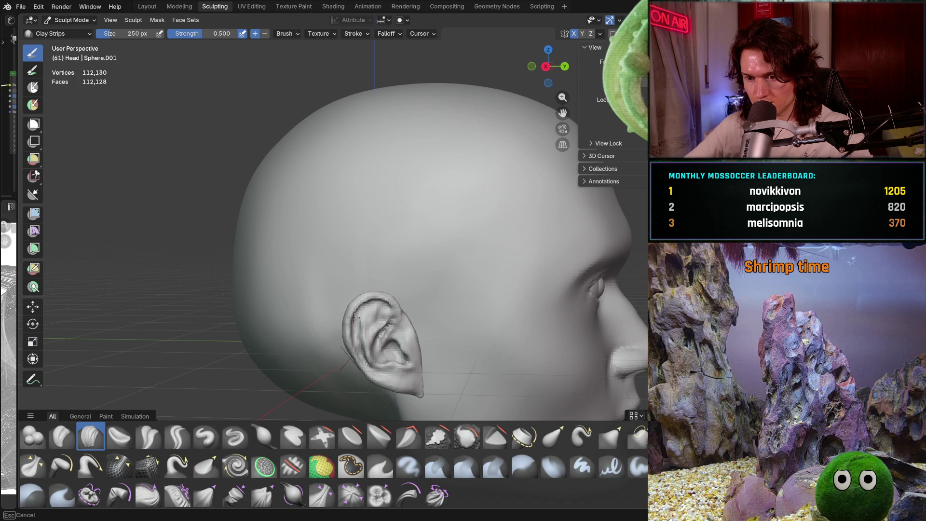
mouse_move(320, 351)
middle_mouse_down()
mouse_move(411, 322)
mouse_move(433, 265)
middle_mouse_up()
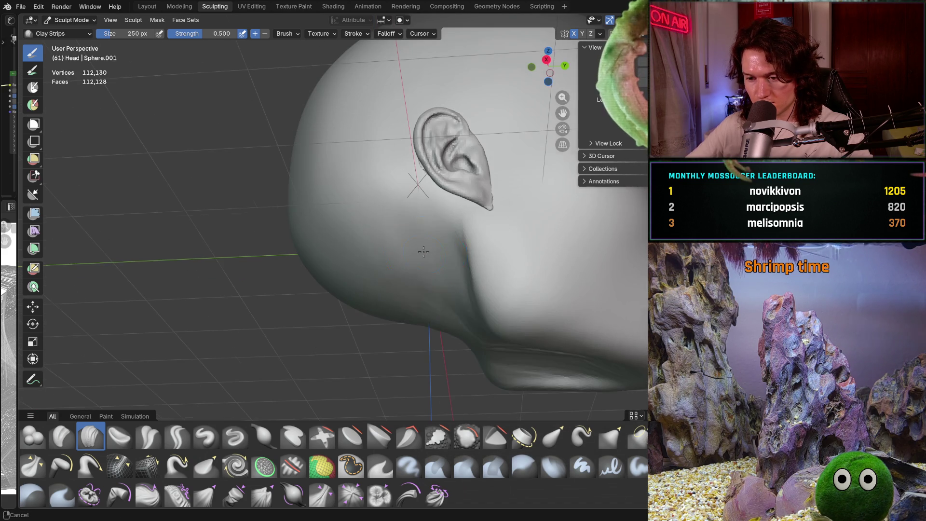
left_click_drag(413, 246, 434, 282)
key("ctrl+z")
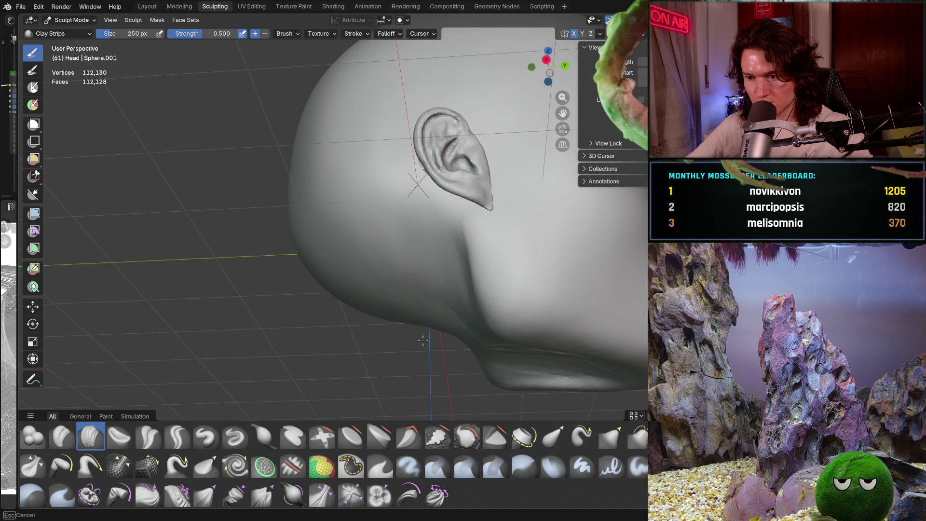
middle_click_drag(432, 331, 438, 309)
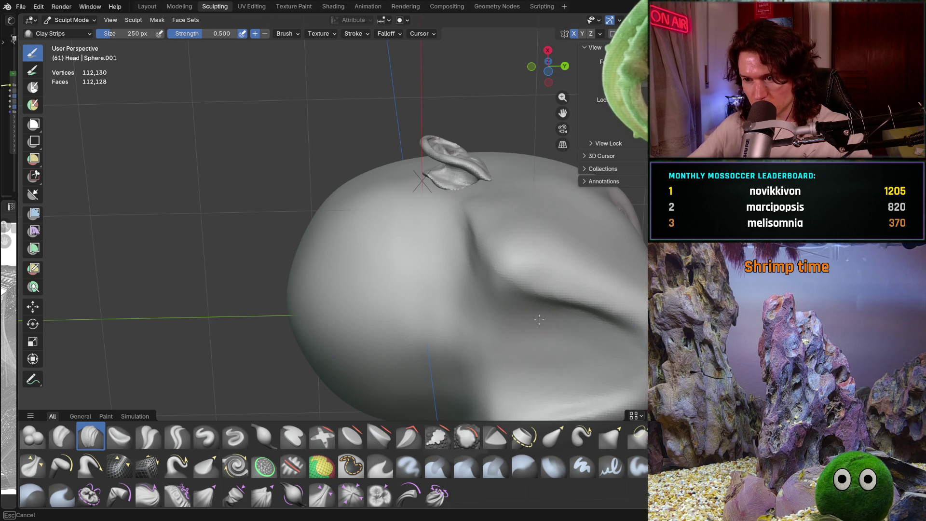
mouse_move(571, 330)
middle_mouse_down()
mouse_move(550, 311)
mouse_move(608, 300)
mouse_move(405, 218)
mouse_move(471, 290)
mouse_move(490, 338)
mouse_move(460, 270)
middle_mouse_up()
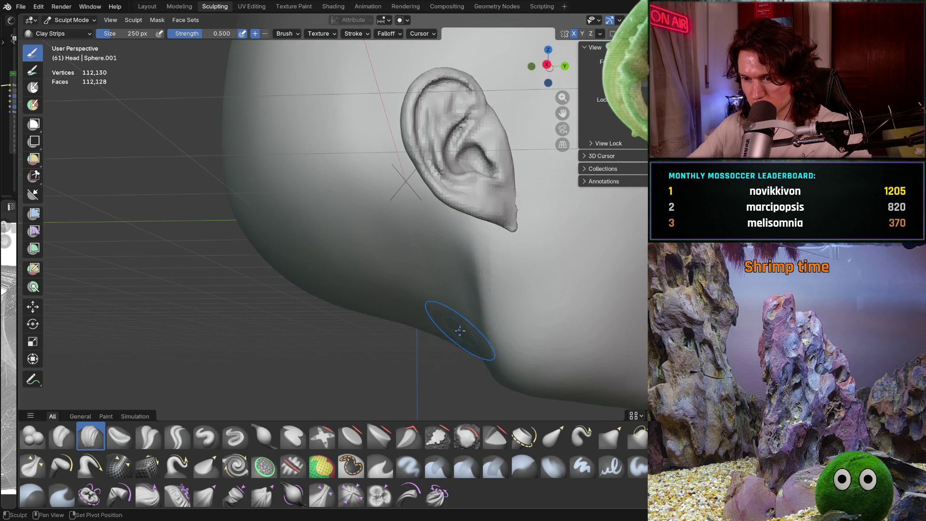
Step: Frame the whole head in profile and switch to the Grab brush
middle_click_drag(459, 331, 396, 243, "ctrl")
middle_click_drag(419, 310, 377, 246, "ctrl")
mouse_move(377, 348)
middle_mouse_down()
mouse_move(391, 368)
mouse_move(391, 340)
mouse_move(346, 253)
middle_mouse_up()
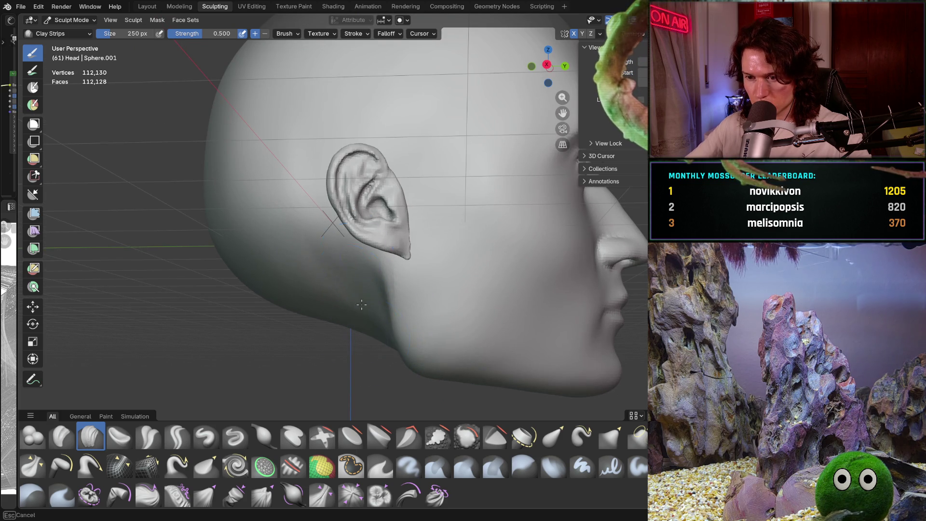
middle_click_drag(379, 344, 368, 283)
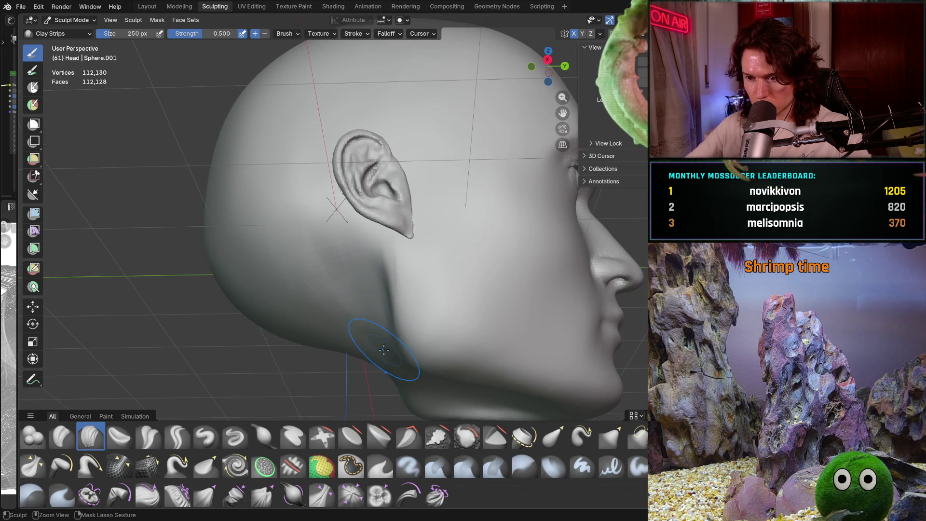
middle_click_drag(374, 246, 395, 373, "ctrl")
middle_click_drag(405, 341, 425, 297, "ctrl")
middle_click_drag(444, 340, 439, 332, "shift")
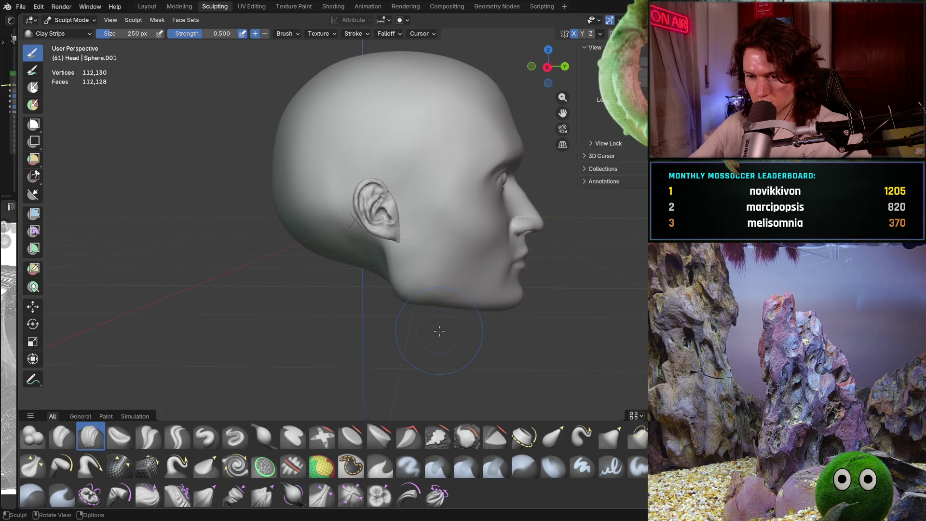
key("g")
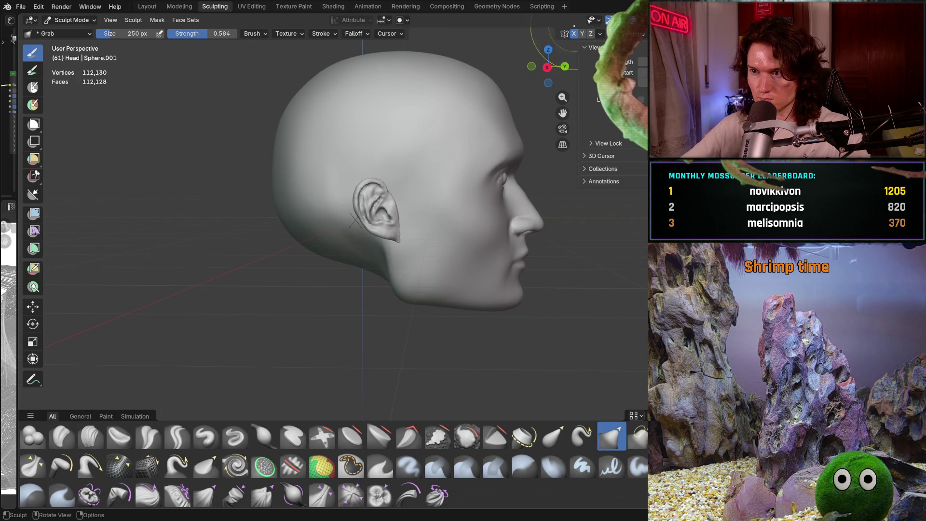
Step: Check symmetry options and settle the Grab brush radius at 658 px after trying 560 and 864 px
left_click(600, 34)
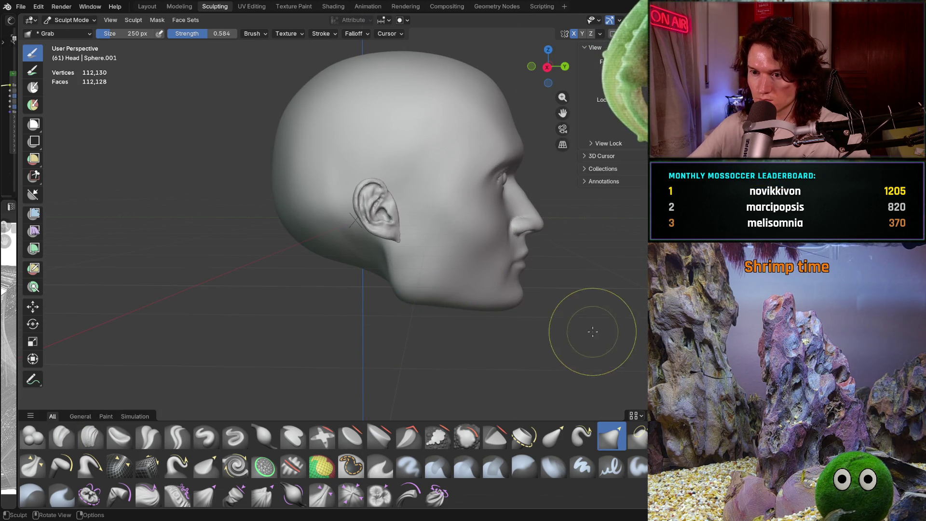
key("f")
left_click(497, 300)
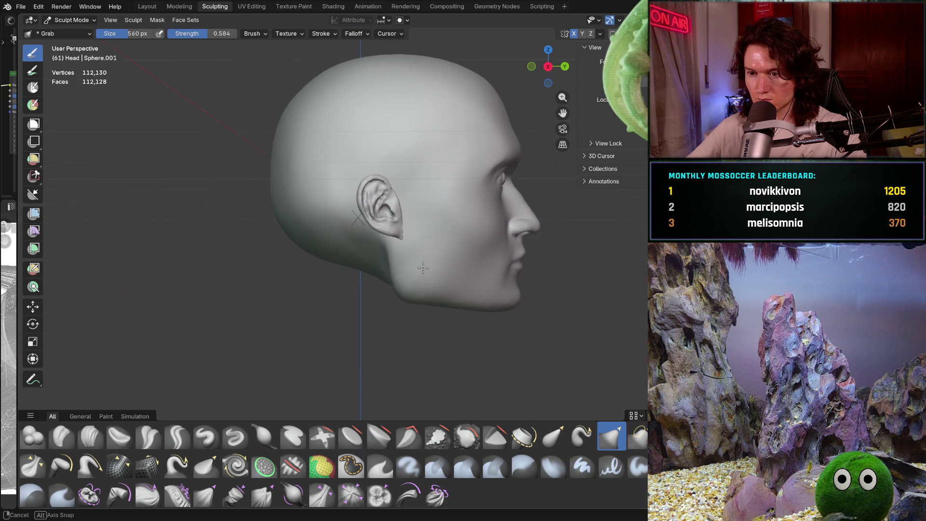
key("f")
left_click(402, 263)
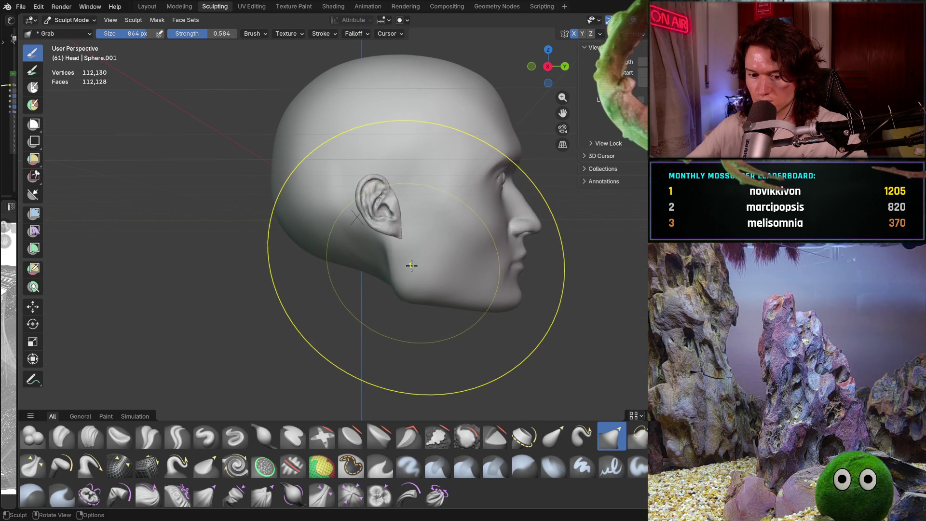
left_click(601, 34)
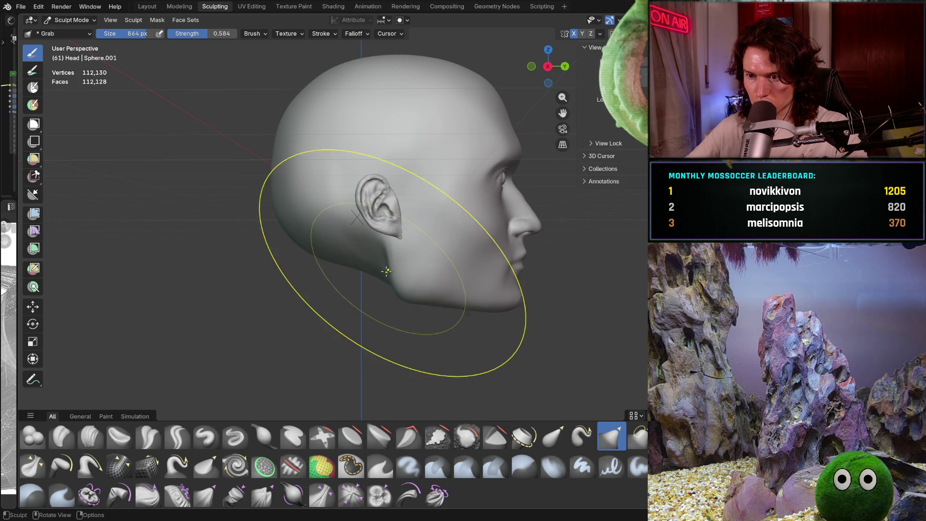
key("f")
left_click(377, 270)
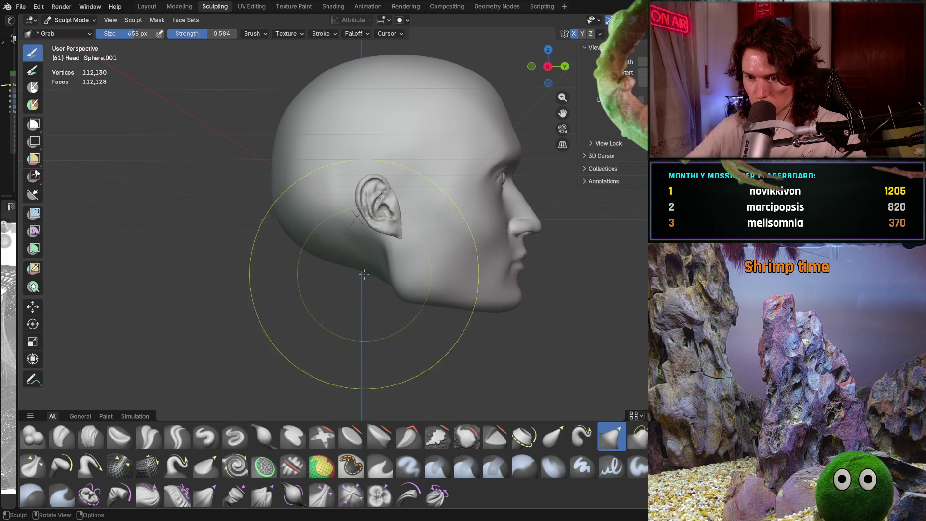
Step: Pull the jaw, cheek and jaw underside below the ear into new proportions
mouse_move(377, 271)
left_mouse_down()
mouse_move(397, 260)
mouse_move(402, 289)
left_mouse_up()
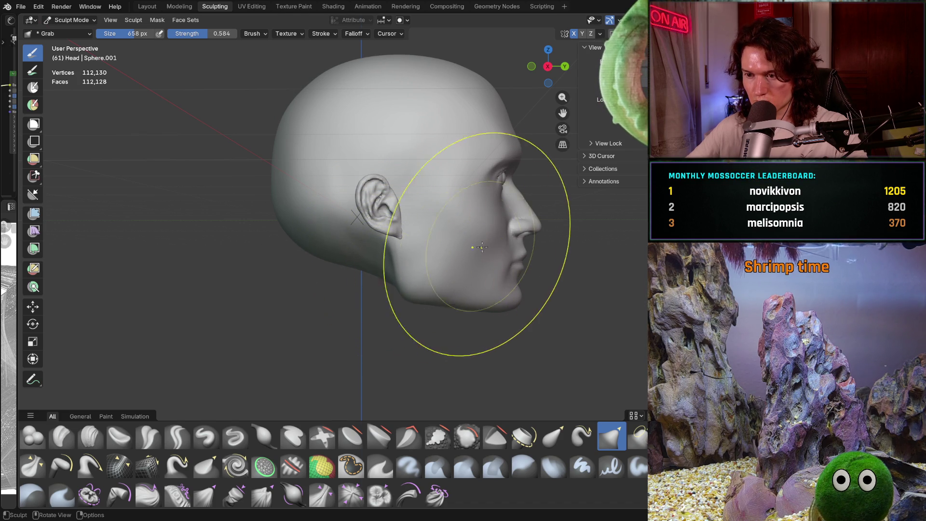
left_click_drag(400, 290, 420, 288)
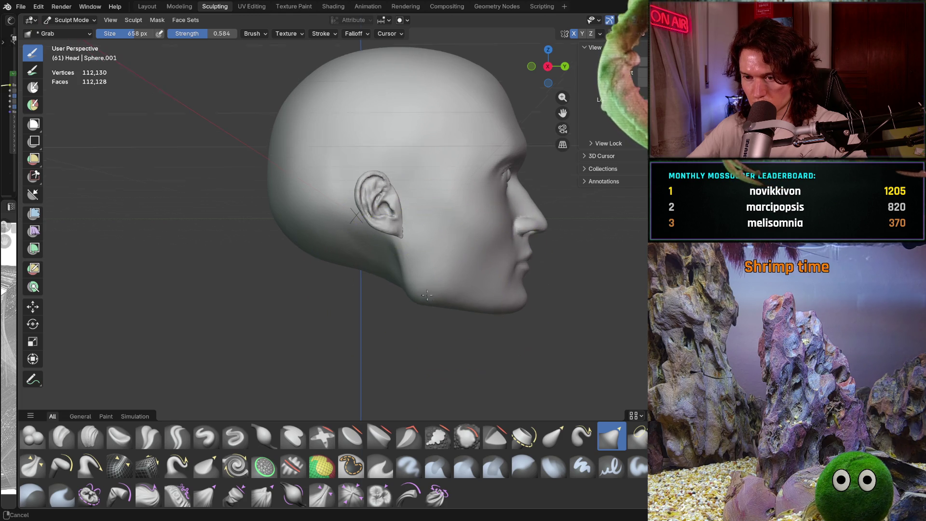
scroll(417, 253, "up", 3)
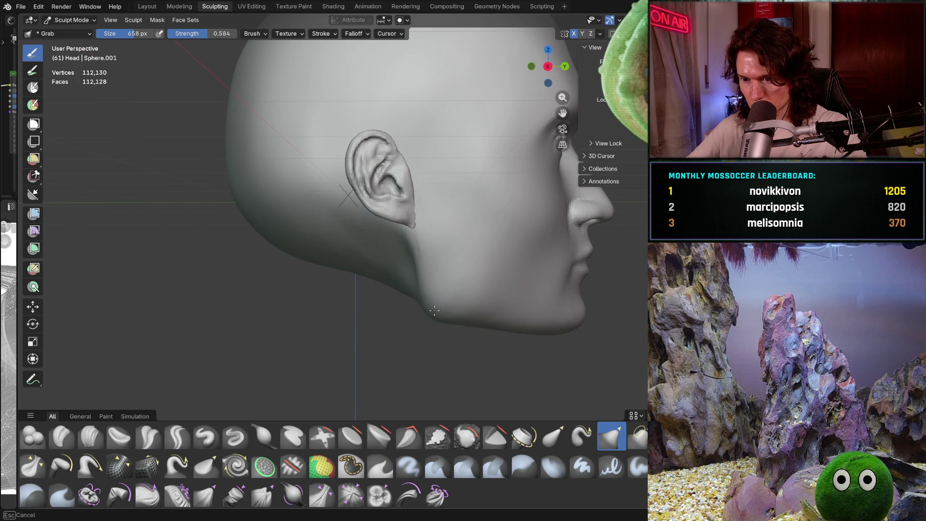
scroll(443, 294, "down", 3)
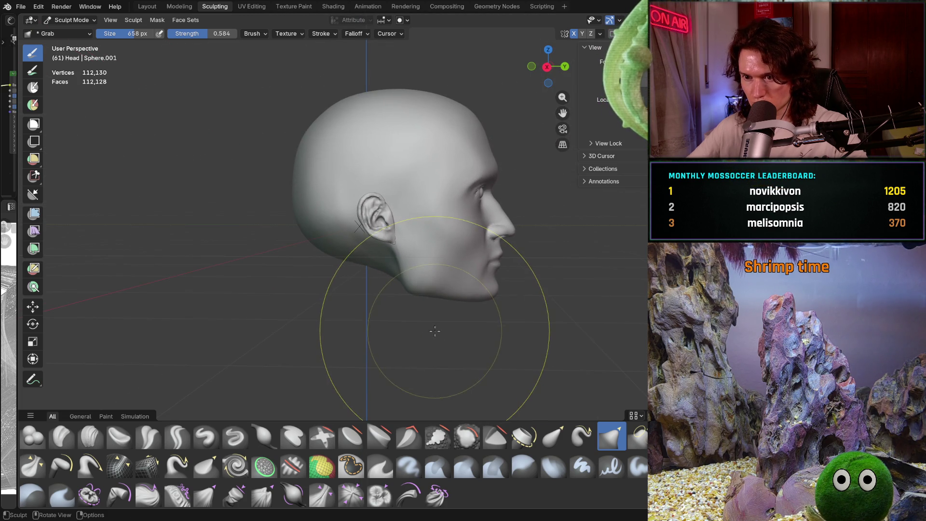
left_click_drag(437, 307, 437, 309)
scroll(441, 297, "up", 3)
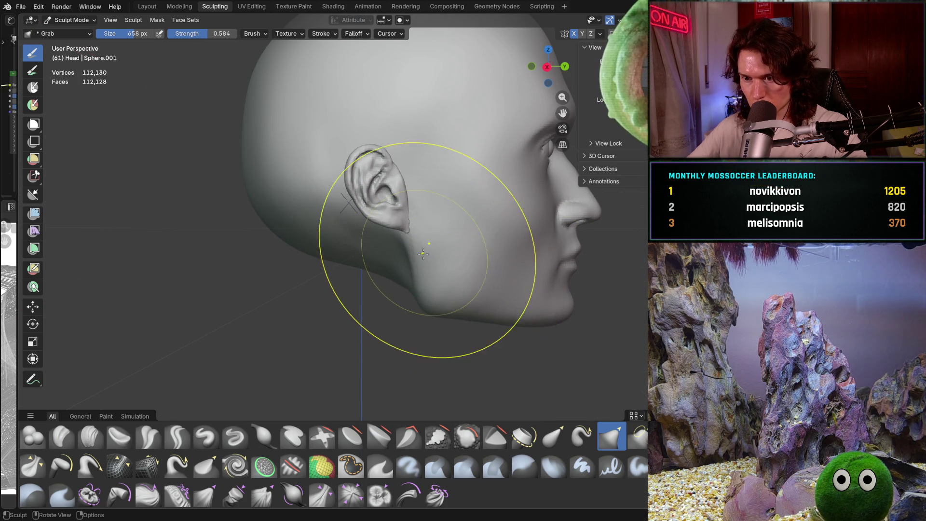
left_click_drag(418, 245, 417, 245)
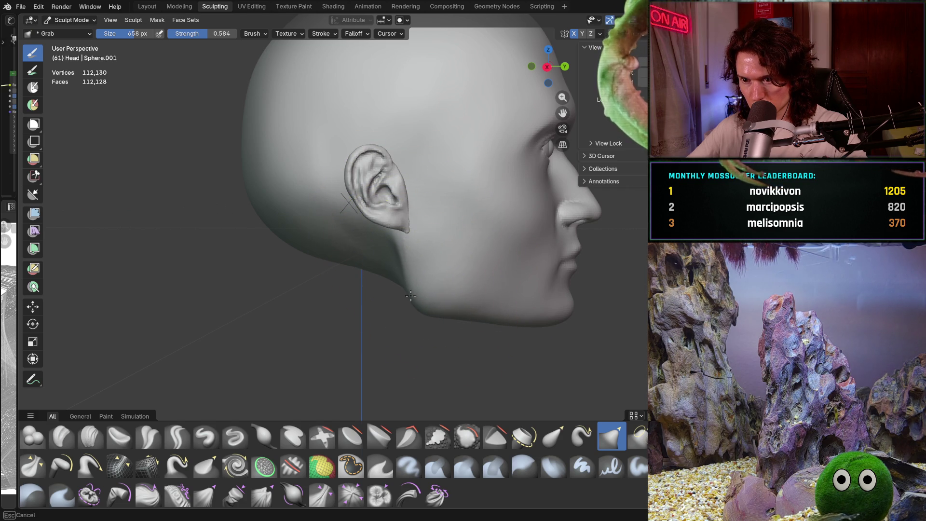
scroll(463, 276, "down", 3)
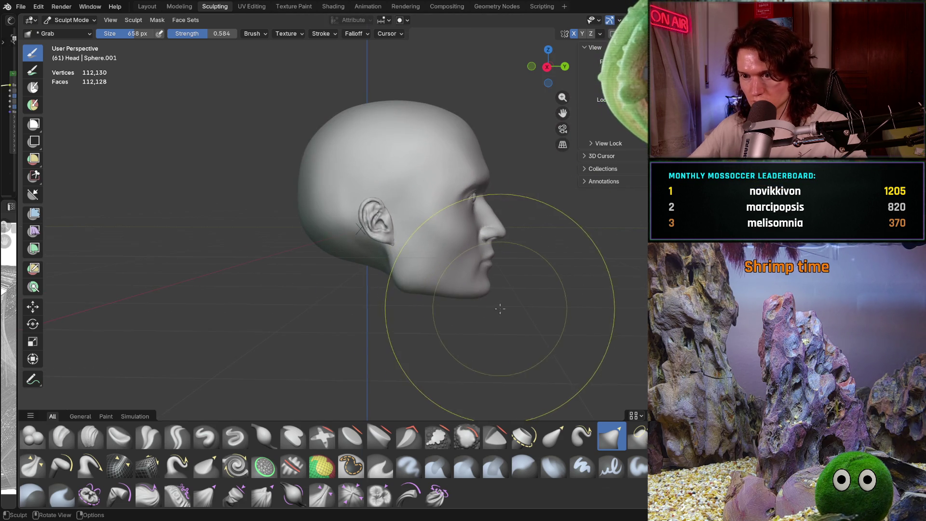
scroll(487, 261, "up", 3)
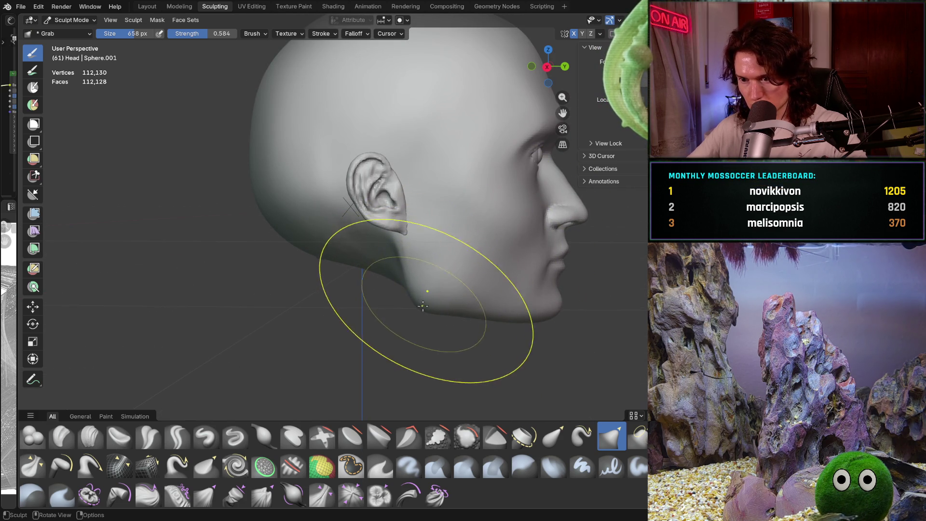
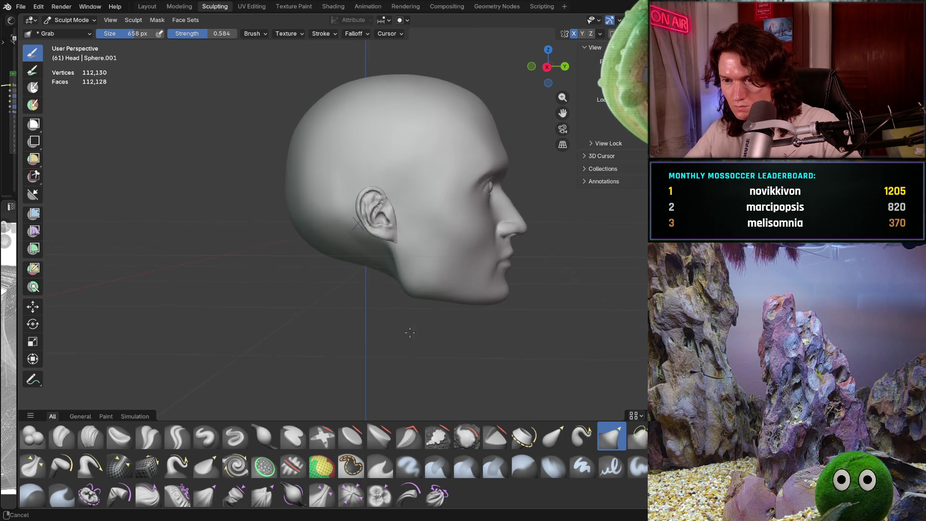
scroll(417, 293, "down", 3)
Step: Pull out and reshape the back of the skull with the Grab brush
middle_click_drag(431, 310, 380, 311, "shift")
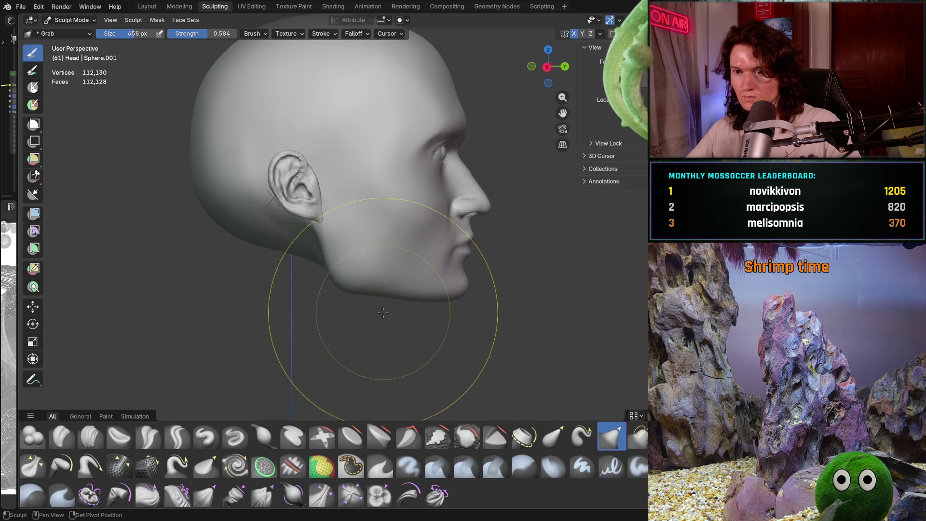
mouse_move(424, 354)
middle_mouse_down()
mouse_move(352, 323)
mouse_move(474, 329)
middle_mouse_up()
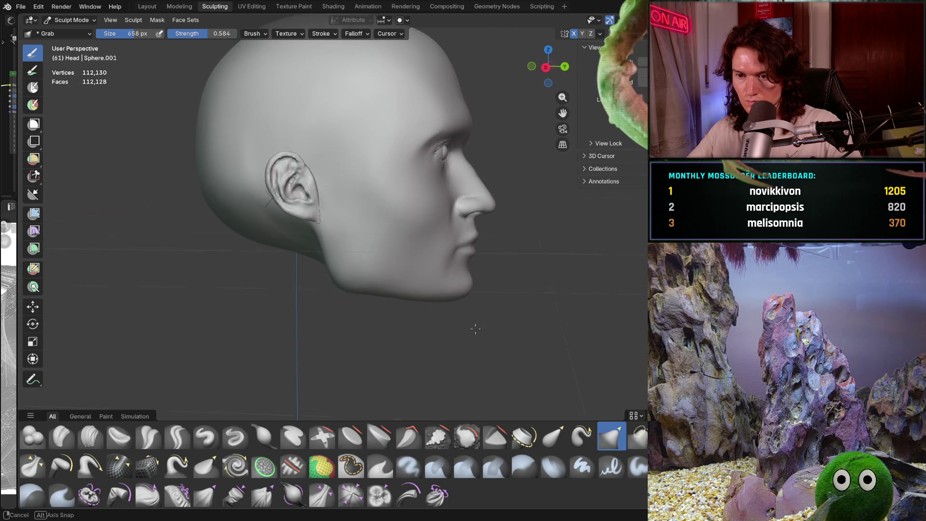
scroll(457, 301, "up", 3)
scroll(448, 308, "down", 4)
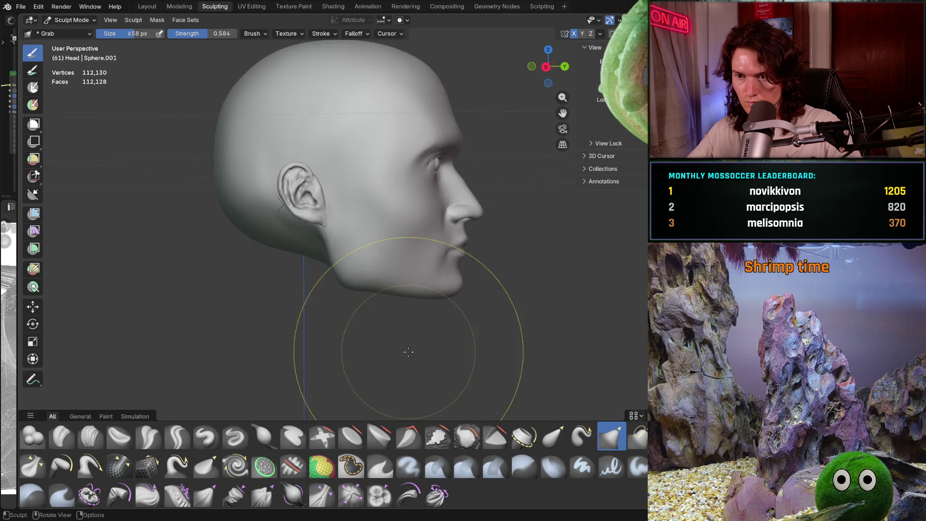
mouse_move(434, 318)
middle_mouse_down()
mouse_move(395, 325)
mouse_move(405, 326)
middle_mouse_up()
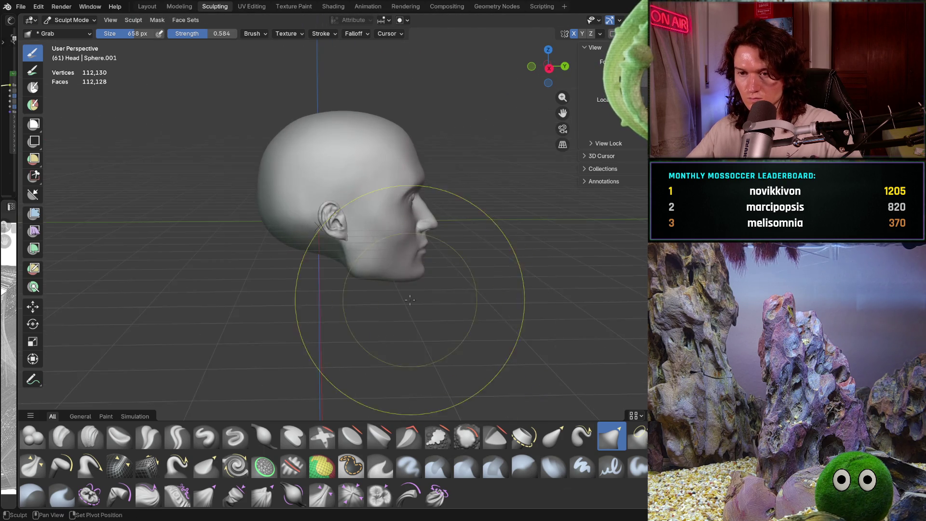
scroll(369, 275, "up", 4)
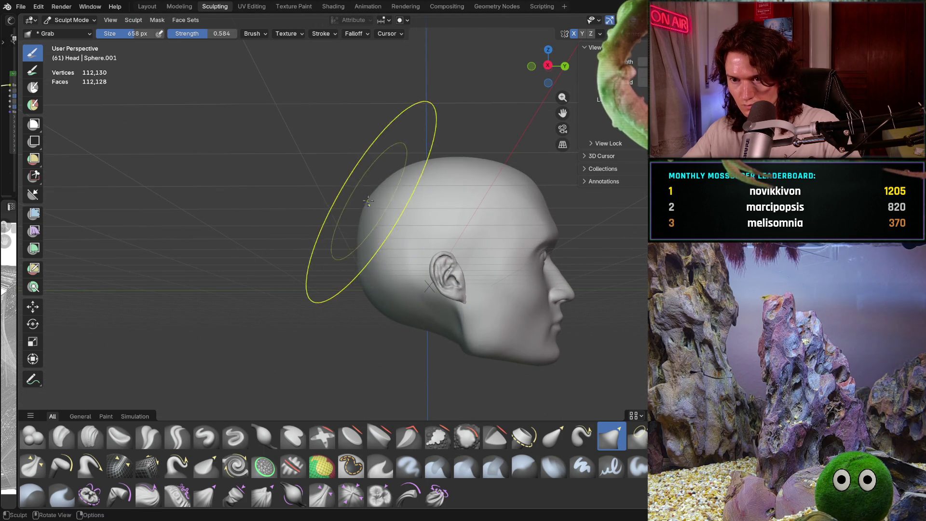
left_click_drag(369, 201, 373, 201)
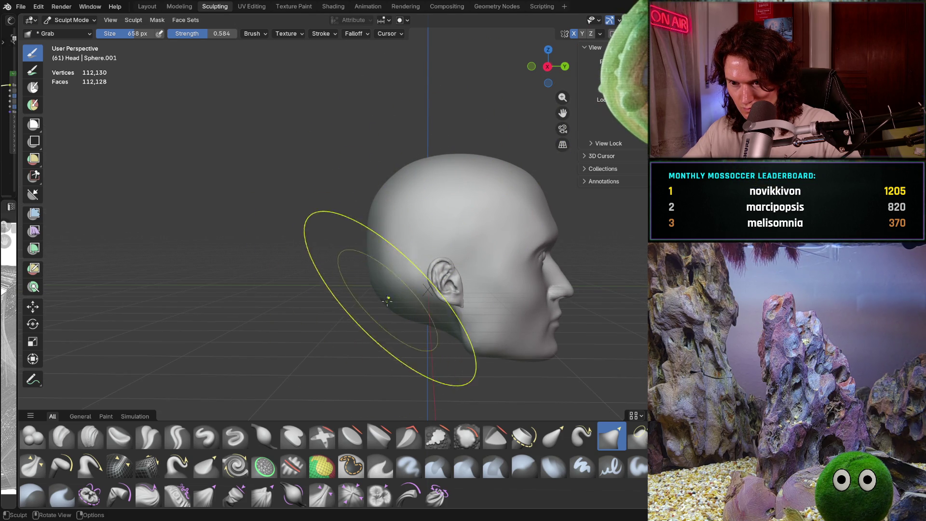
scroll(387, 300, "down", 2)
scroll(398, 251, "up", 3)
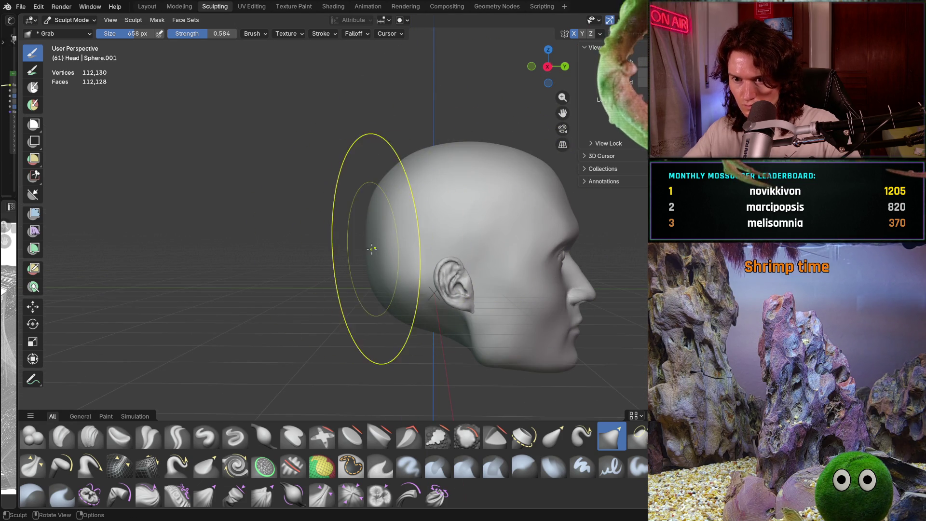
left_click_drag(392, 193, 378, 256)
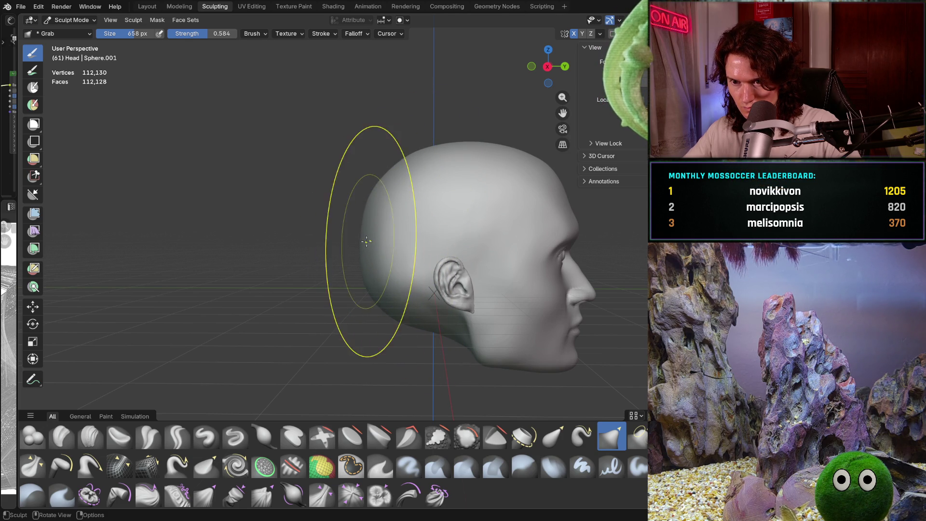
scroll(413, 236, "down", 3)
Step: Pull the jaw area outward into a fuller jawline
mouse_move(414, 246)
middle_mouse_down()
mouse_move(460, 389)
mouse_move(405, 239)
middle_mouse_up()
scroll(405, 239, "up", 4)
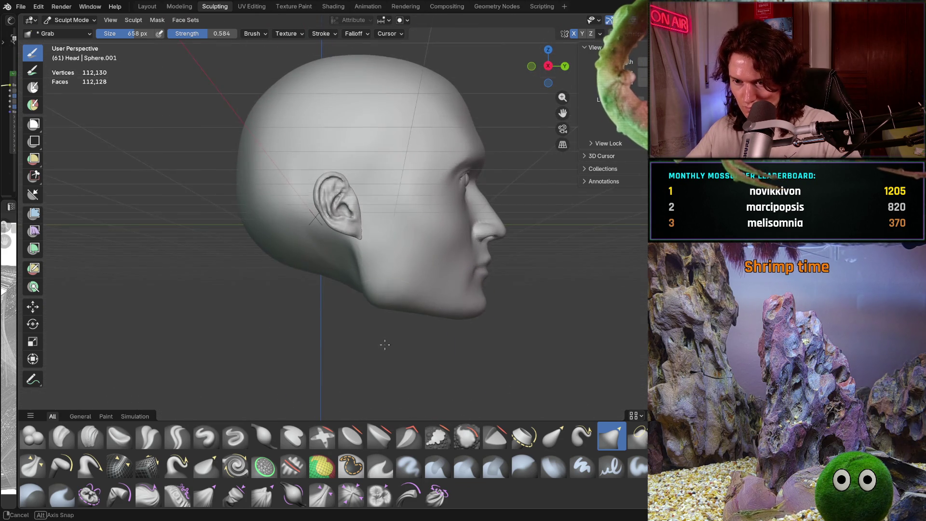
scroll(376, 296, "up", 3)
left_click_drag(387, 313, 372, 304)
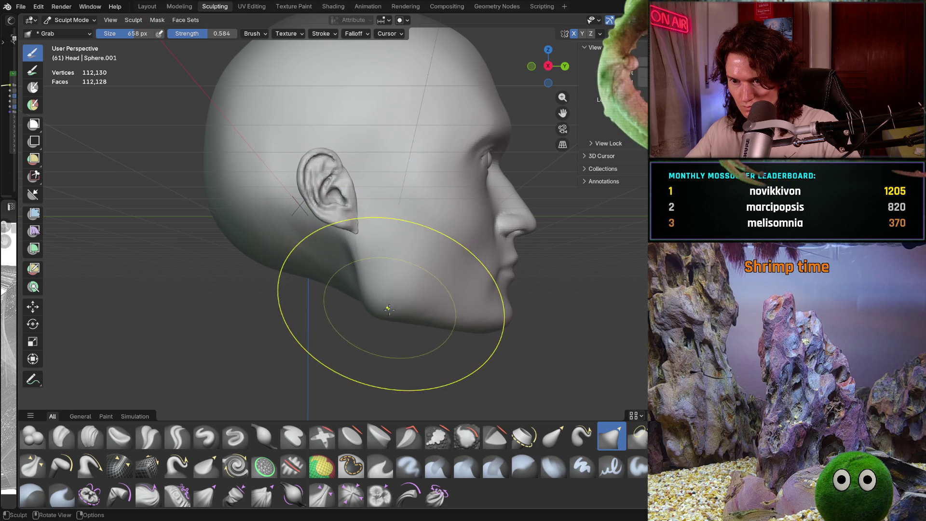
scroll(389, 309, "up", 4)
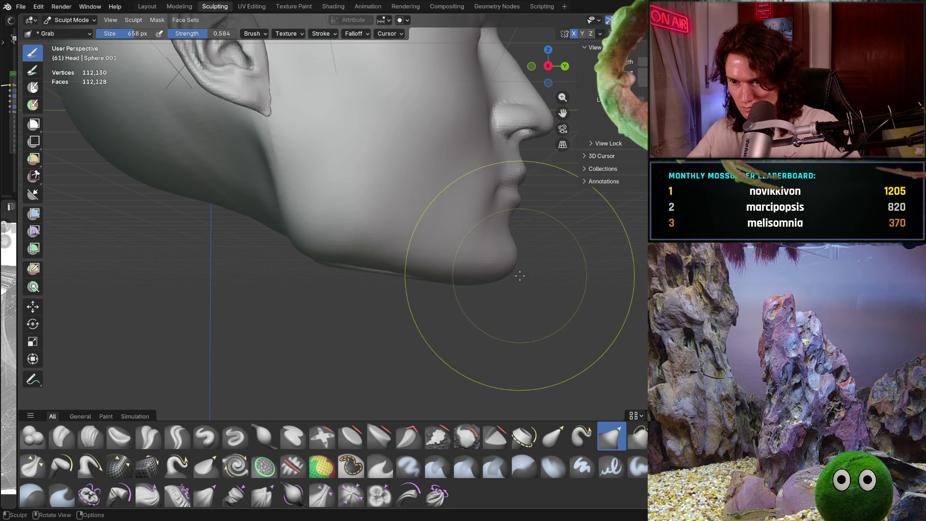
Step: Check the X/Y/Z symmetry popover while zoomed on the jaw, then dismiss it
middle_click_drag(520, 279, 503, 293)
middle_click_drag(486, 176, 487, 174, "shift")
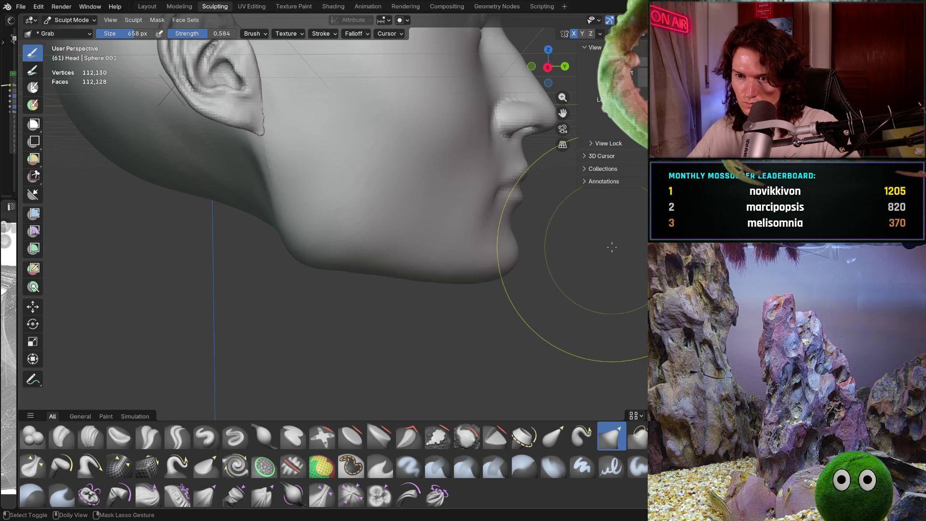
middle_click_drag(611, 247, 612, 247, "shift")
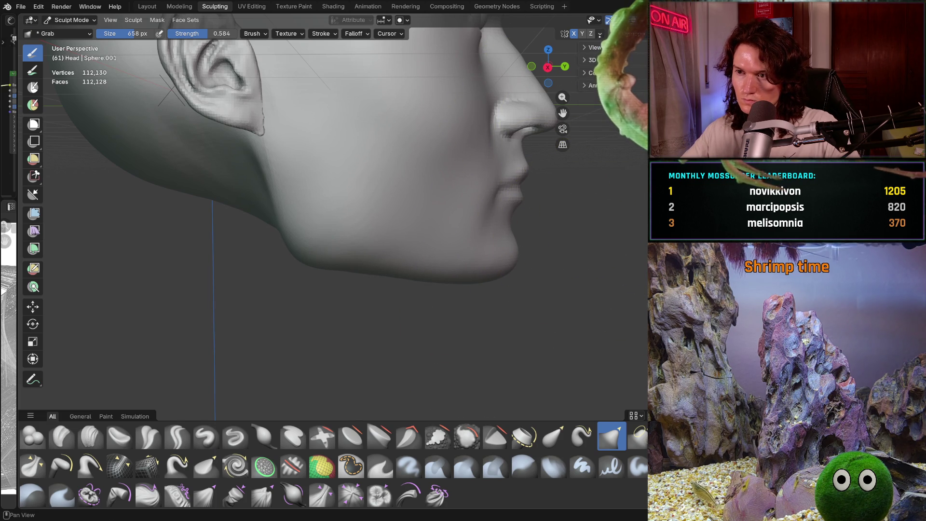
left_click(600, 34)
left_click(434, 304)
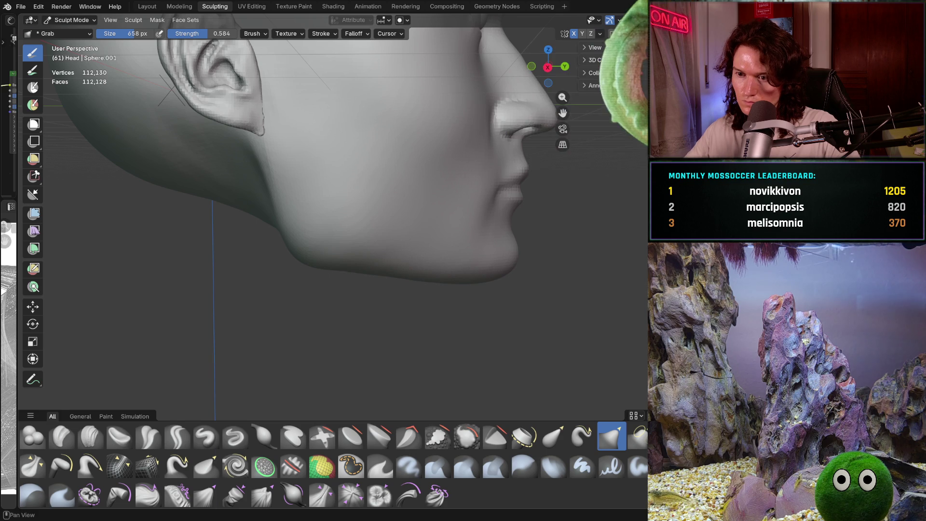
scroll(441, 311, "up", 4)
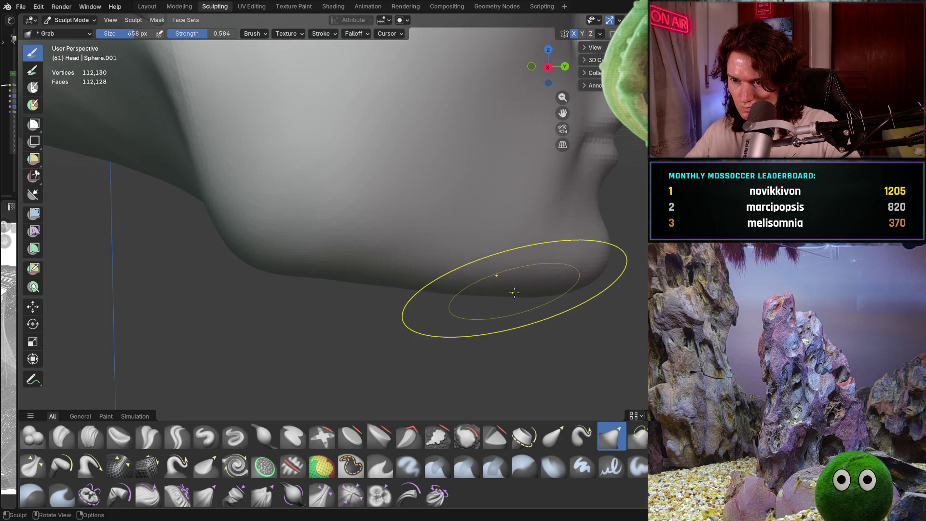
Step: Pull the underside of the jaw and chin lower and smoother with Grab strokes
left_click_drag(449, 275, 435, 285)
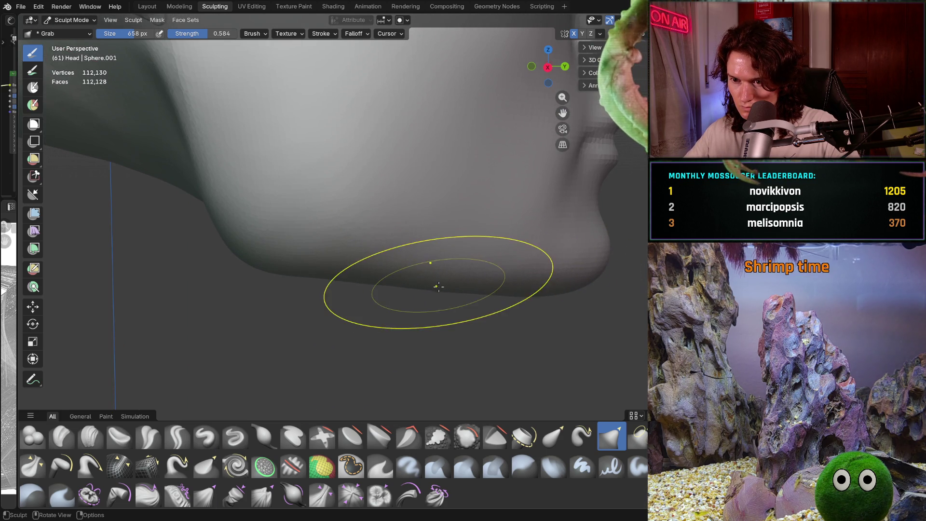
mouse_move(507, 293)
left_mouse_down()
mouse_move(539, 295)
mouse_move(522, 297)
left_mouse_up()
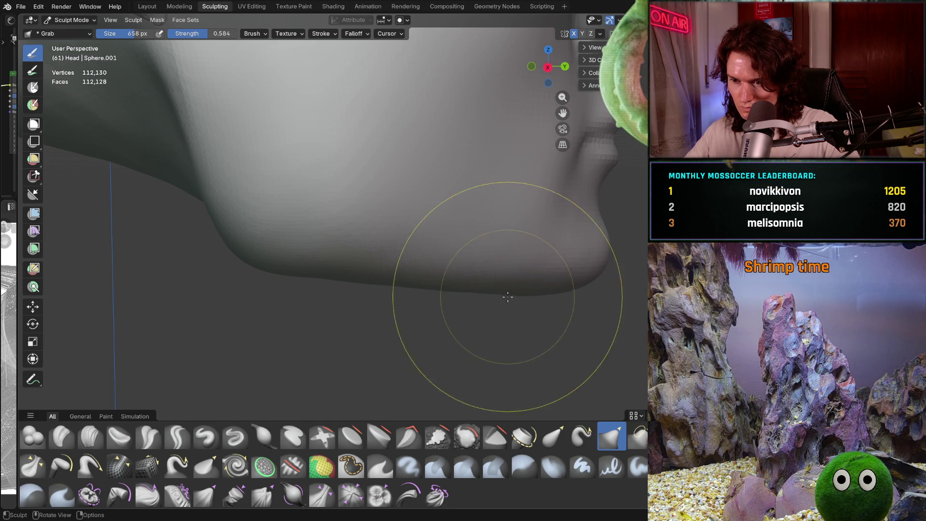
scroll(507, 304, "down", 5)
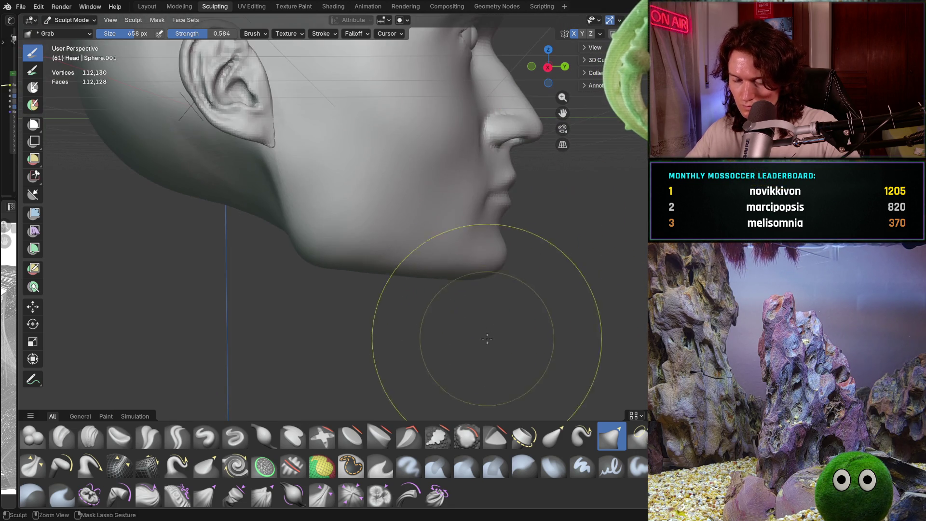
scroll(492, 319, "down", 3)
mouse_move(490, 325)
middle_mouse_down()
mouse_move(405, 318)
mouse_move(405, 297)
middle_mouse_up()
scroll(432, 297, "up", 4)
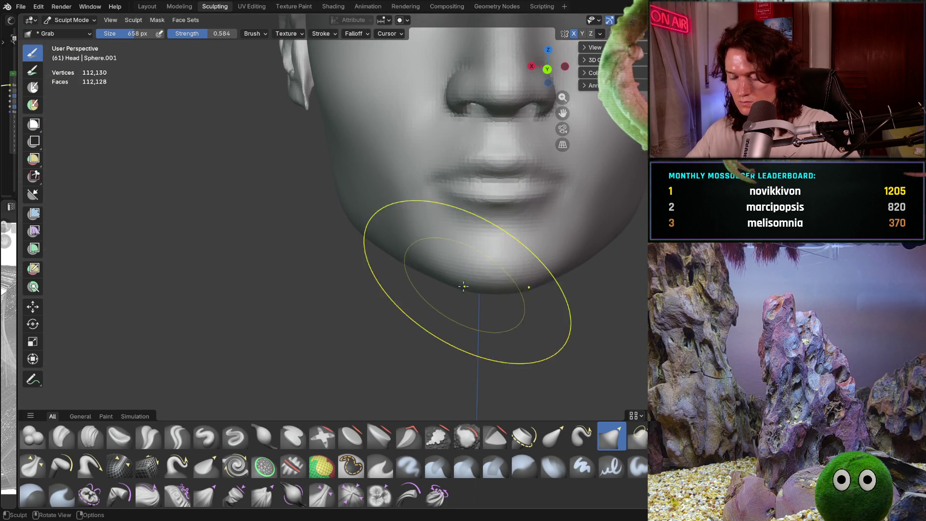
Step: Inspect the chin and face from below, front and side, then begin resizing the brush near the ear
middle_click_drag(463, 301, 468, 283)
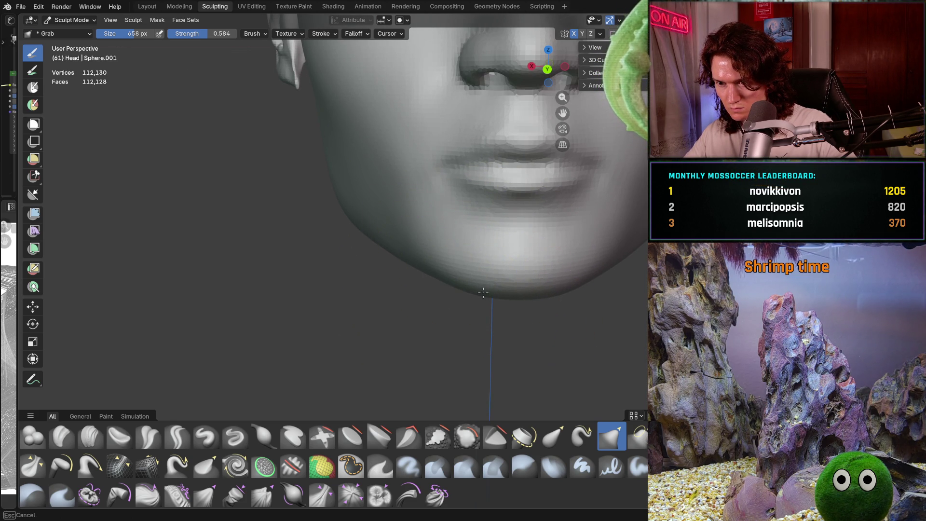
mouse_move(486, 289)
middle_mouse_down()
mouse_move(469, 275)
mouse_move(449, 290)
middle_mouse_up()
scroll(469, 282, "down", 3)
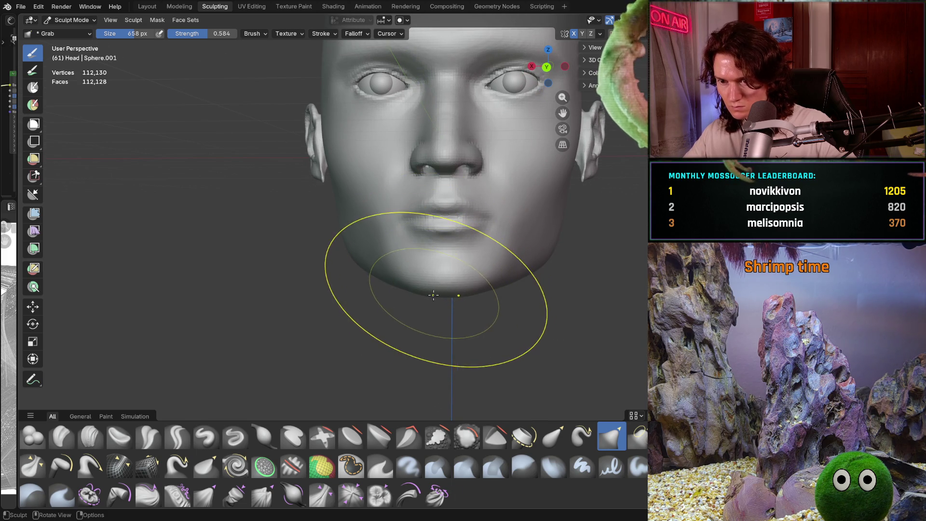
mouse_move(429, 295)
middle_mouse_down()
mouse_move(444, 313)
mouse_move(325, 311)
middle_mouse_up()
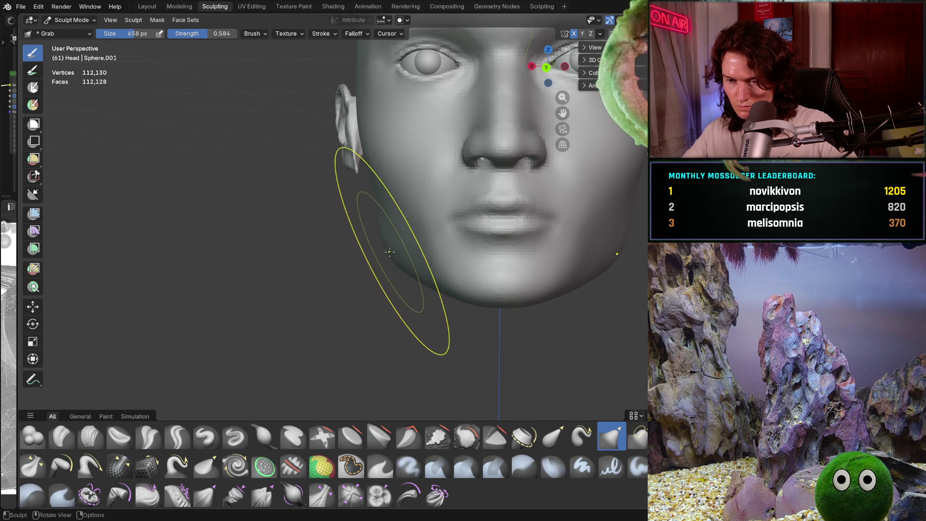
middle_click_drag(391, 252, 379, 287, "ctrl")
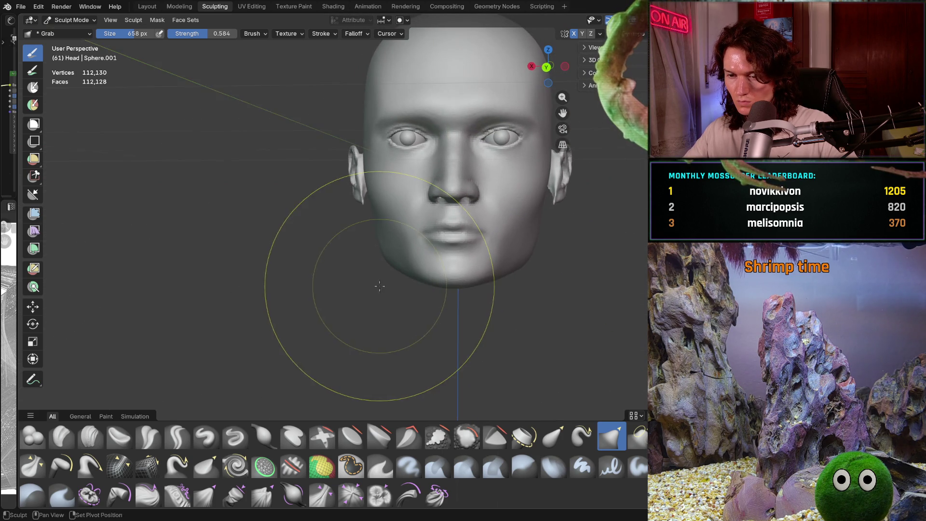
scroll(379, 287, "up", 2)
middle_click_drag(361, 260, 331, 232)
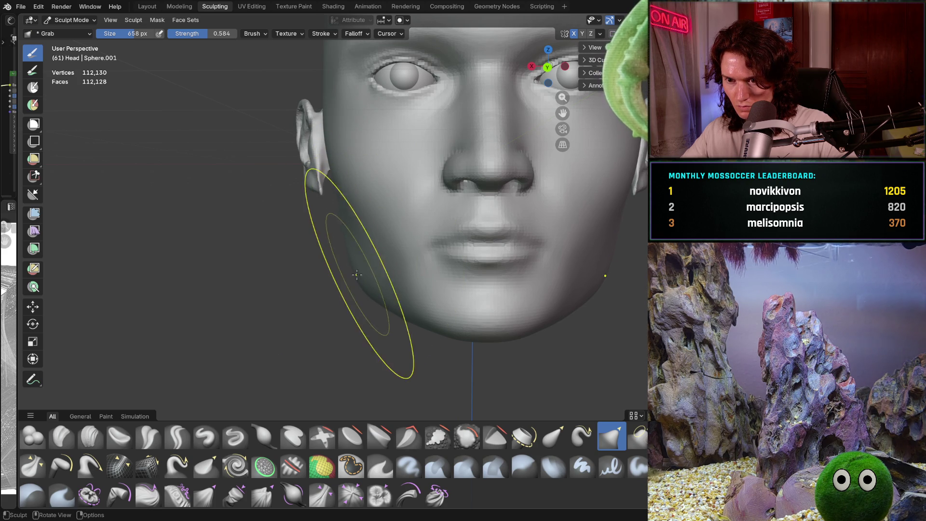
scroll(357, 274, "down", 4)
mouse_move(362, 279)
middle_mouse_down()
mouse_move(442, 285)
mouse_move(384, 295)
mouse_move(362, 275)
middle_mouse_up()
scroll(390, 292, "up", 3)
scroll(365, 232, "up", 3)
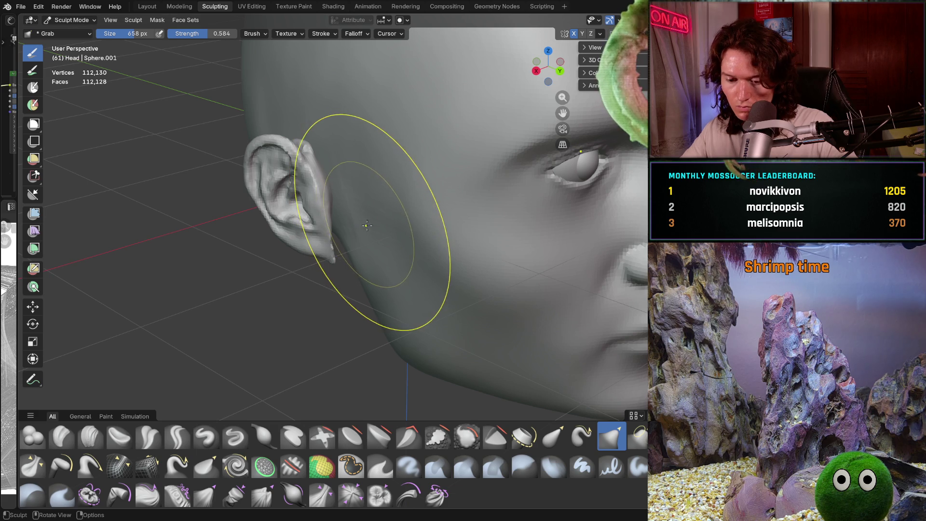
key("f")
Step: Confirm the 584 px brush, switch to the Smooth brush and shrink it to 444 px
left_click(328, 314)
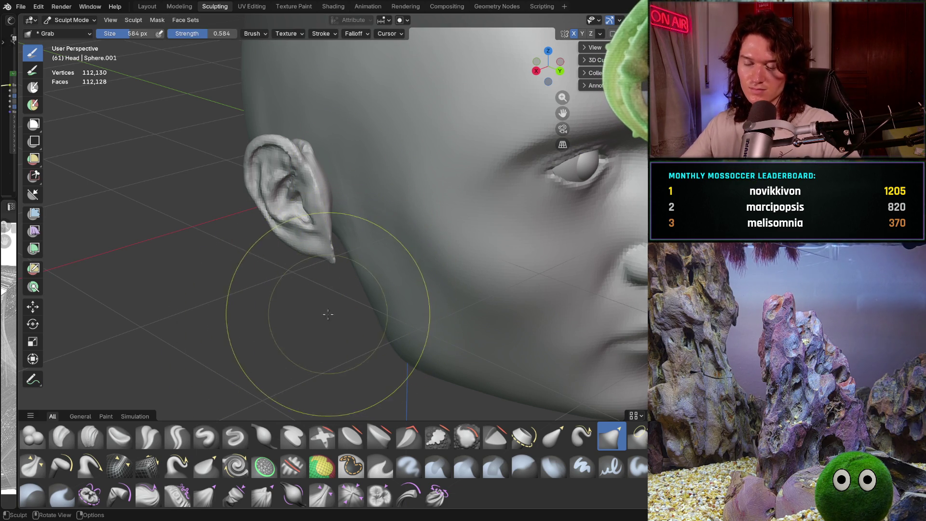
key("shift+s")
scroll(332, 218, "up", 2)
scroll(332, 203, "up", 2)
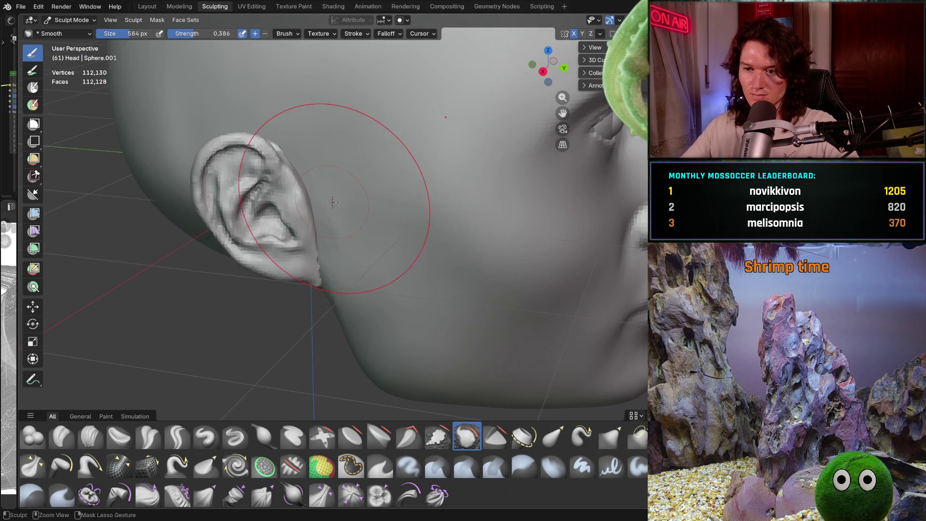
key("f")
left_click(309, 222)
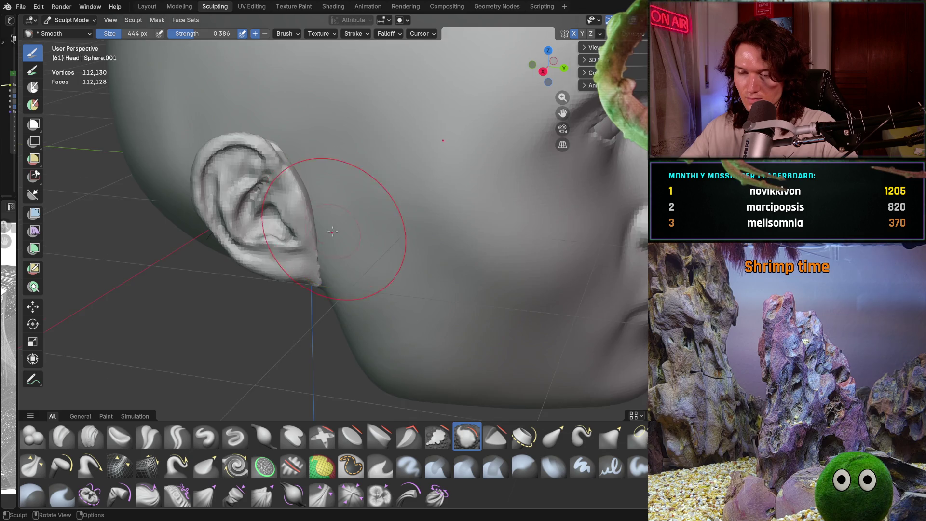
Step: Inspect the ear from several angles and reduce the Smooth brush to 330 px
middle_click_drag(333, 232, 316, 201)
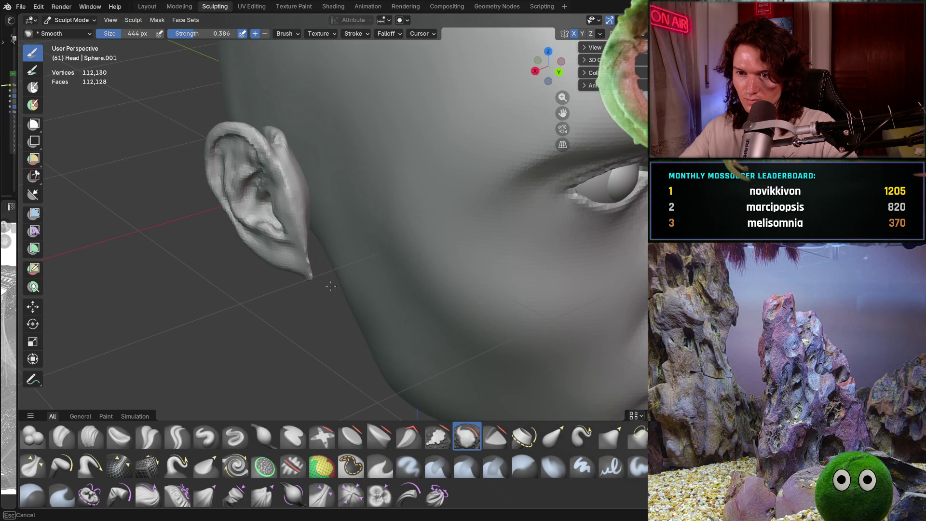
middle_click_drag(333, 239, 383, 257)
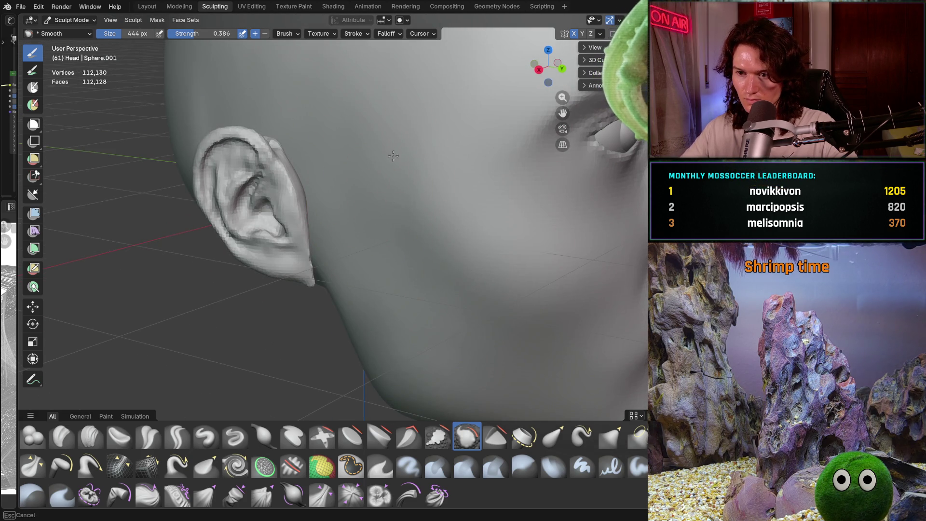
mouse_move(393, 156)
middle_mouse_down()
mouse_move(356, 178)
mouse_move(461, 238)
middle_mouse_up()
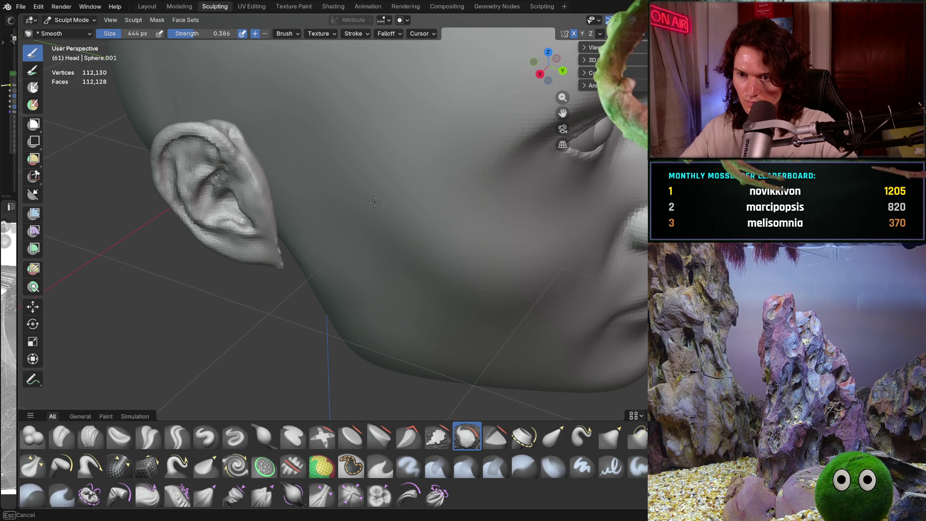
middle_click_drag(398, 219, 434, 159)
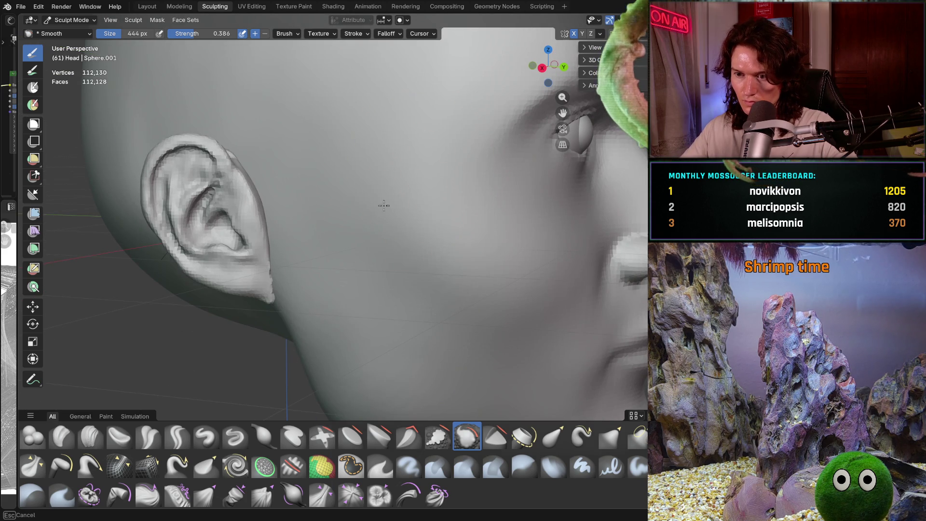
mouse_move(381, 224)
middle_mouse_down()
mouse_move(405, 189)
mouse_move(355, 213)
mouse_move(348, 197)
mouse_move(371, 198)
middle_mouse_up()
key("f")
left_click(358, 217)
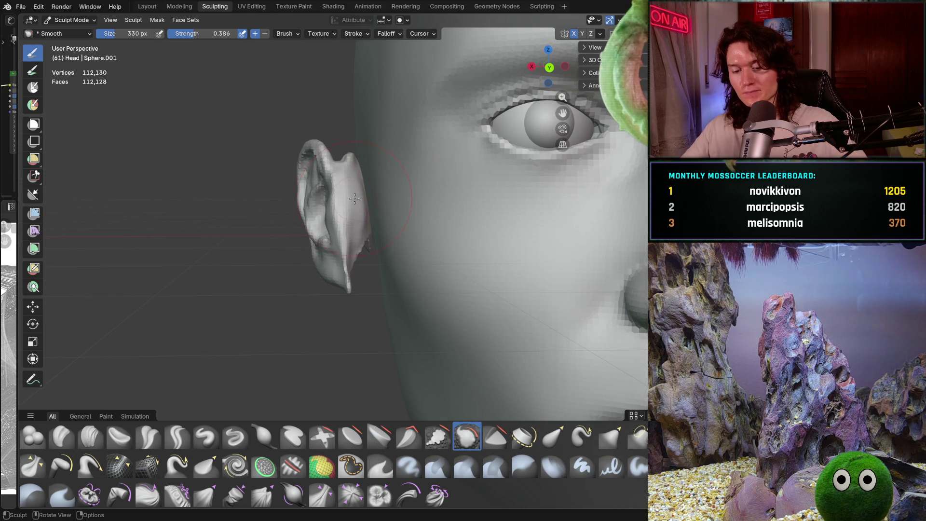
Step: Smooth the ear region from front and side views, then begin shrinking the brush again
middle_click_drag(411, 174, 402, 197)
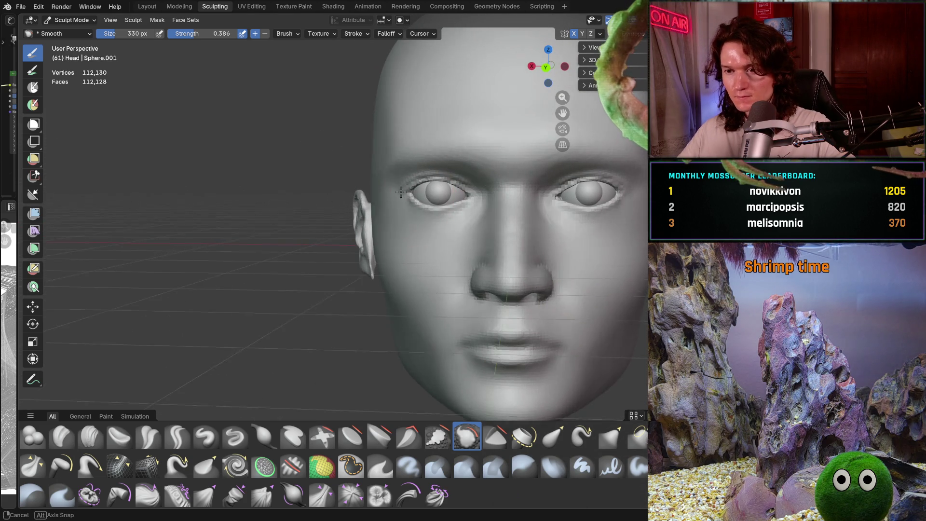
scroll(403, 196, "up", 2)
scroll(404, 196, "up", 2)
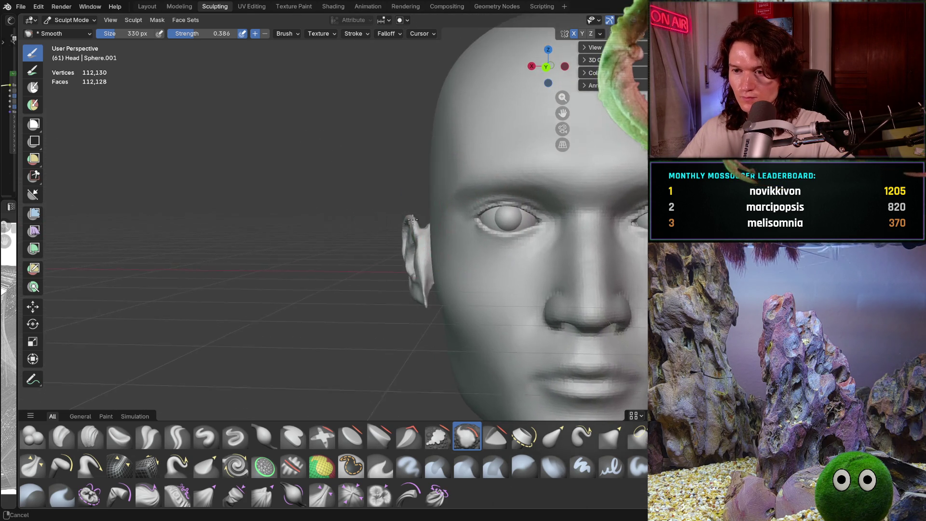
scroll(412, 203, "up", 2)
middle_click_drag(419, 208, 258, 330)
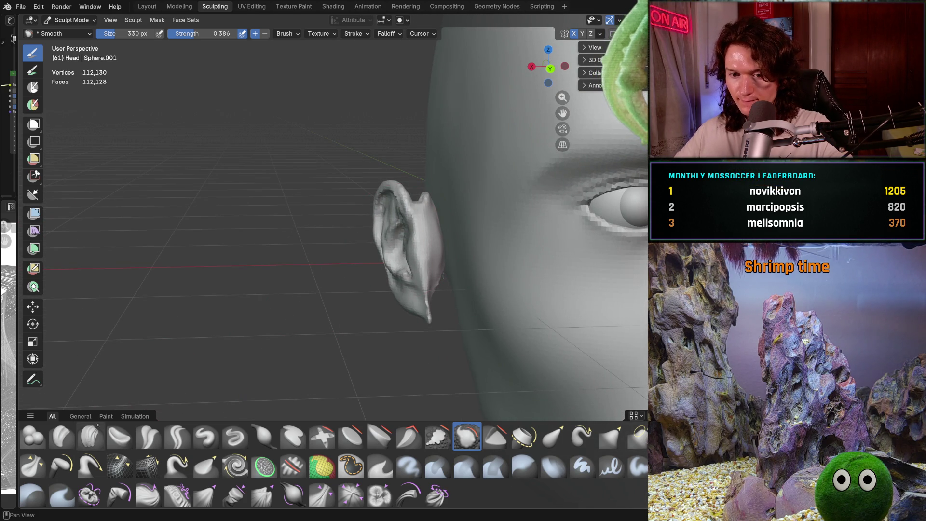
key("f")
Step: Set the brush to 230 px and switch to the Grab brush in a front view
middle_click_drag(428, 217, 502, 216)
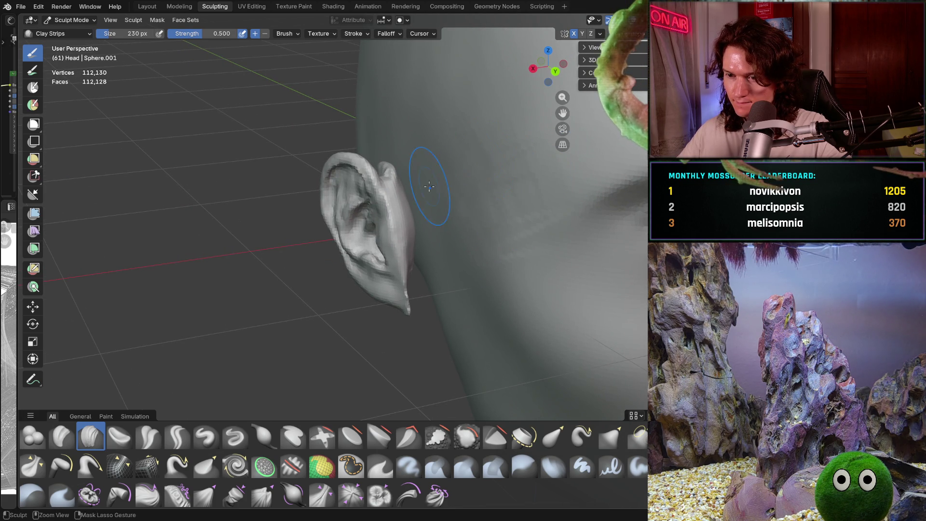
mouse_move(497, 171)
middle_mouse_down()
mouse_move(405, 202)
mouse_move(449, 210)
middle_mouse_up()
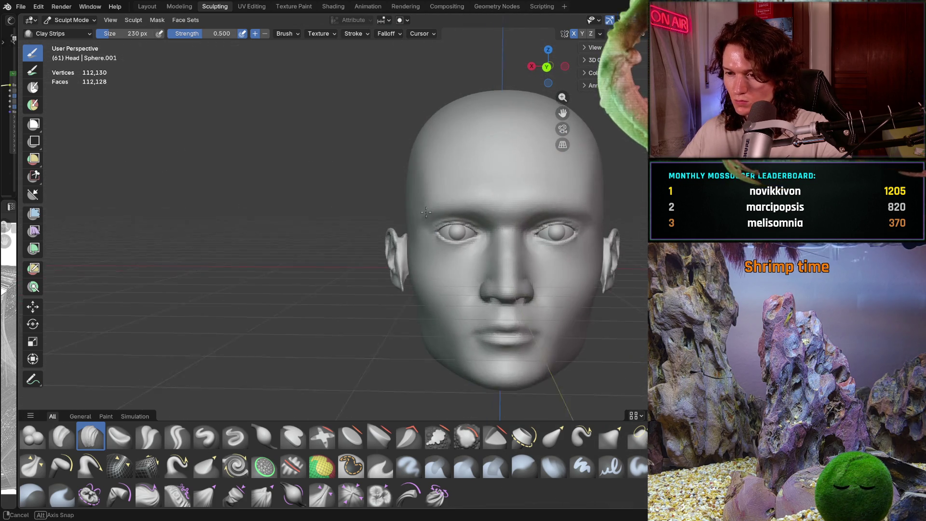
scroll(454, 210, "up", 2)
scroll(454, 209, "down", 2)
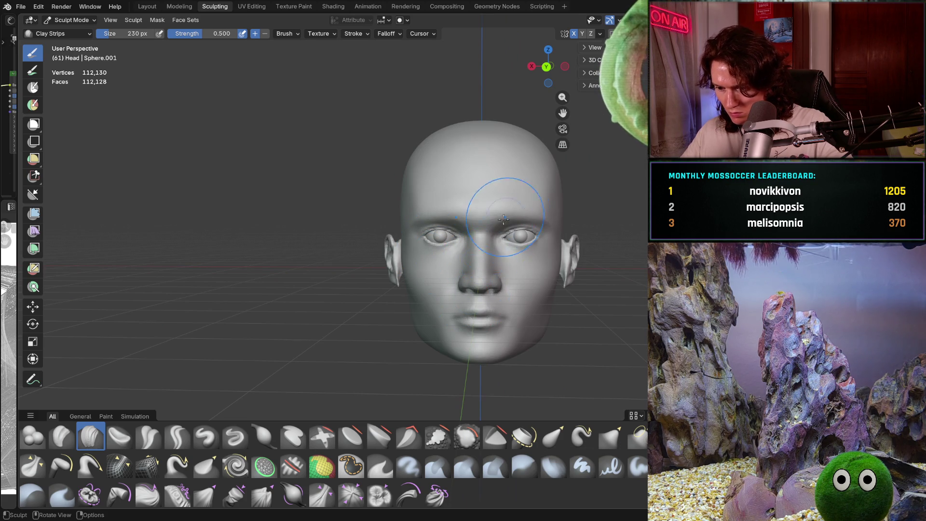
scroll(512, 213, "up", 1)
scroll(507, 188, "up", 1)
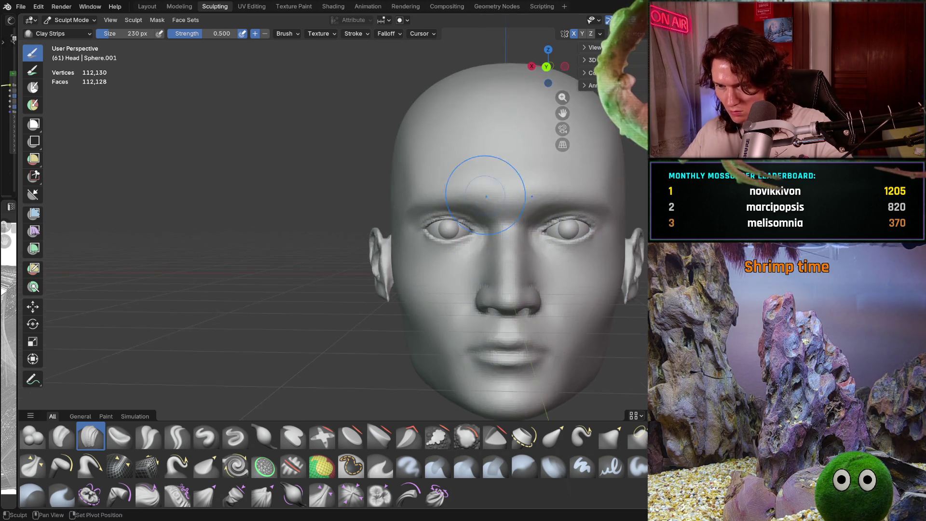
scroll(470, 188, "up", 1)
key("g")
scroll(422, 218, "up", 2)
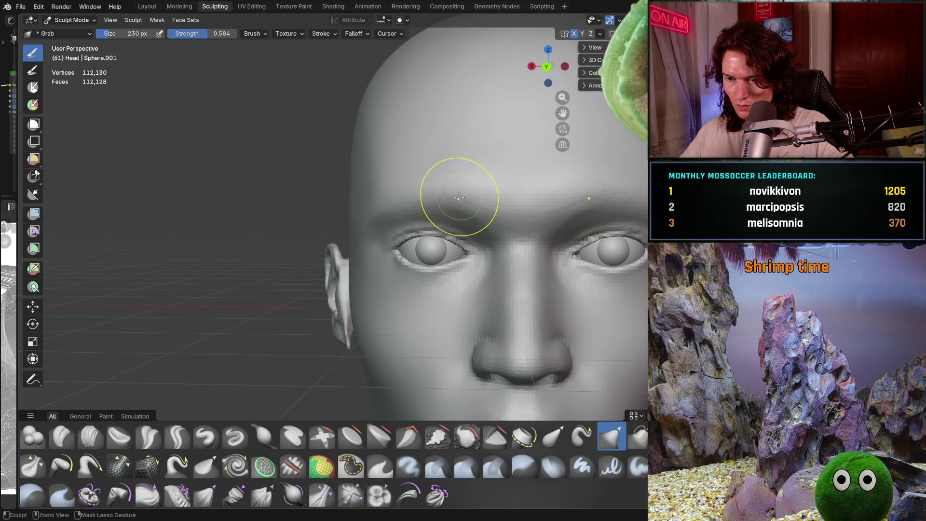
scroll(460, 197, "down", 3)
Step: Lift the upper eyelid slightly and pull the outer eye corner downward
left_click_drag(554, 171, 556, 209, "ctrl+shift")
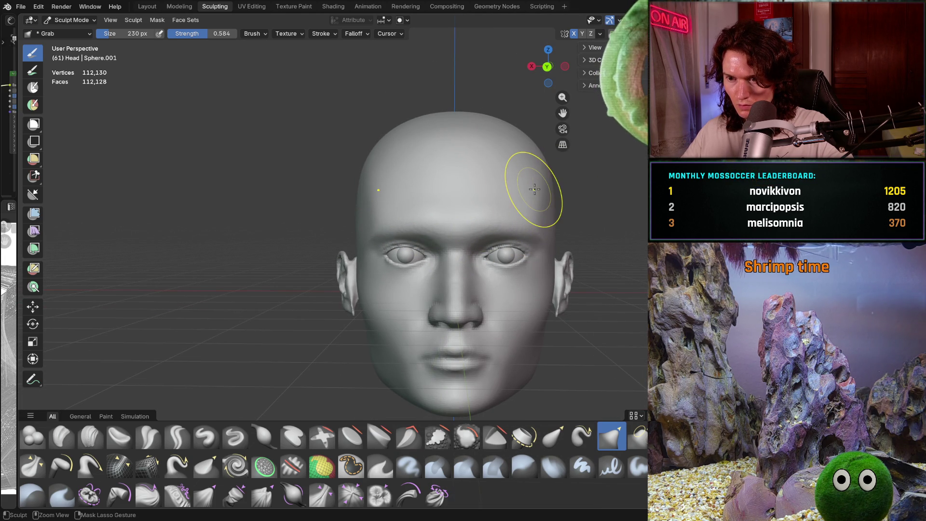
middle_click_drag(441, 267, 478, 264)
mouse_move(362, 272)
middle_mouse_down()
mouse_move(395, 282)
mouse_move(348, 276)
middle_mouse_up()
scroll(394, 283, "up", 3)
scroll(398, 282, "down", 3)
scroll(340, 276, "up", 2)
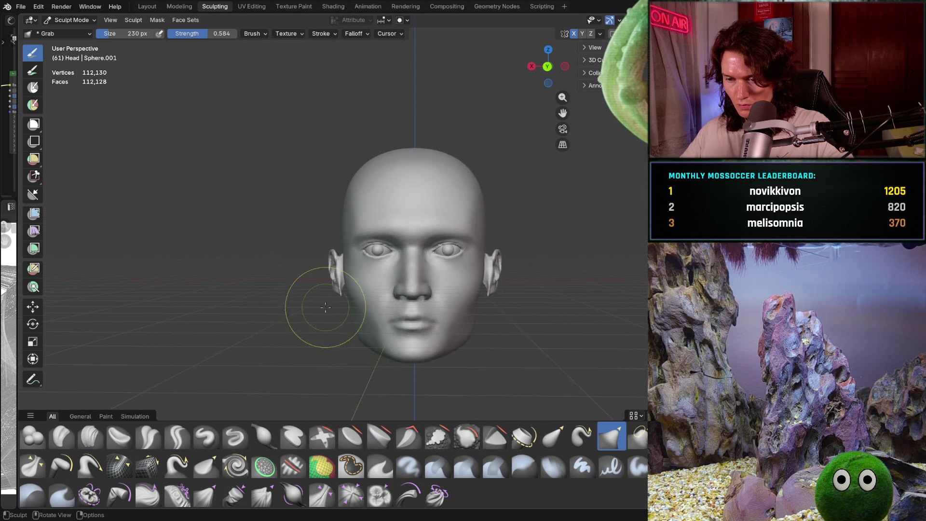
scroll(364, 288, "up", 3)
scroll(364, 289, "up", 5)
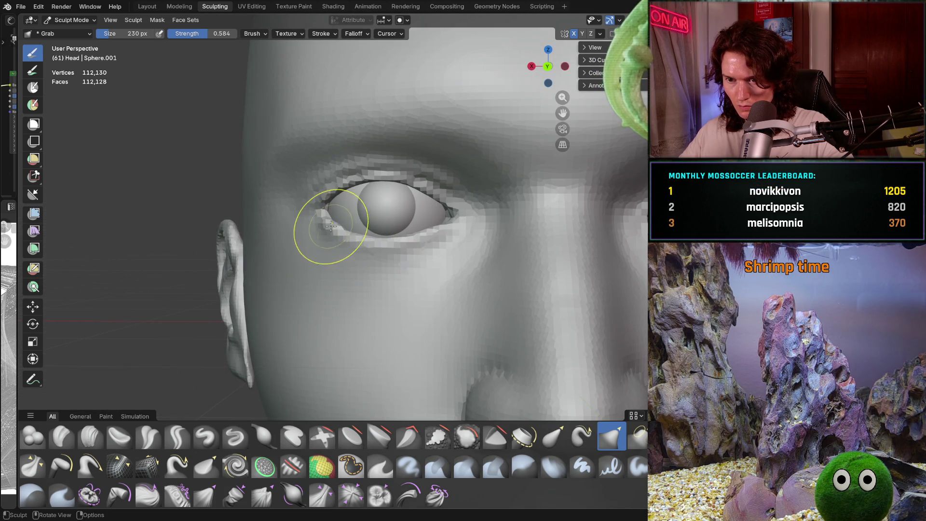
left_click_drag(371, 181, 383, 175)
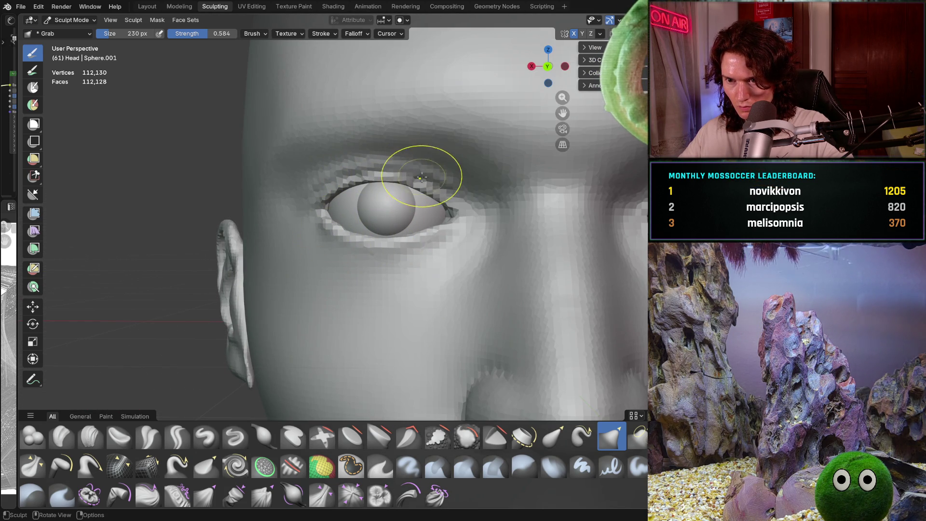
left_click_drag(445, 197, 452, 215)
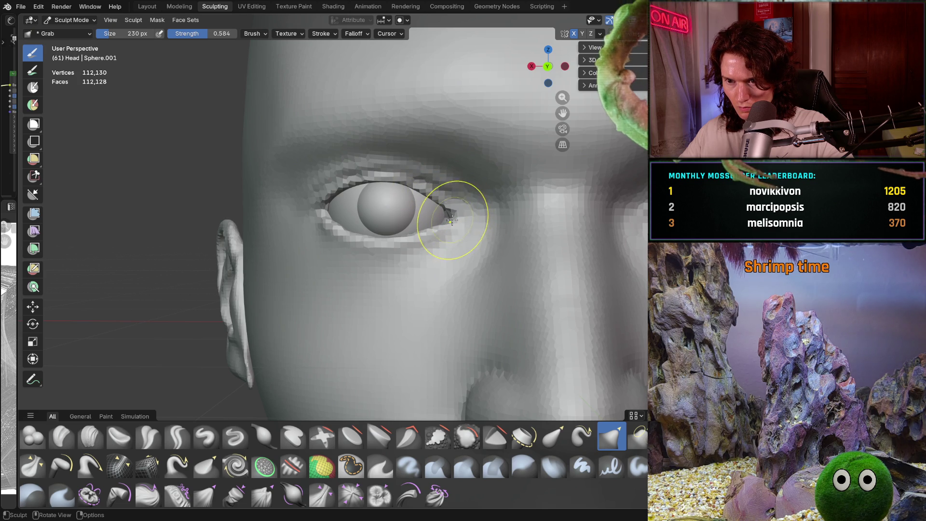
scroll(451, 220, "down", 5)
scroll(405, 289, "down", 3)
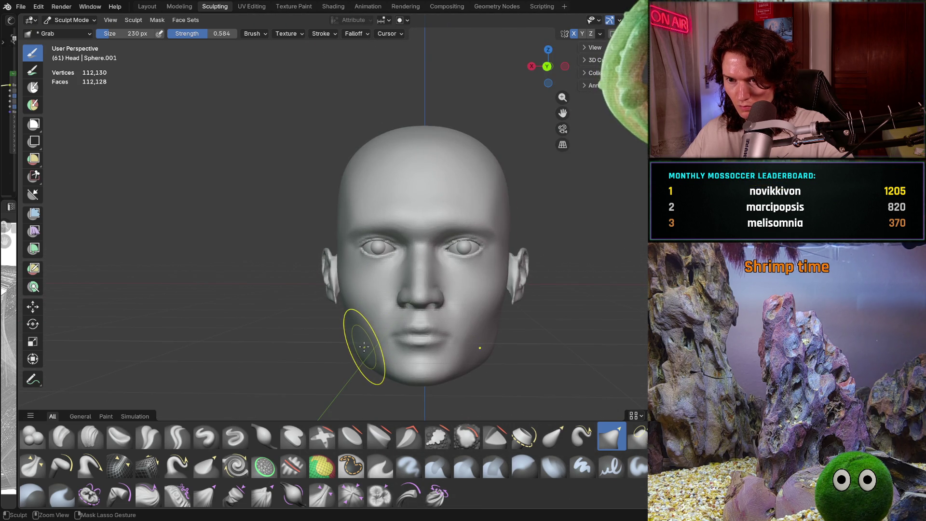
middle_click_drag(376, 291, 434, 275)
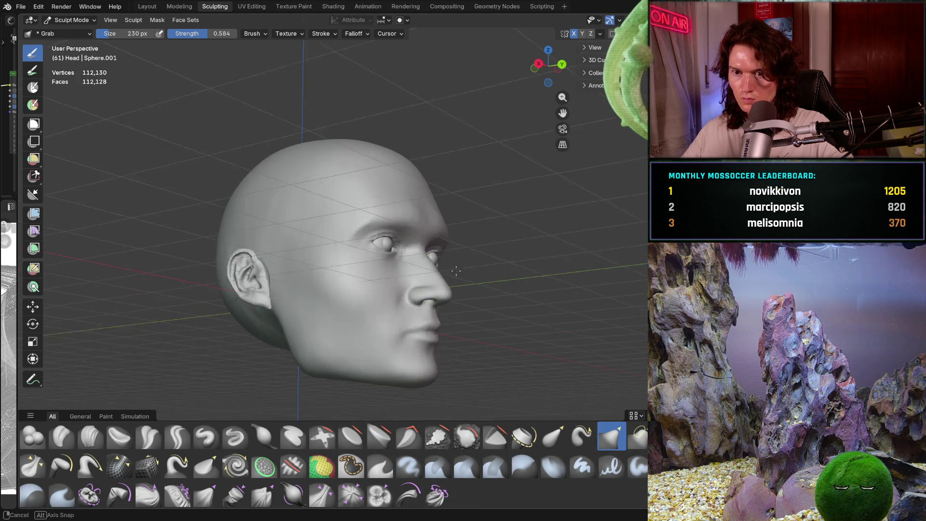
scroll(449, 232, "up", 3)
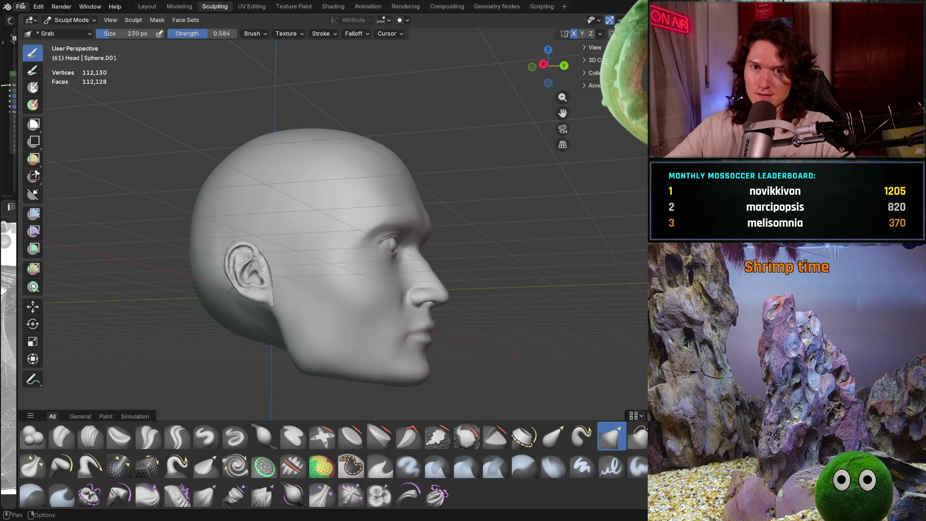
Step: Save a copy as V2_main_char_13_variant.blend and quit Blender with Ctrl+Q
left_click(21, 7)
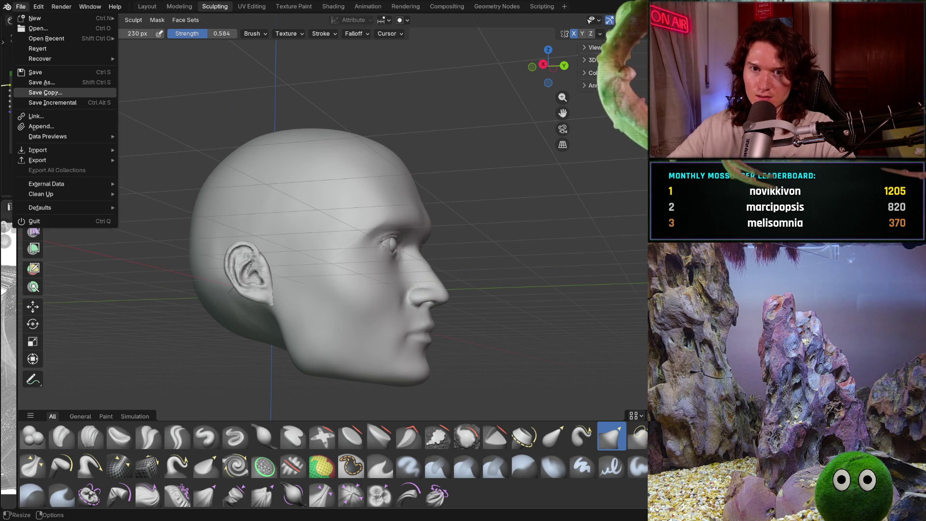
left_click(45, 92)
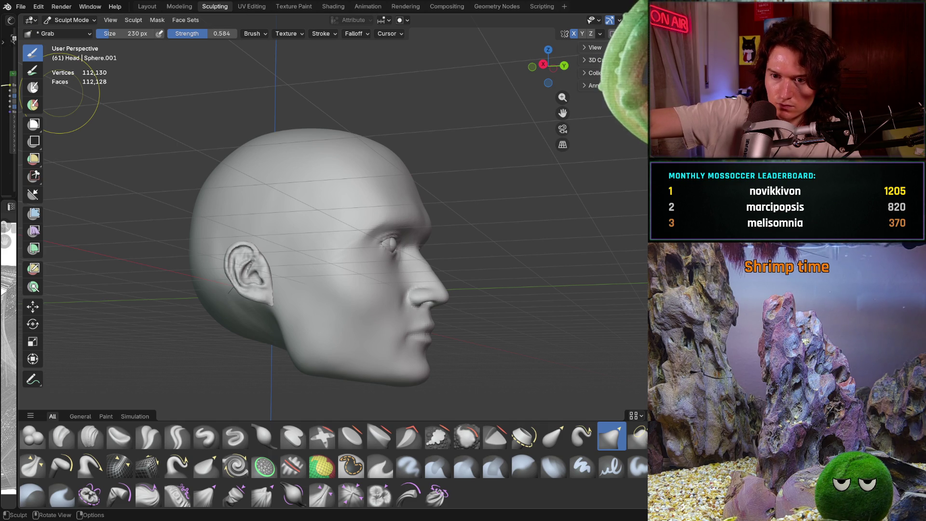
key("ctrl+alt+s")
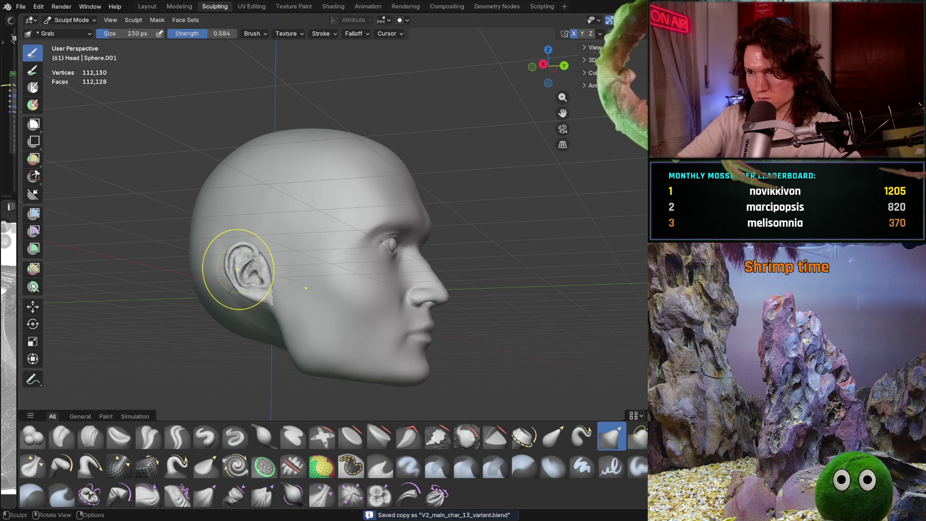
key("ctrl+q")
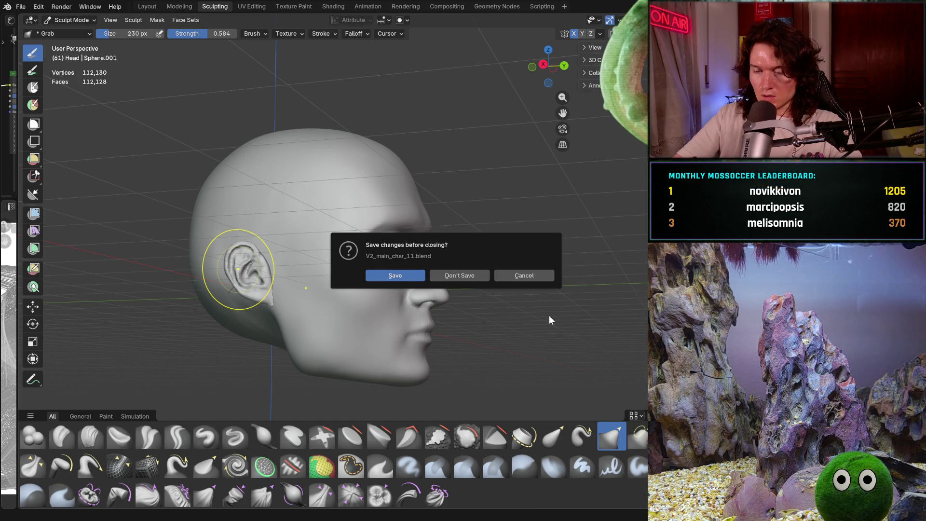
Step: Close Blender without saving, keep YouTube playing, and start the relaxing zelda music video
left_click(460, 275)
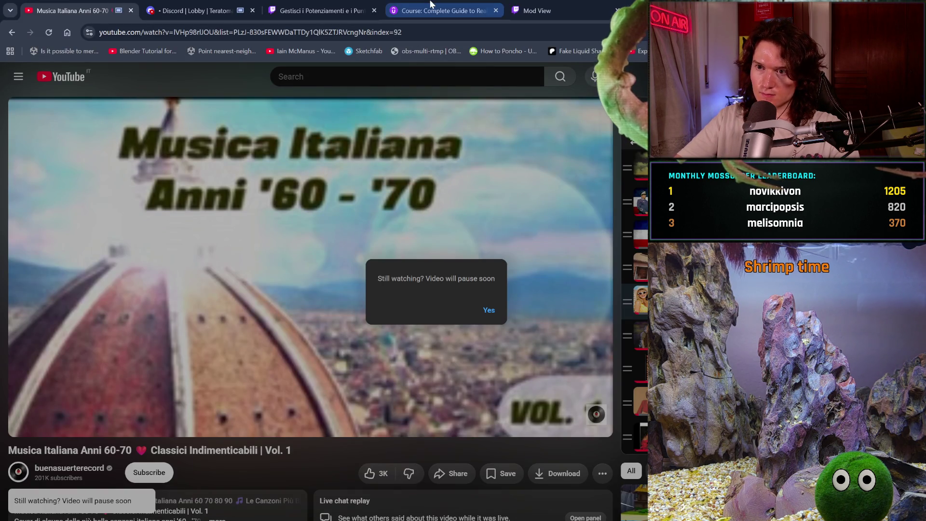
left_click(488, 311)
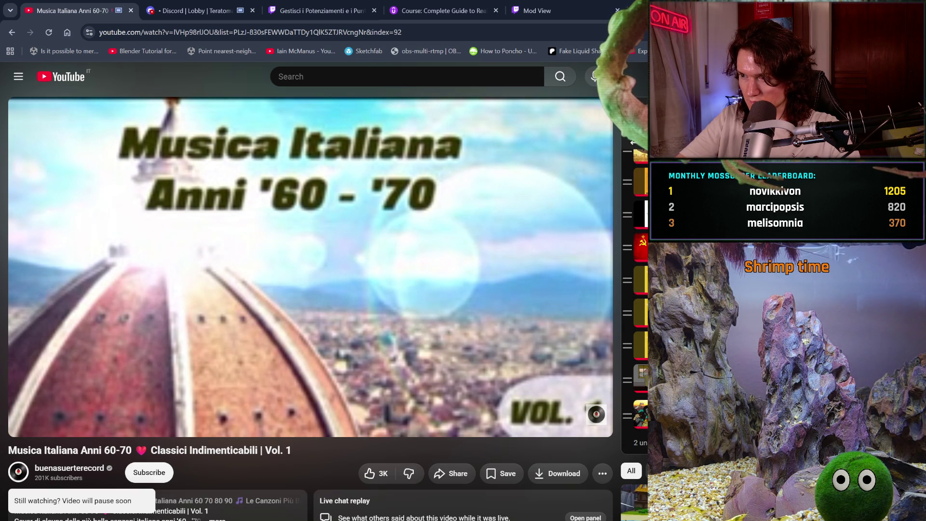
scroll(311, 290, "down", 10)
scroll(311, 290, "down", 5)
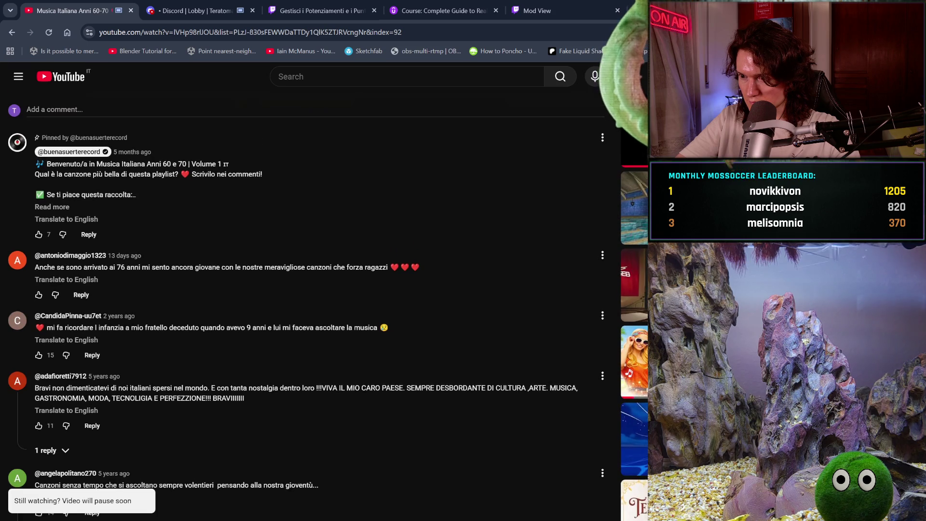
scroll(311, 290, "up", 2)
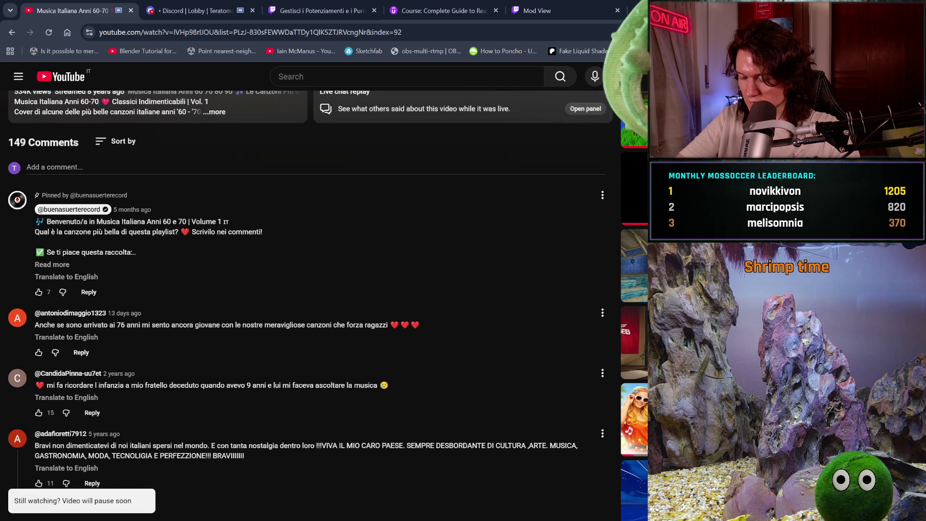
scroll(312, 289, "down", 2)
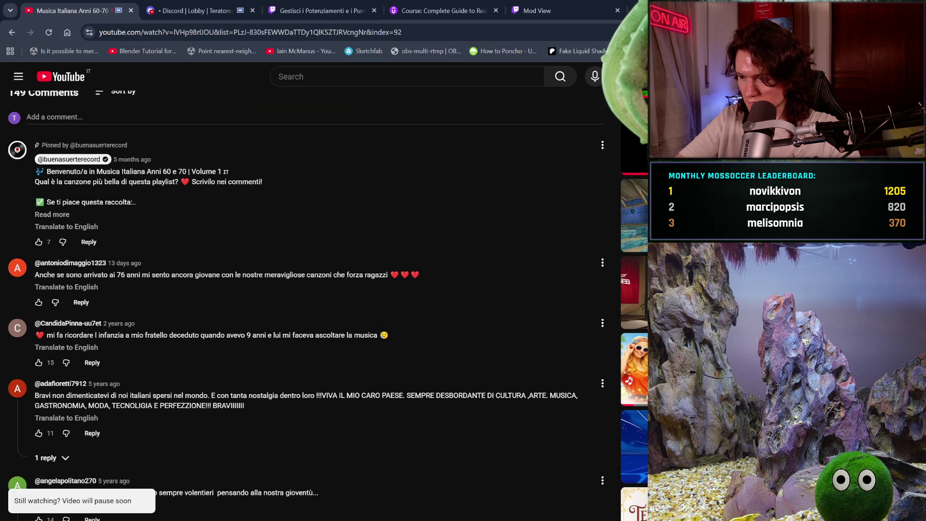
left_click(83, 202)
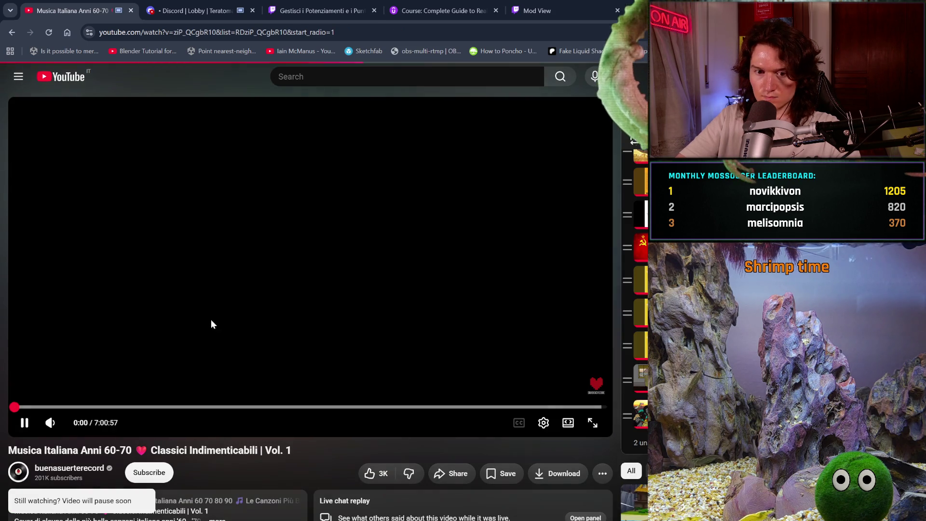